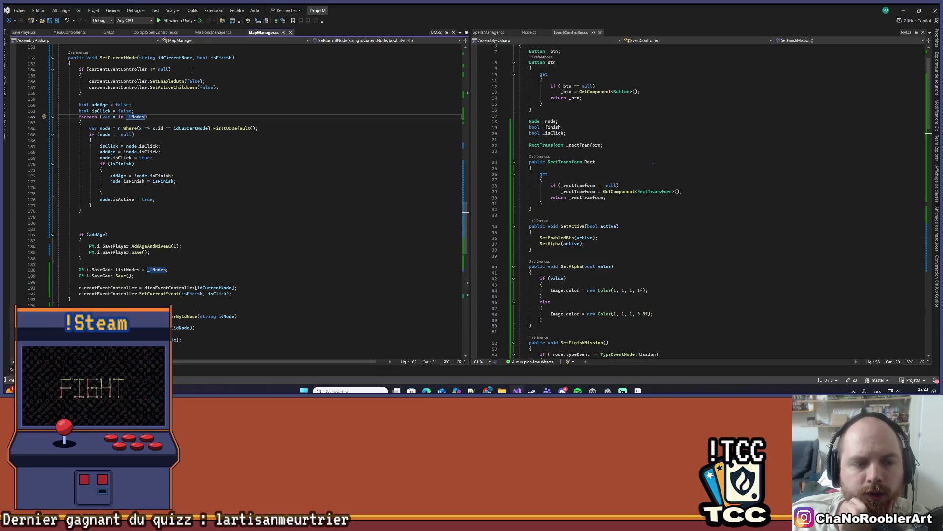
# Insert blank lines after LoadSetCurrentNode in MapManager.cs and begin typing a public void method.
pyautogui.scroll(3, 250, 231)
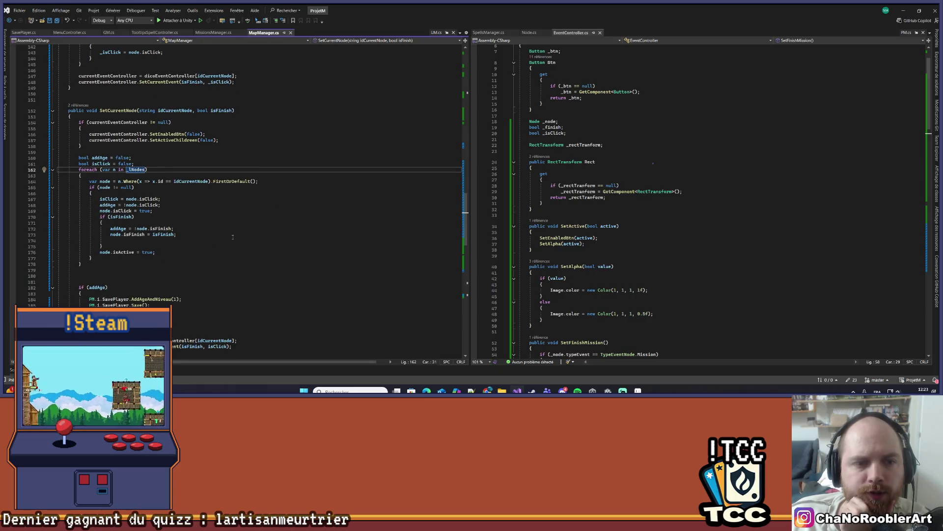
pyautogui.scroll(5, 233, 237)
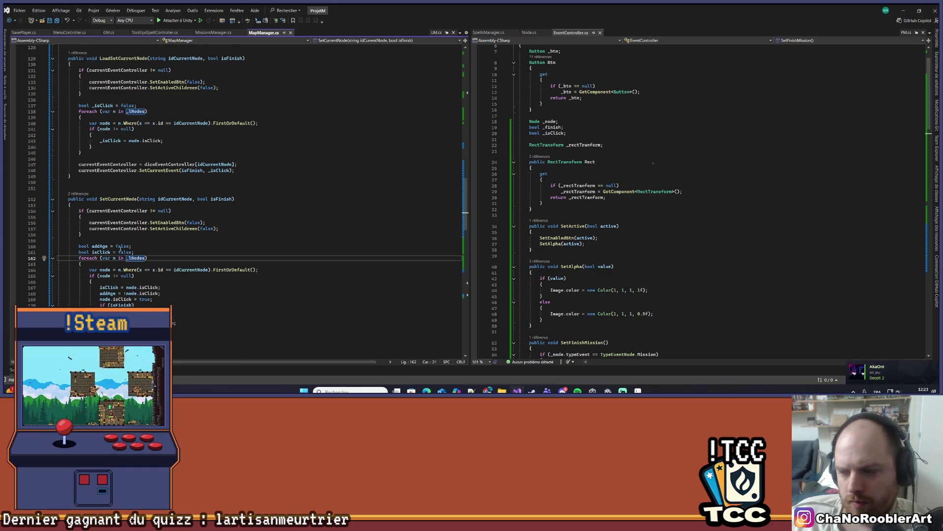
pyautogui.click(120, 176)
pyautogui.scroll(2, 143, 185)
pyautogui.press('Return')
pyautogui.press('Return')
pyautogui.press('Return')
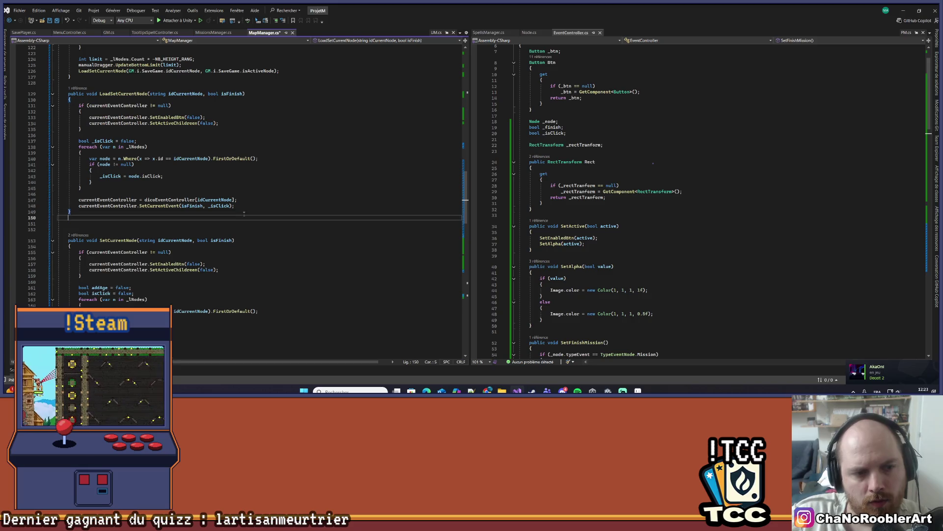
pyautogui.write('public void Set')
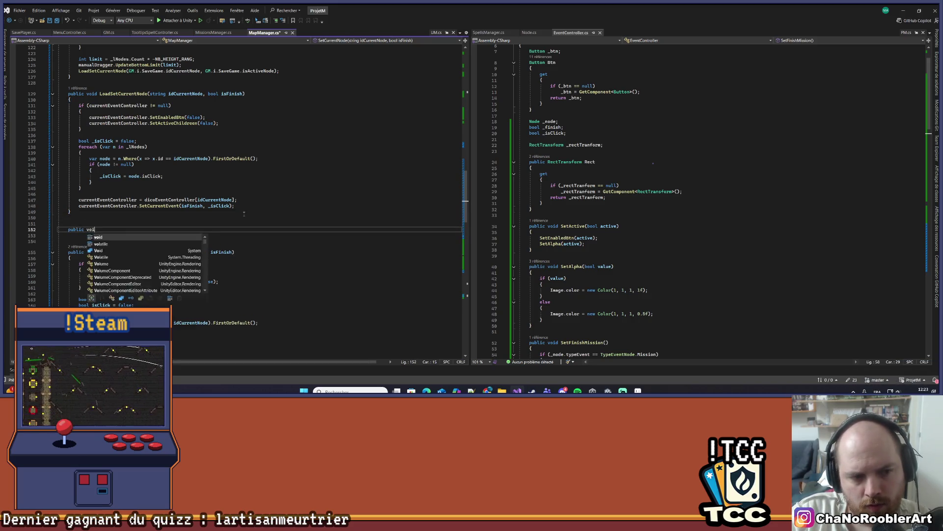
pyautogui.write('Node')
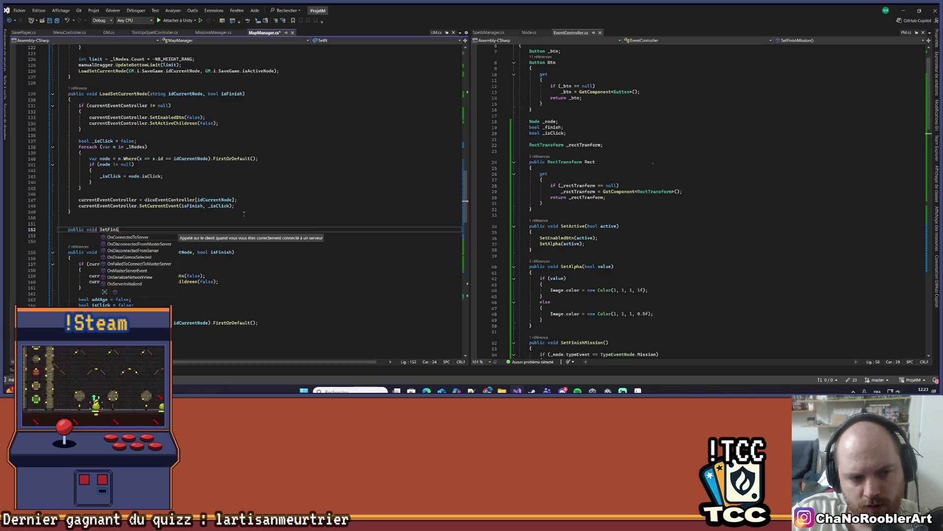
pyautogui.write('ode(')
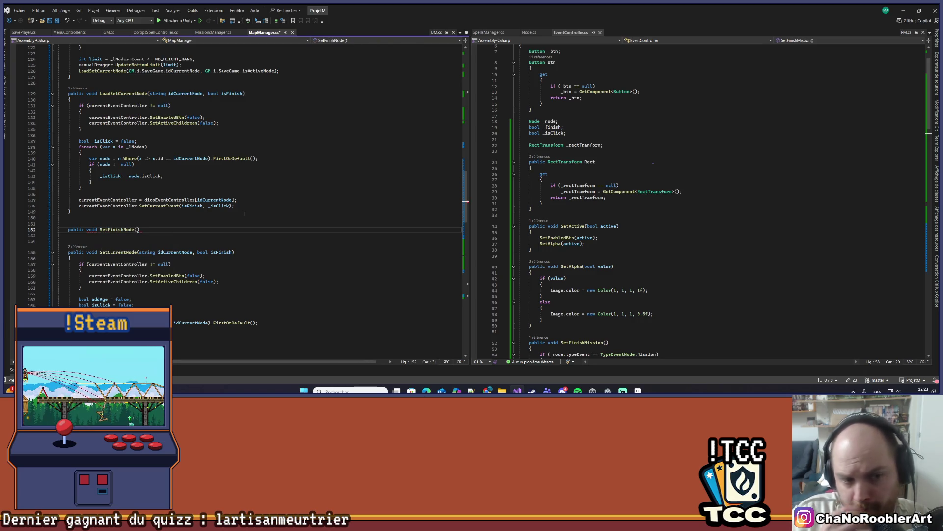
pyautogui.write('stg')
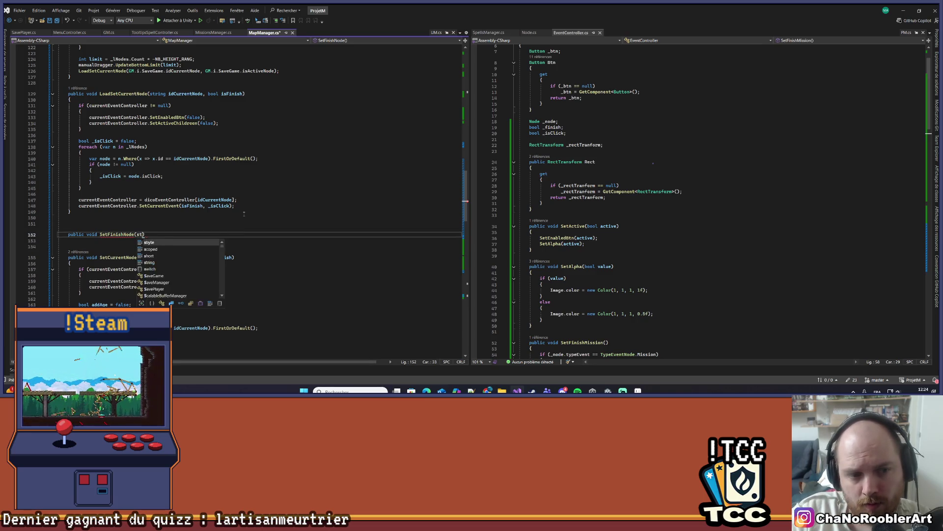
# Declare the method public void SetFinishNode(string idNode) with an empty body.
pyautogui.press('BackSpace')
pyautogui.write('rin')
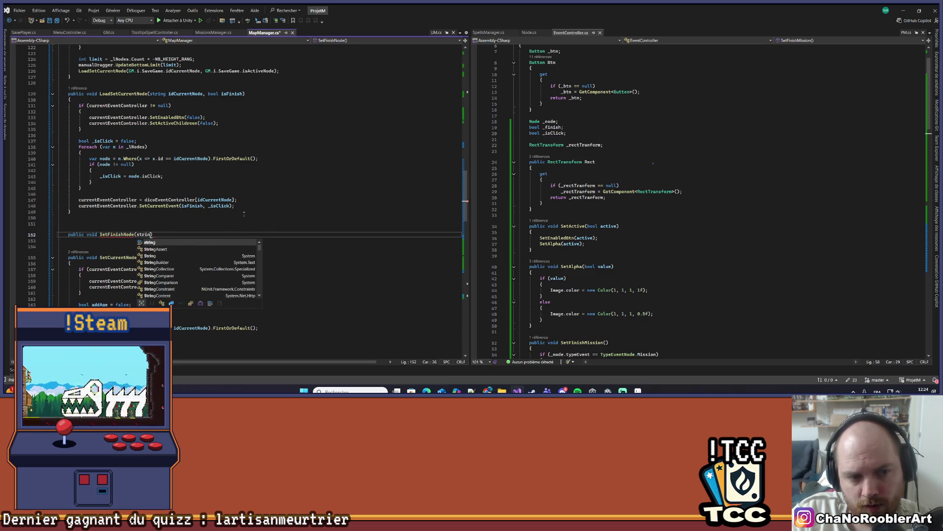
pyautogui.press('Tab')
pyautogui.write('idNo')
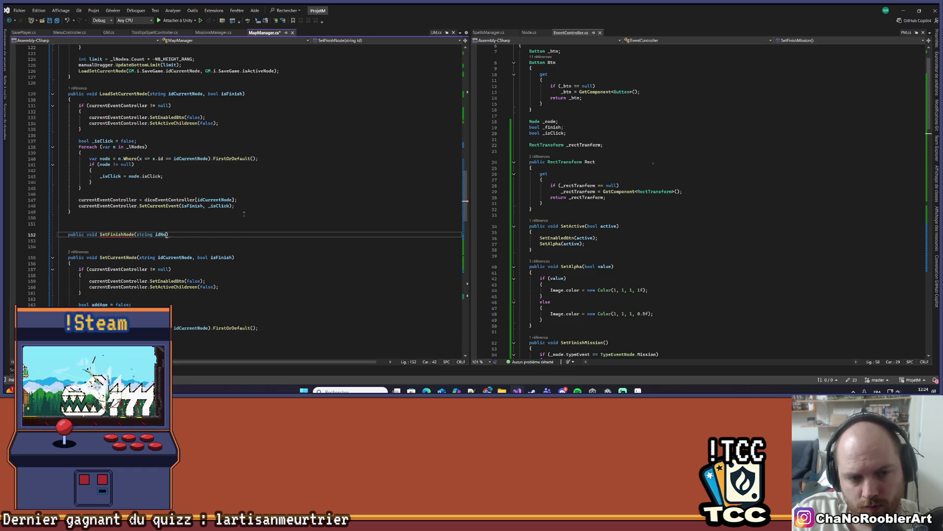
pyautogui.write('){')
pyautogui.write('{')
pyautogui.press('Return')
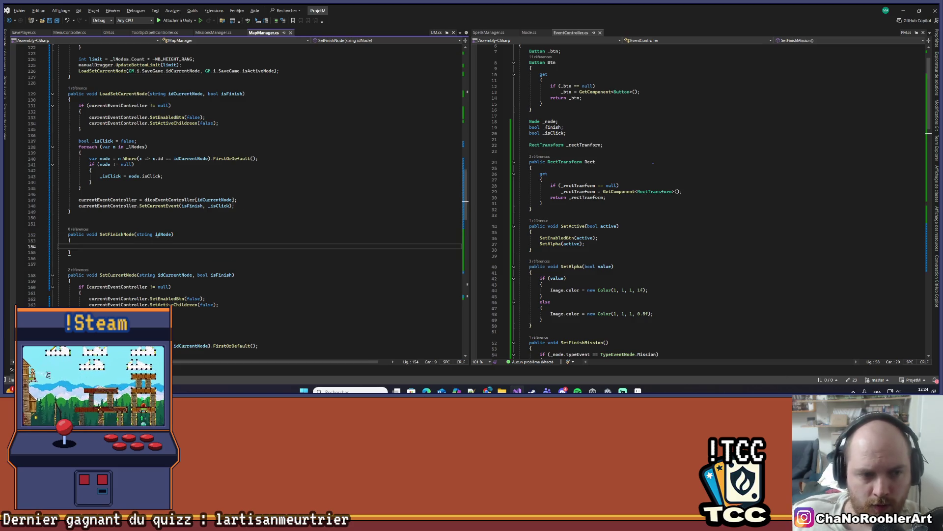
# Copy SetCurrentNode's foreach node loop into SetFinishNode's body and save MapManager.cs.
pyautogui.scroll(-6, 219, 220)
pyautogui.moveTo(59, 228); pyautogui.dragTo(106, 305)
pyautogui.hotkey('ctrl', 'c')
pyautogui.click(218, 140)
pyautogui.hotkey('ctrl', 'v')
pyautogui.hotkey('ctrl', 's')
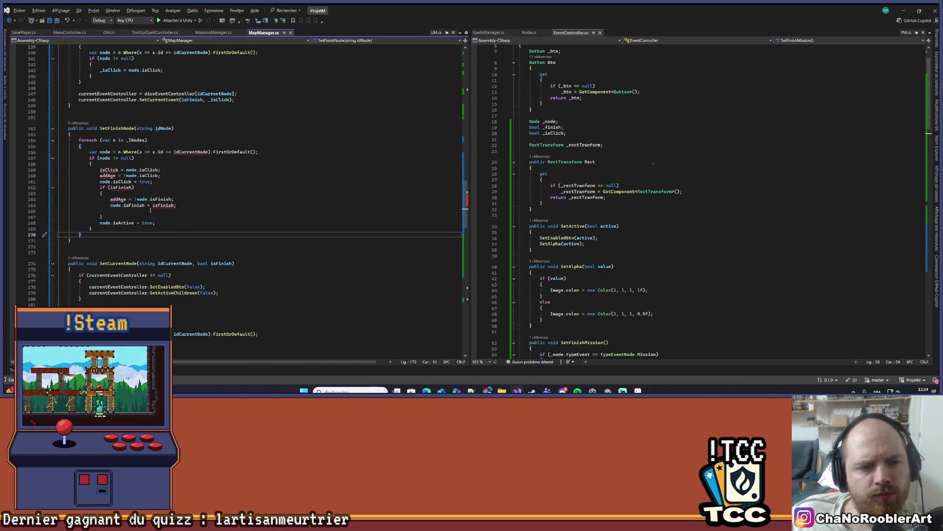
# Replace idCurrentNode with idNode in the loop's node lookup and save.
pyautogui.scroll(-9, 150, 210)
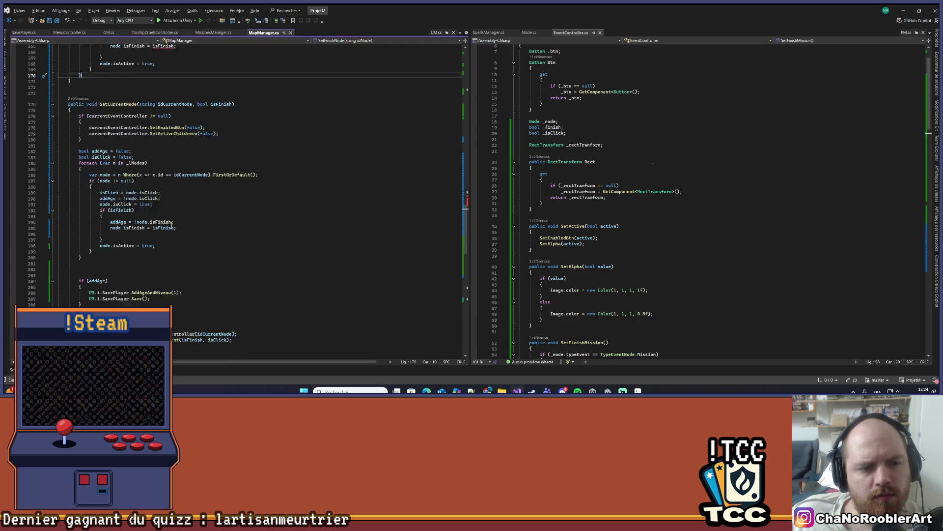
pyautogui.scroll(11, 172, 223)
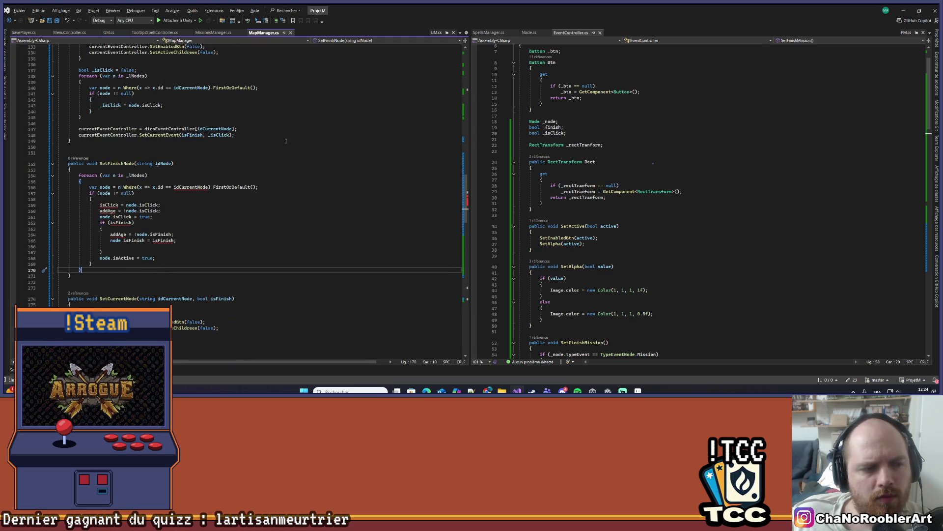
pyautogui.doubleClick(163, 164)
pyautogui.hotkey('ctrl', 'c')
pyautogui.doubleClick(190, 186)
pyautogui.hotkey('ctrl', 'v')
pyautogui.hotkey('ctrl', 's')
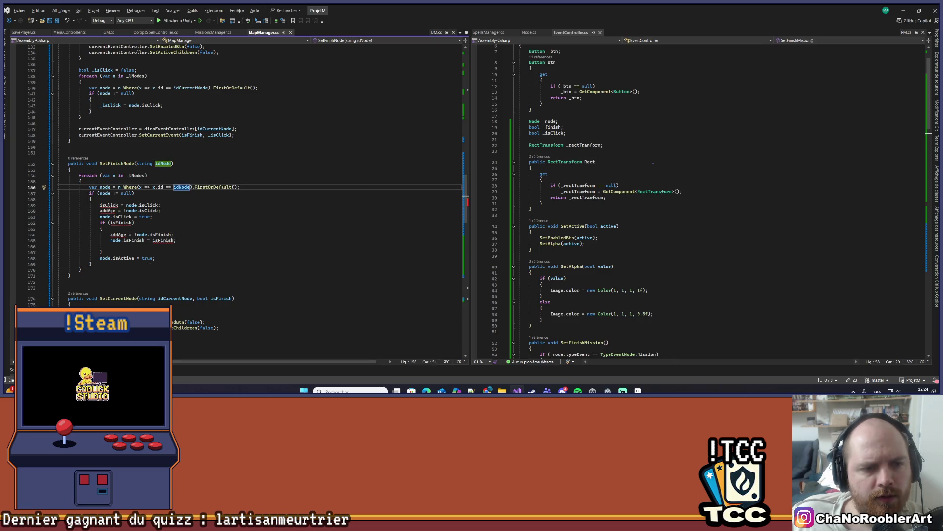
# Delete the copied isClick, addAge and isActive lines and write node.isFinish = true instead.
pyautogui.moveTo(107, 253)
pyautogui.mouseDown()
pyautogui.moveTo(58, 246)
pyautogui.moveTo(55, 204)
pyautogui.mouseUp()
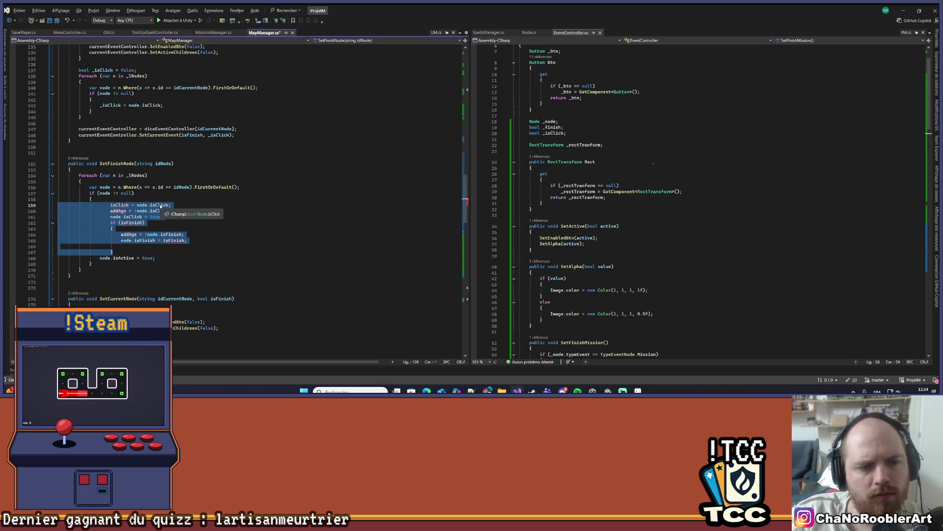
pyautogui.press('Delete')
pyautogui.write('node.fin')
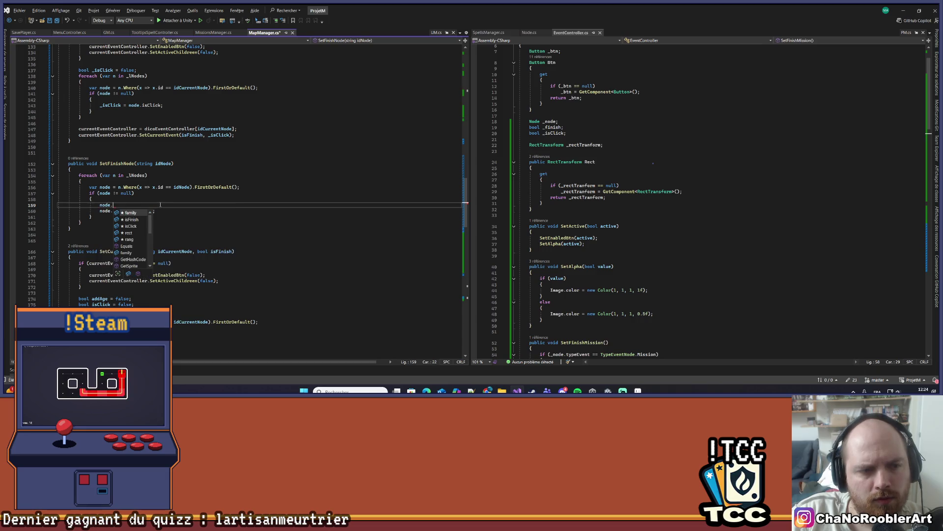
pyautogui.press('BackSpace')
pyautogui.press('BackSpace')
pyautogui.press('BackSpace')
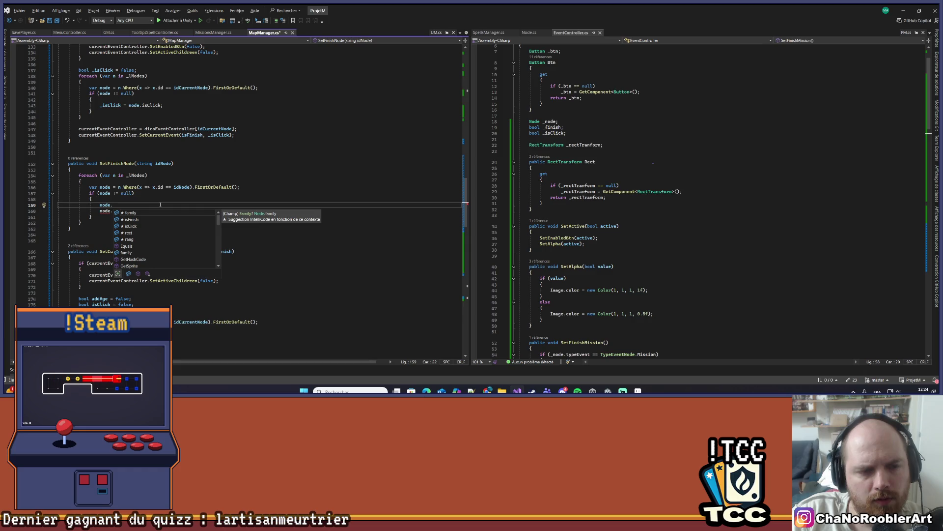
pyautogui.write('is')
pyautogui.press('Tab')
pyautogui.write('= true')
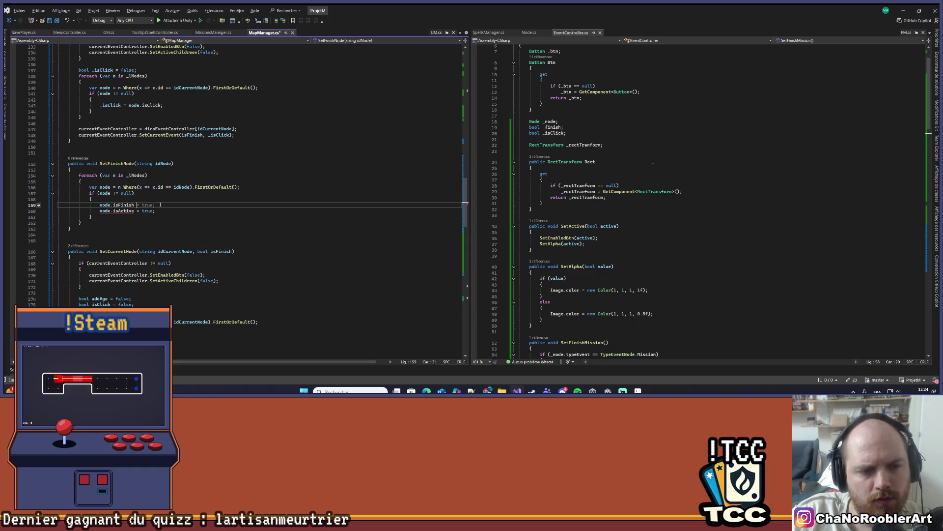
pyautogui.press('Down')
pyautogui.press('BackSpace')
pyautogui.press('BackSpace')
pyautogui.press('BackSpace')
pyautogui.press('BackSpace')
pyautogui.press('Down')
pyautogui.press('Down')
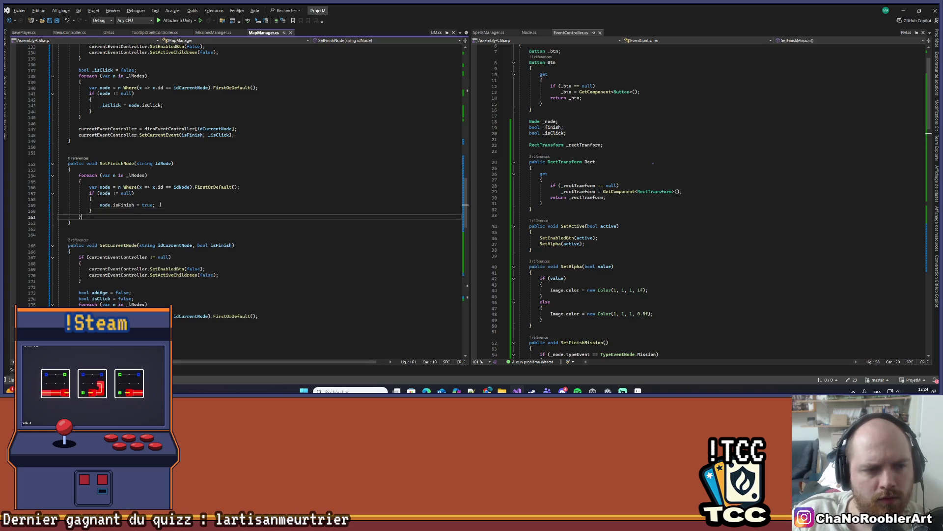
pyautogui.press('Return')
pyautogui.press('Return')
# Add a continue; statement after the isFinish assignment and save MapManager.cs.
pyautogui.click(166, 210)
pyautogui.press('Up')
pyautogui.press('End')
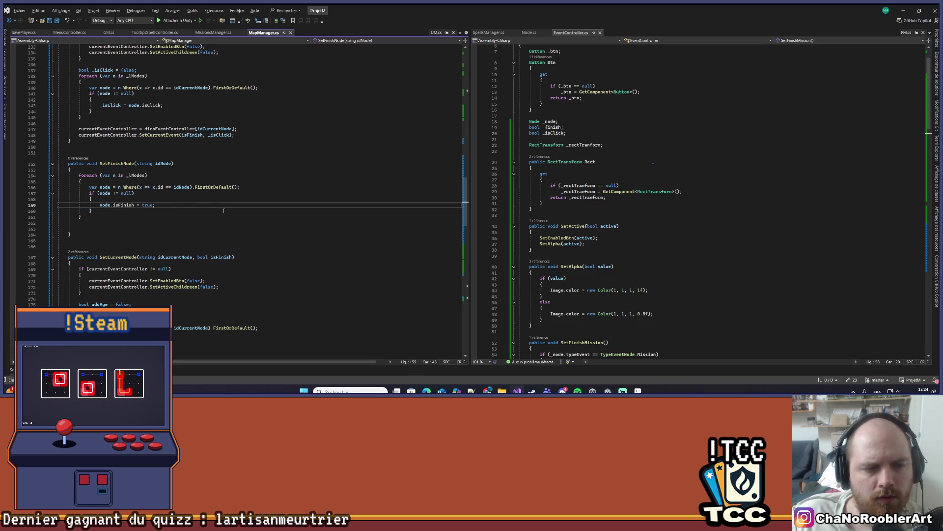
pyautogui.press('Return')
pyautogui.write('continue;')
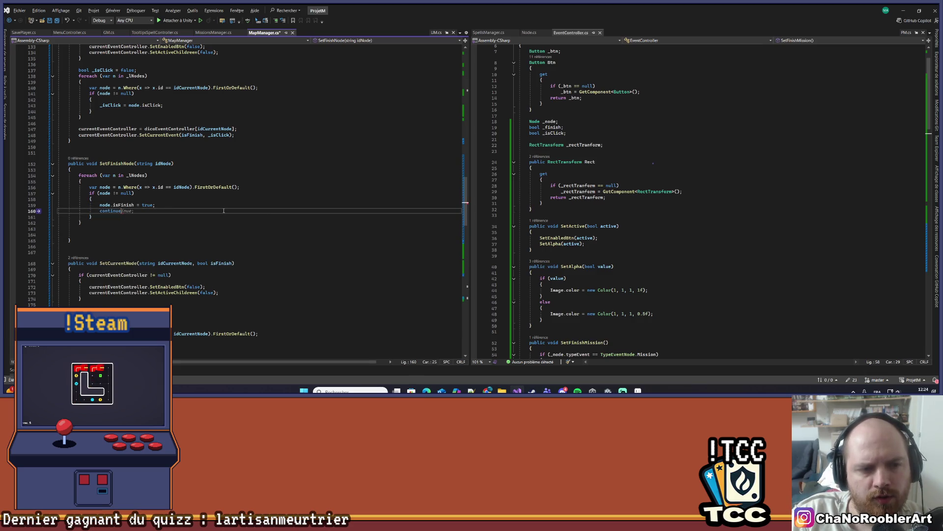
pyautogui.hotkey('ctrl', 's')
# Try replacing the continue keyword, then undo to keep the continue; statement.
pyautogui.press('Left')
pyautogui.hotkey('ctrl', 'BackSpace')
pyautogui.write('ex')
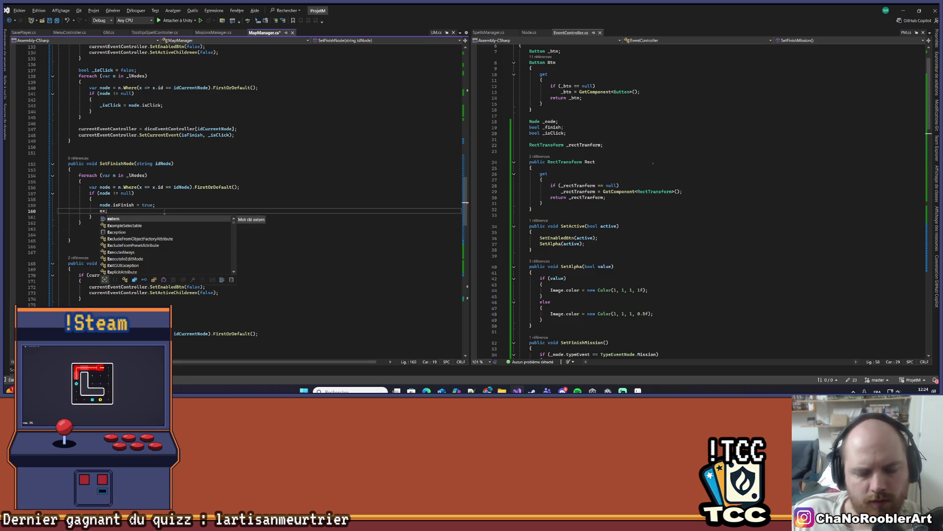
pyautogui.press('BackSpace')
pyautogui.press('BackSpace')
pyautogui.hotkey('ctrl', 'z')
pyautogui.hotkey('ctrl', 'z')
pyautogui.hotkey('ctrl', 'z')
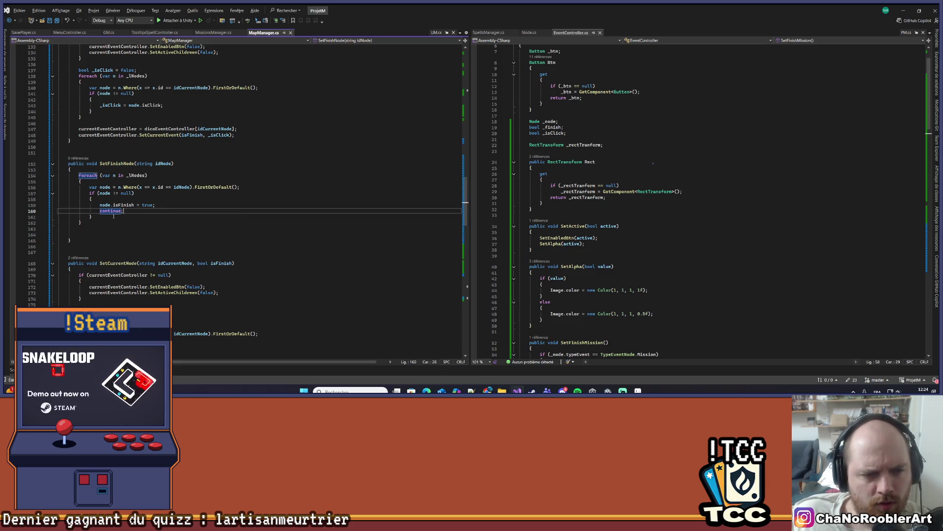
pyautogui.click(124, 229)
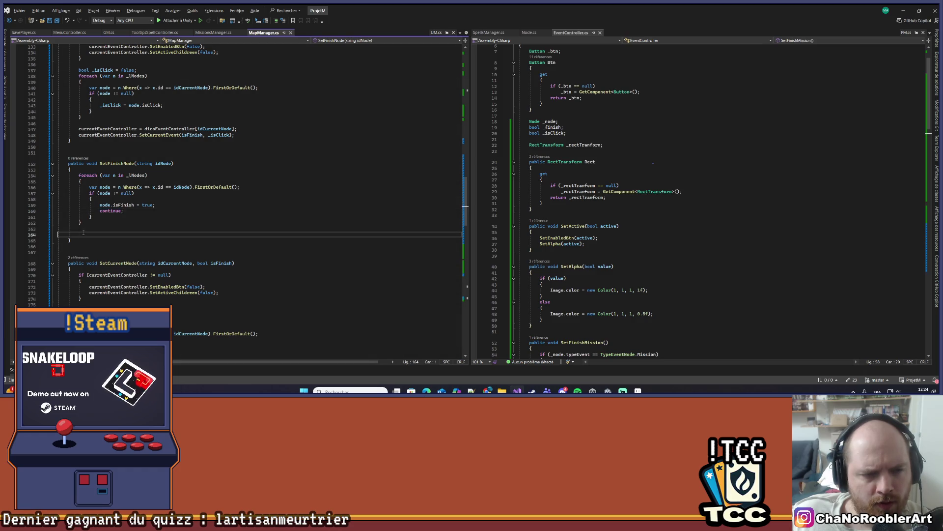
pyautogui.scroll(-3, 124, 205)
# Copy the GM.i.SaveGame.listNodes and Save() lines and paste them after SetFinishNode's loop.
pyautogui.scroll(-3, 162, 194)
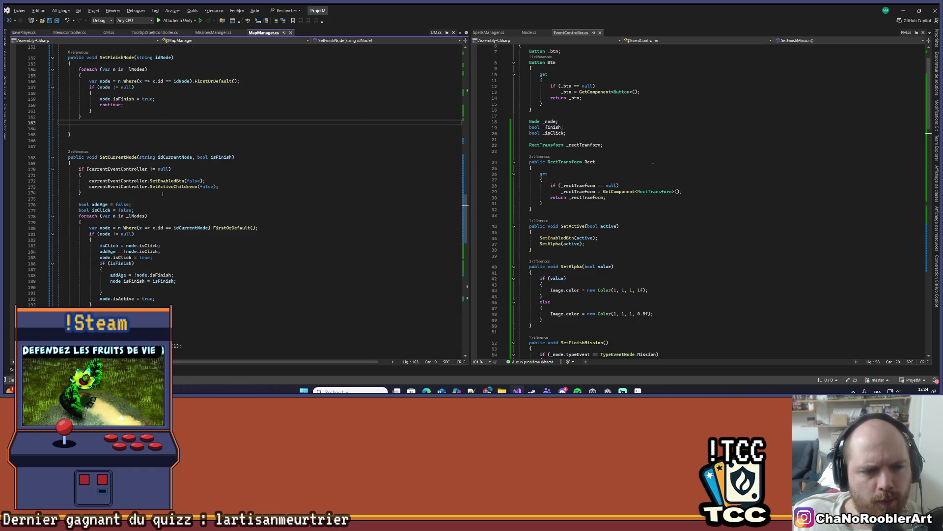
pyautogui.scroll(-7, 162, 194)
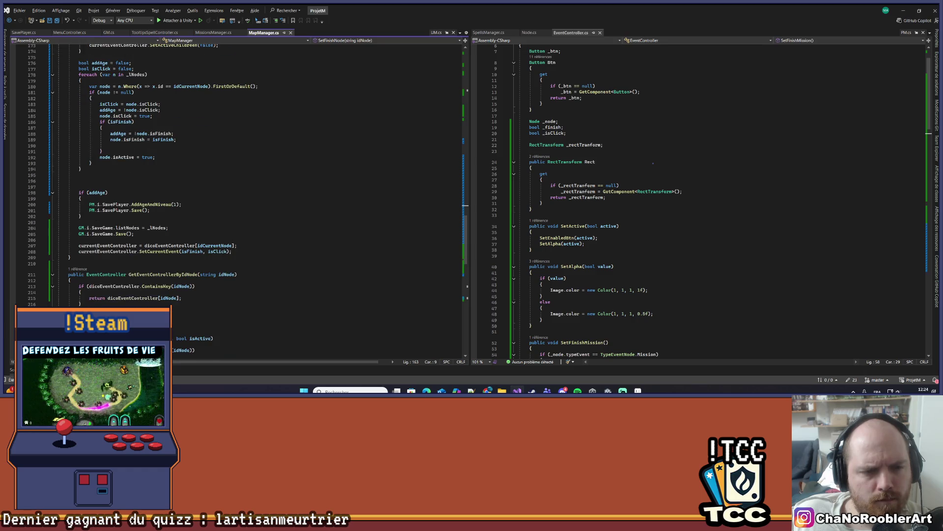
pyautogui.moveTo(69, 227); pyautogui.dragTo(133, 233)
pyautogui.scroll(14, 104, 233)
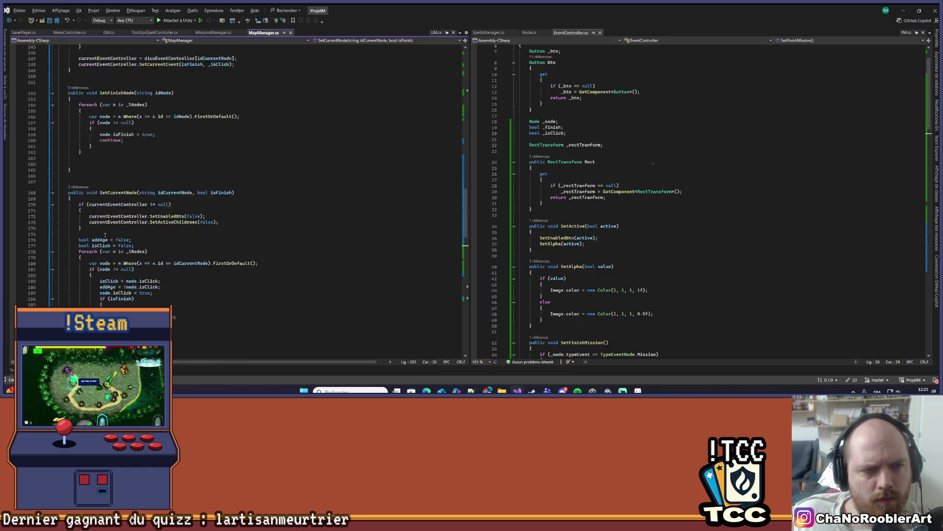
pyautogui.click(94, 253)
pyautogui.hotkey('ctrl', 'v')
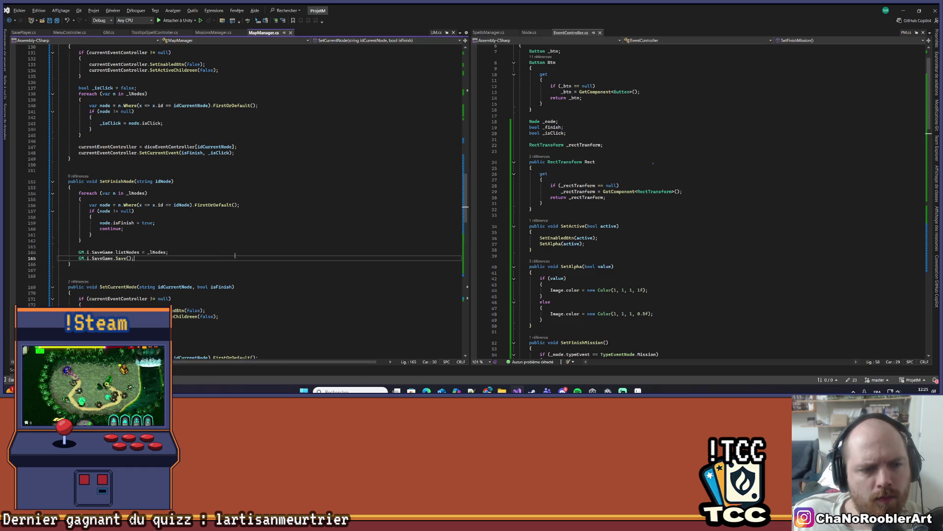
# Change continue to break in SetFinishNode's loop and save MapManager.cs.
pyautogui.click(105, 229)
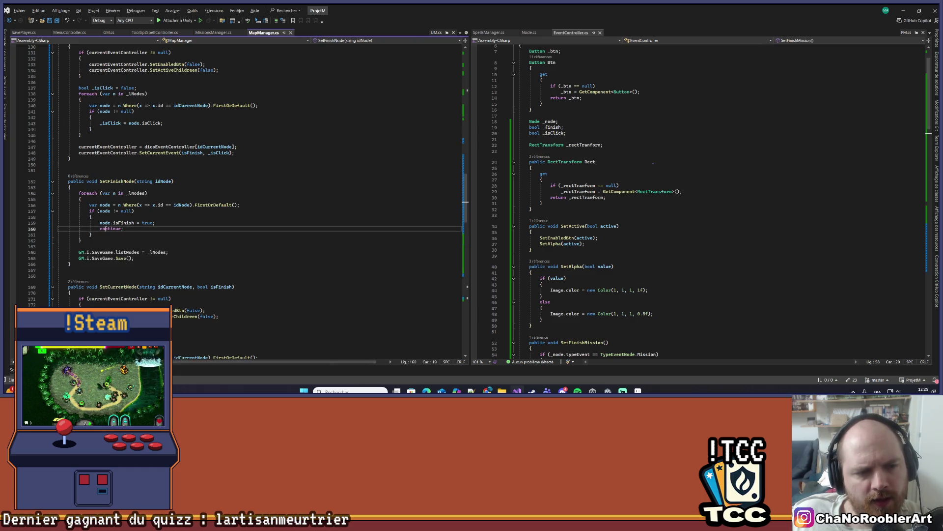
pyautogui.write('break')
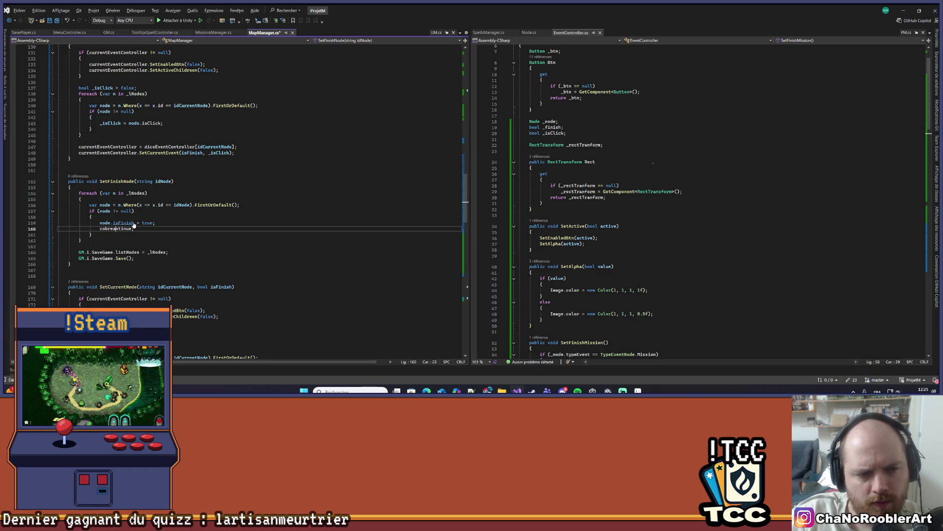
pyautogui.hotkey('ctrl', 'z')
pyautogui.doubleClick(109, 228)
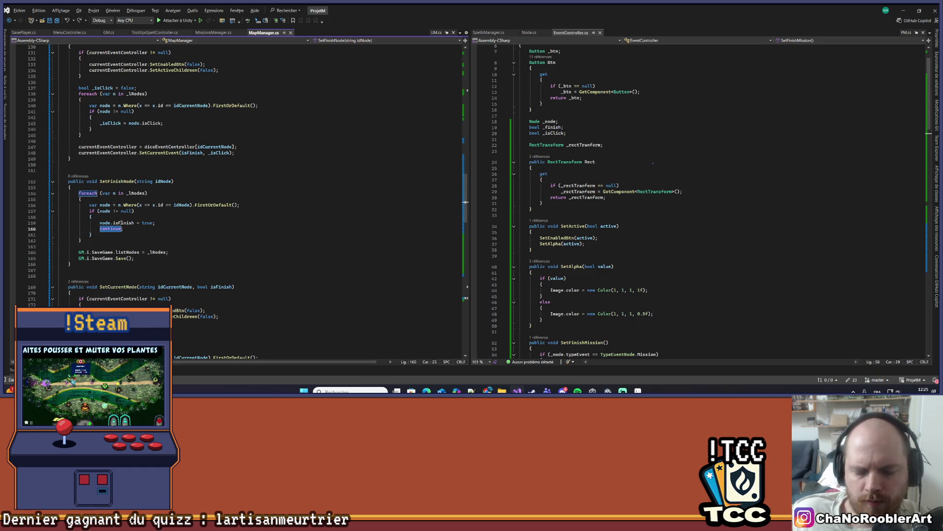
pyautogui.write('bi')
pyautogui.press('BackSpace')
pyautogui.write('reak')
pyautogui.hotkey('ctrl', 's')
pyautogui.click(189, 251)
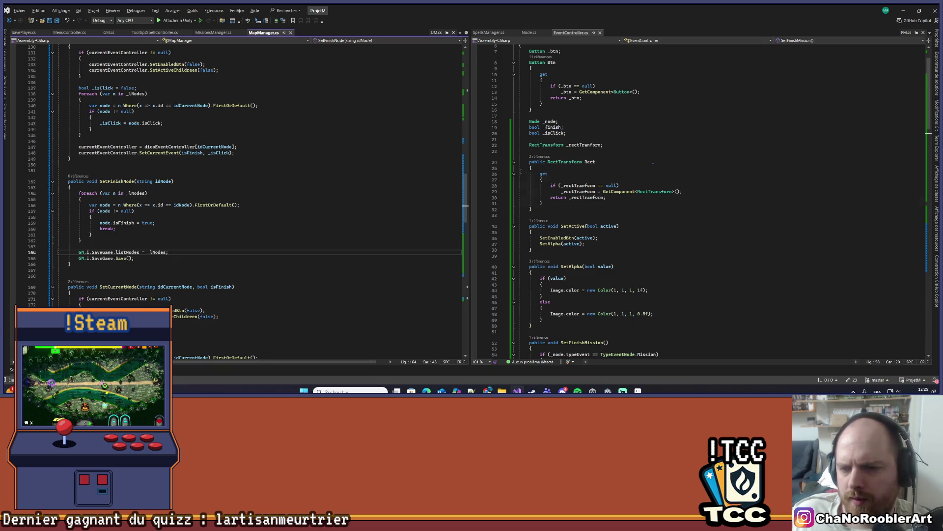
# Open a new line after _finish = true in EventController.cs's SetFinishMission.
pyautogui.scroll(-6, 611, 184)
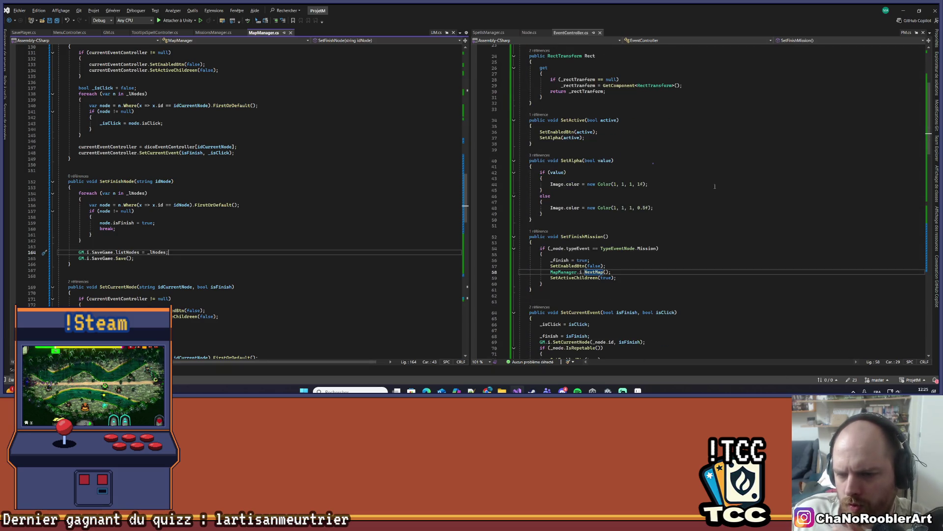
pyautogui.scroll(-1, 715, 183)
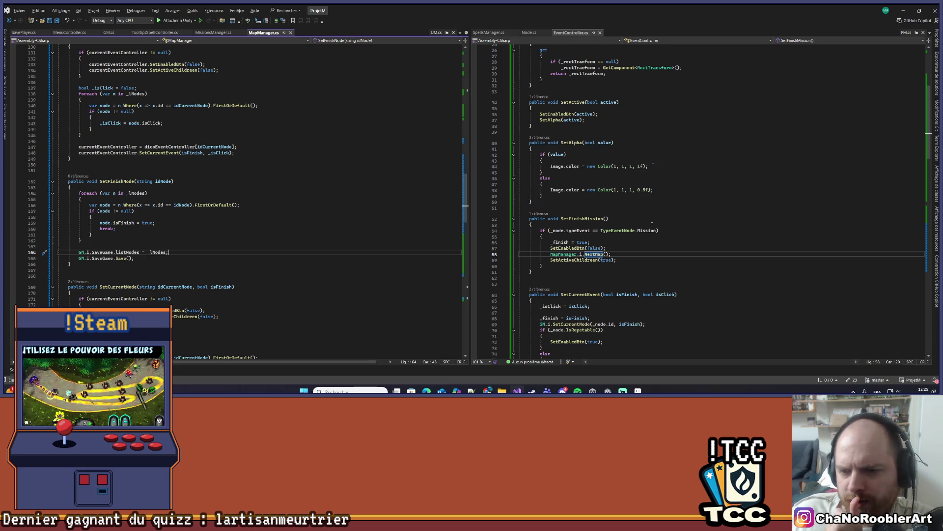
pyautogui.scroll(-1, 652, 224)
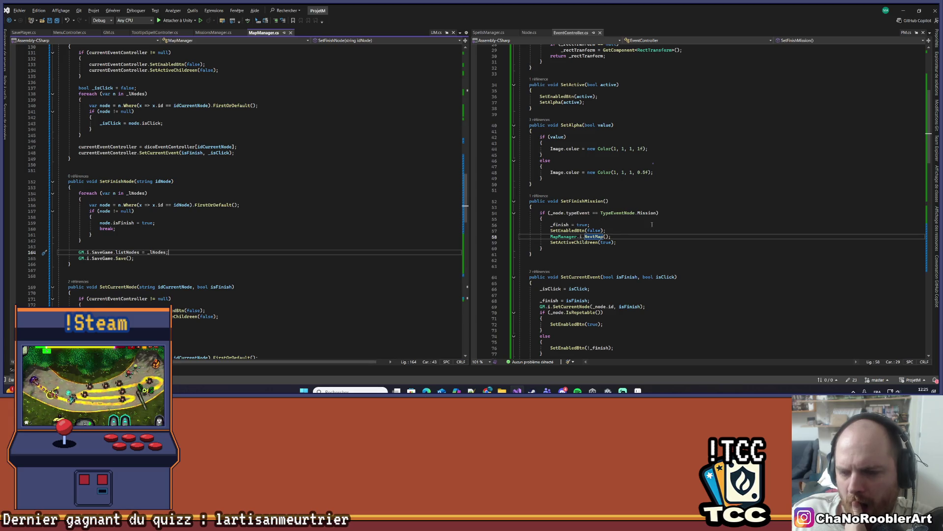
pyautogui.moveTo(652, 217)
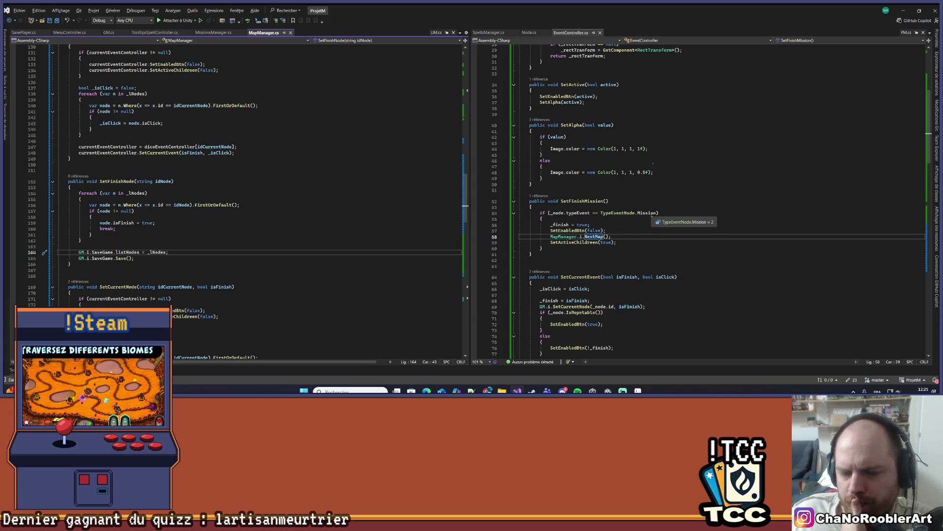
pyautogui.scroll(9, 652, 217)
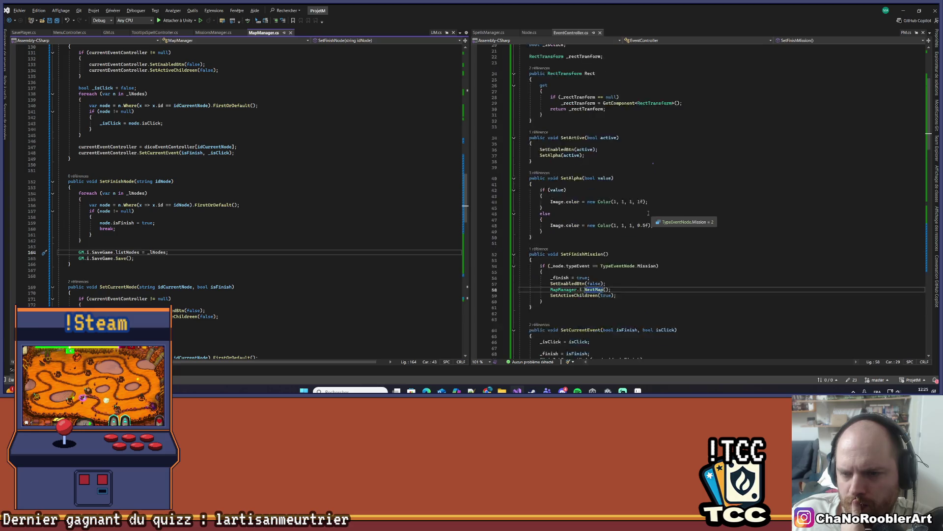
pyautogui.scroll(-7, 647, 213)
pyautogui.press('Up')
pyautogui.press('Up')
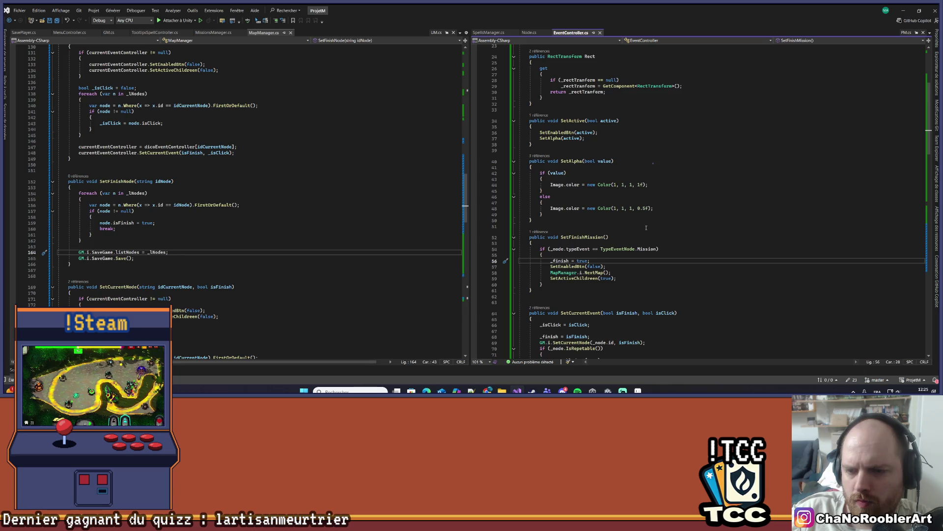
pyautogui.press('Return')
pyautogui.press('Return')
pyautogui.press('Up')
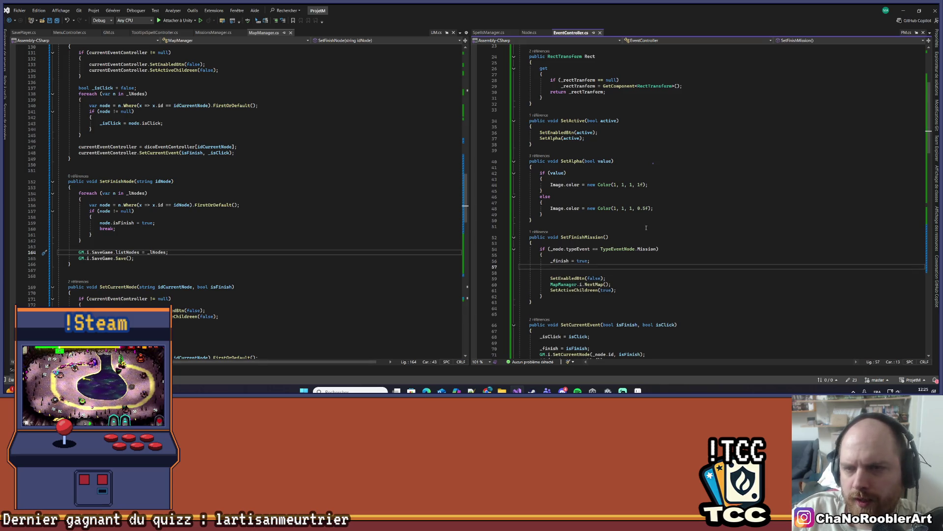
# Add the call MapManager.i.SetFinishNode(_node.id); there and save EventController.cs.
pyautogui.write('MapManager.in')
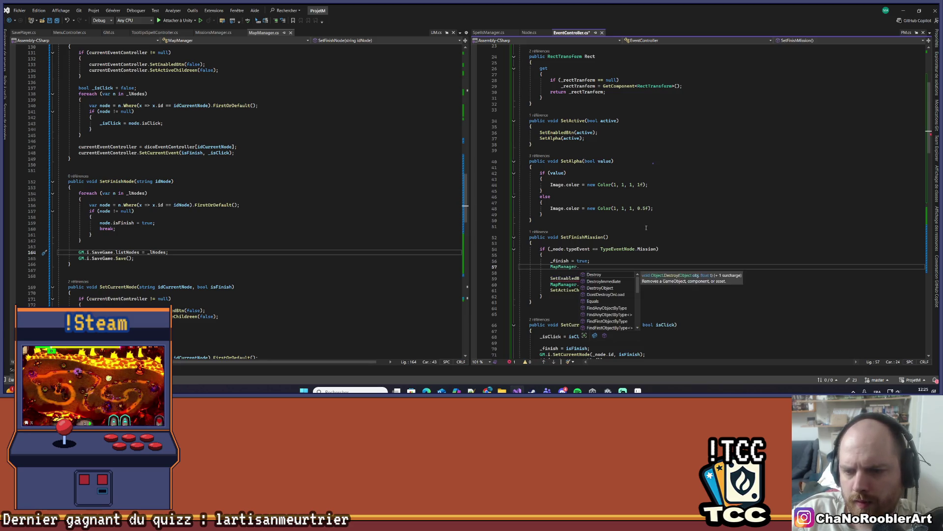
pyautogui.press('BackSpace')
pyautogui.write('.Set')
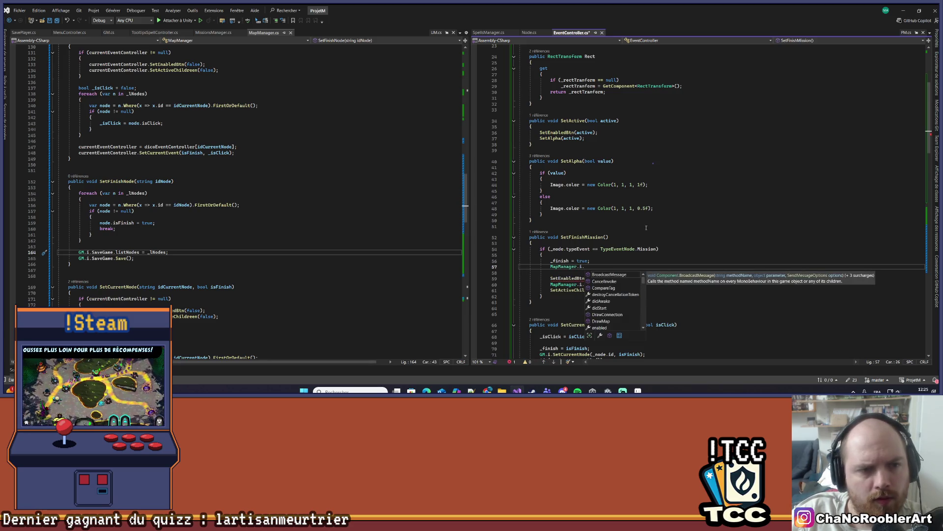
pyautogui.write('F')
pyautogui.press('Tab')
pyautogui.write('(')
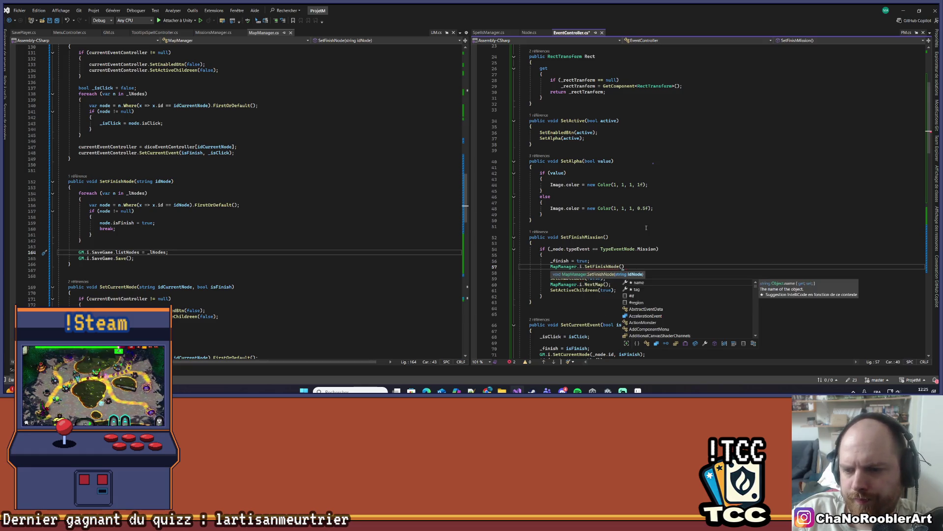
pyautogui.write('Node.id')
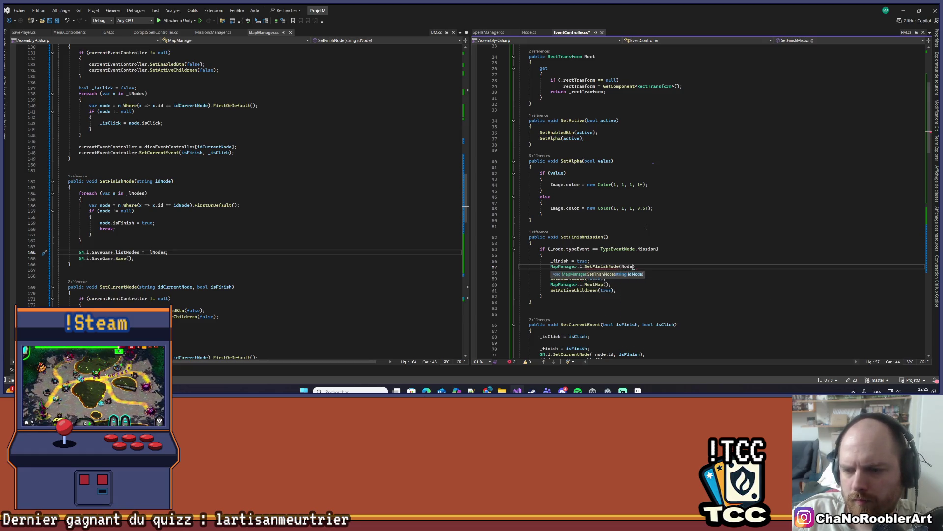
pyautogui.press('BackSpace')
pyautogui.press('BackSpace')
pyautogui.press('BackSpace')
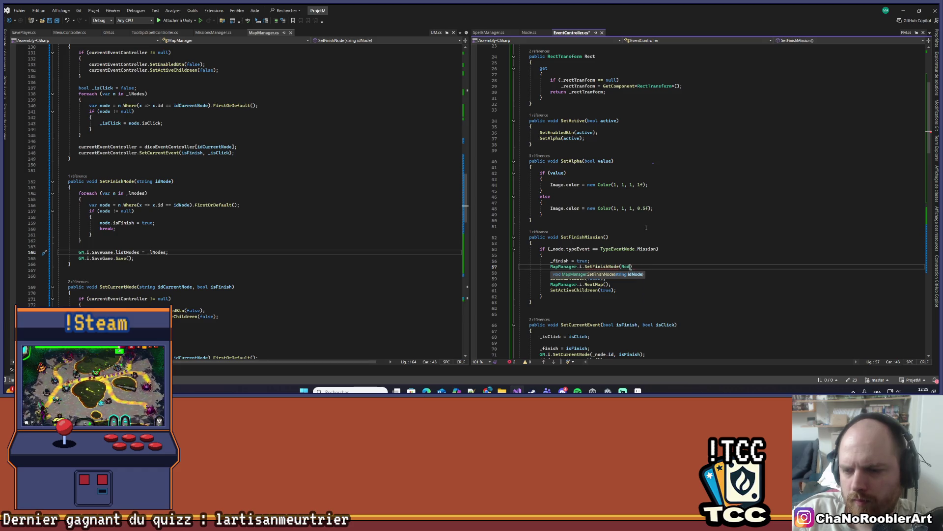
pyautogui.write('_node.id);')
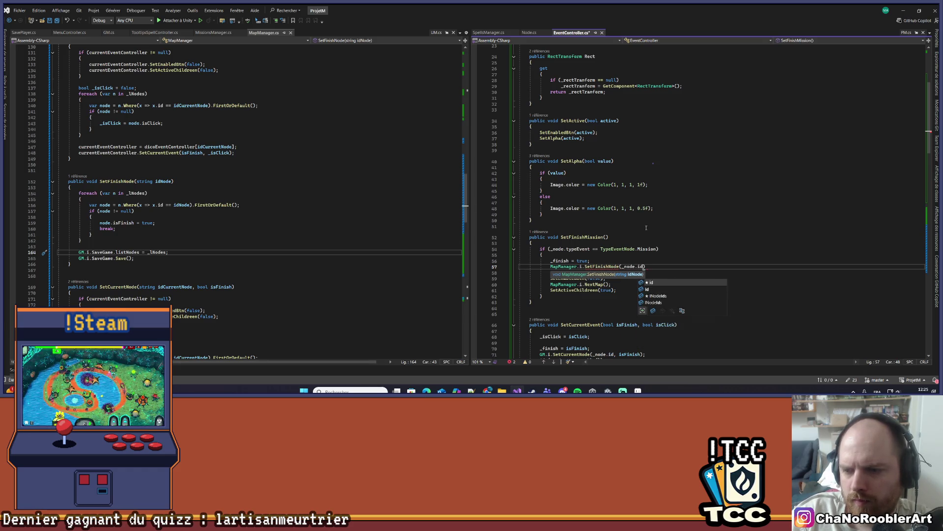
pyautogui.hotkey('ctrl', 's')
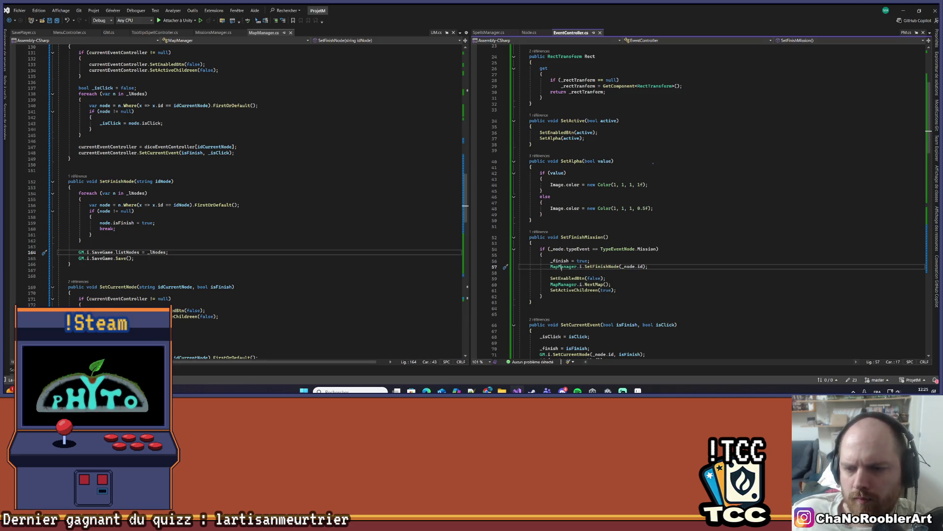
# Remove the leftover blank line, check the SetActiveChildren line, then minimize Visual Studio.
pyautogui.press('Down')
pyautogui.press('BackSpace')
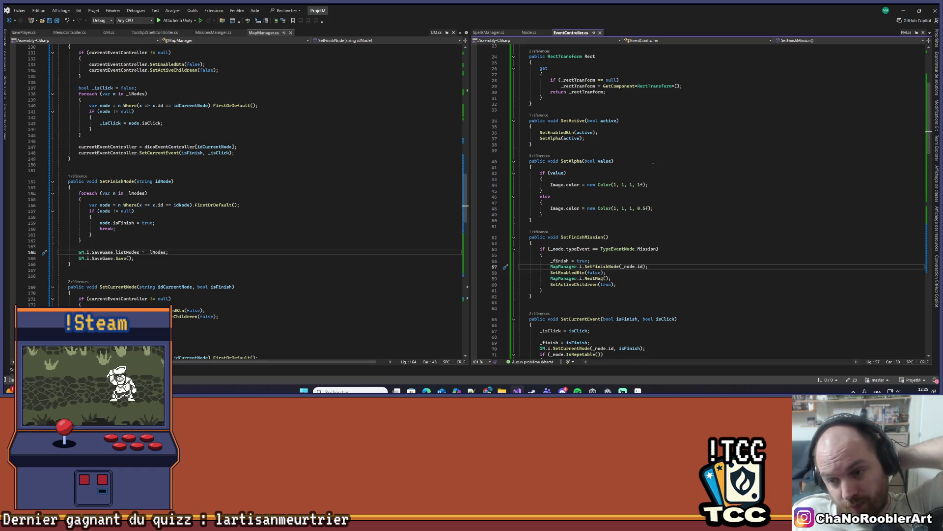
pyautogui.click(615, 285)
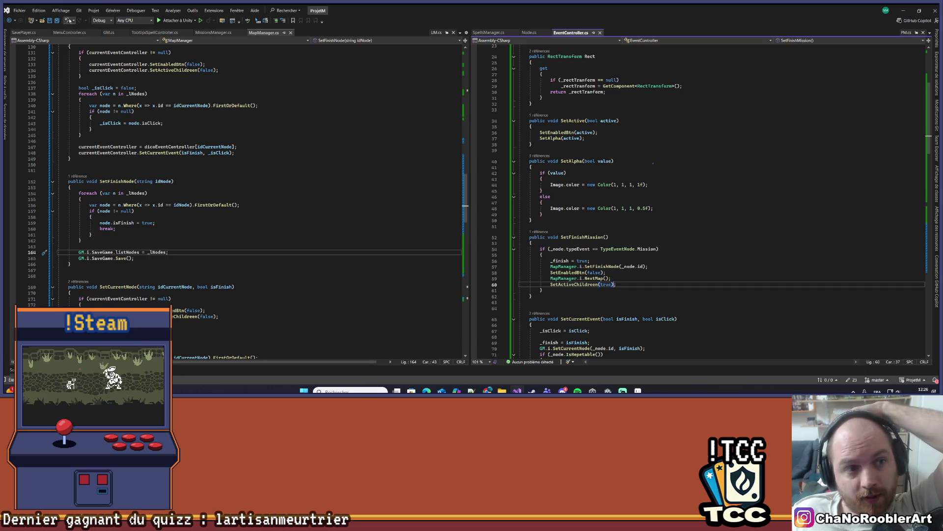
pyautogui.click(69, 20)
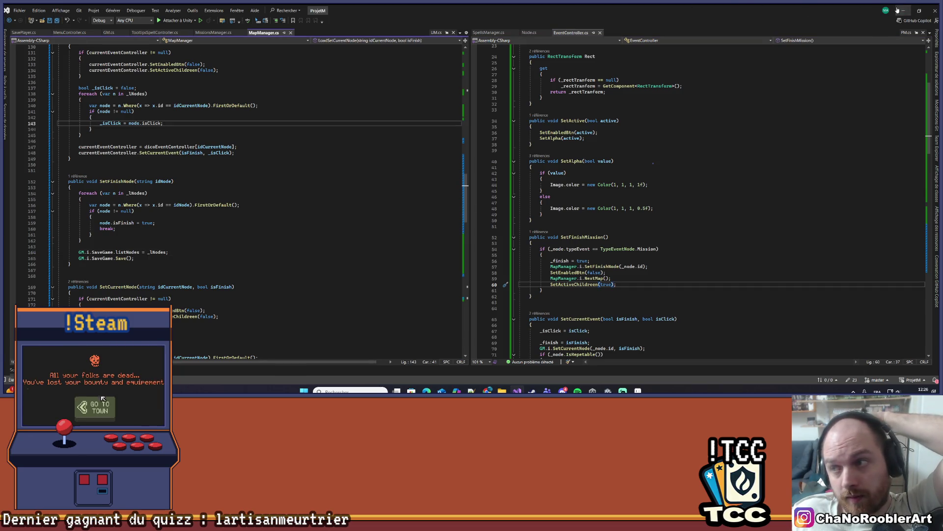
pyautogui.click(898, 10)
# Bring up Aseprite to view the fountain sprite, then switch to the Unity editor.
pyautogui.click(591, 389)
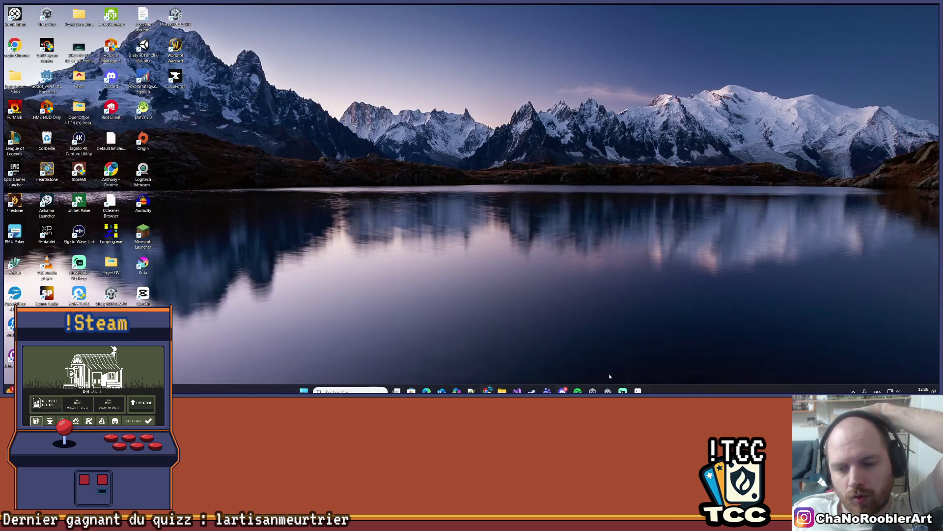
pyautogui.click(592, 391)
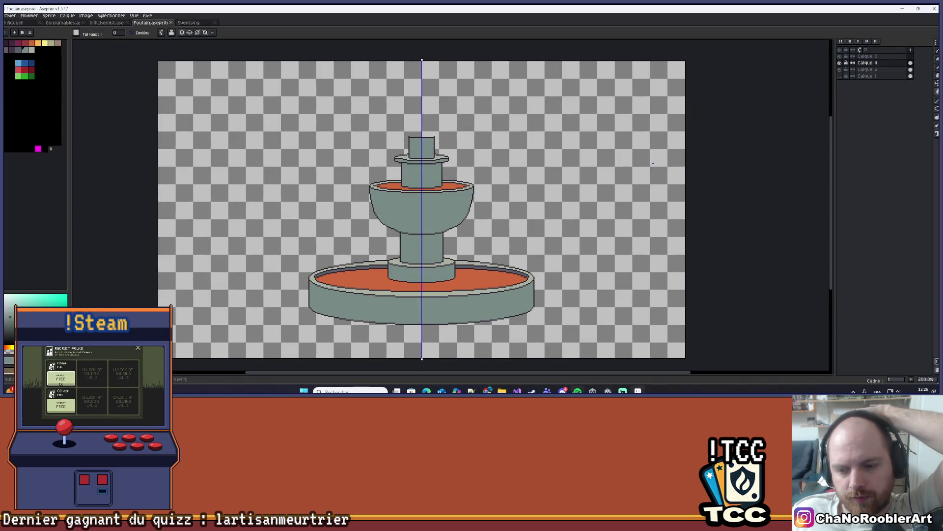
pyautogui.moveTo(608, 391)
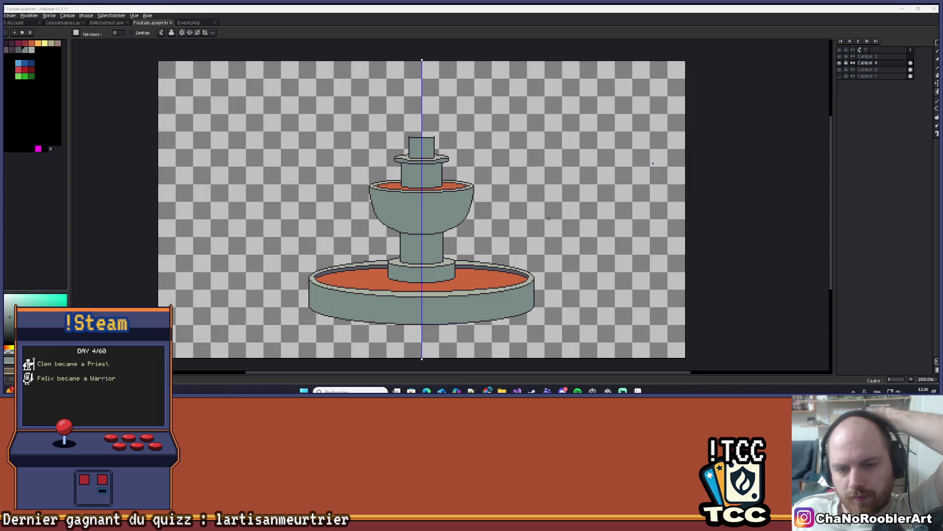
pyautogui.scroll(-1, 513, 237)
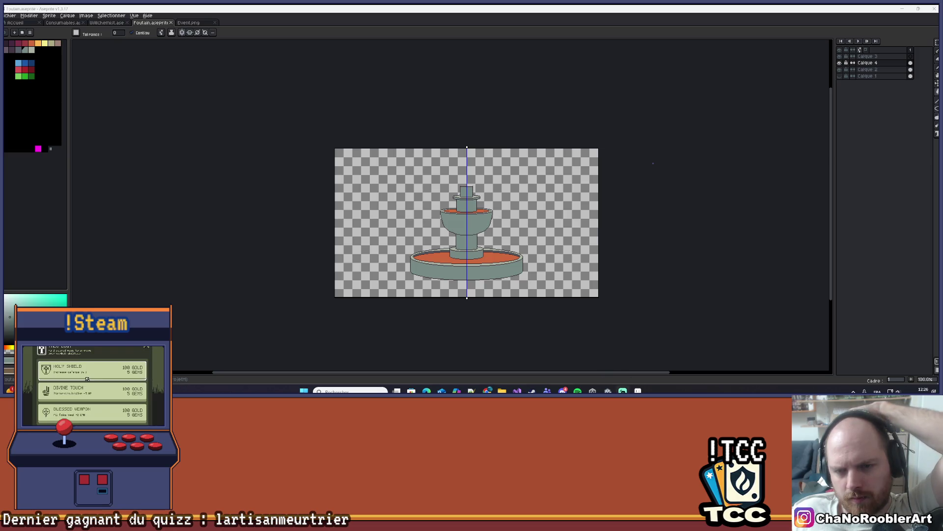
pyautogui.click(608, 391)
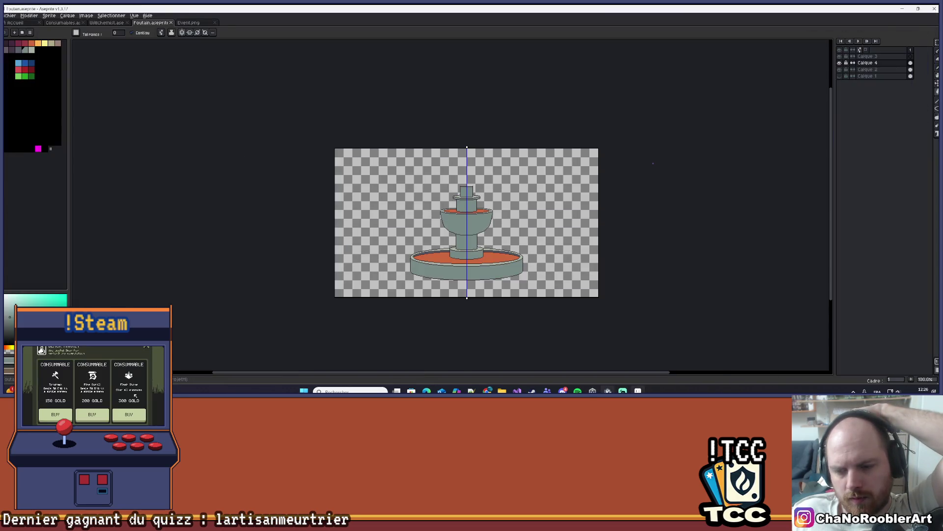
pyautogui.click(608, 391)
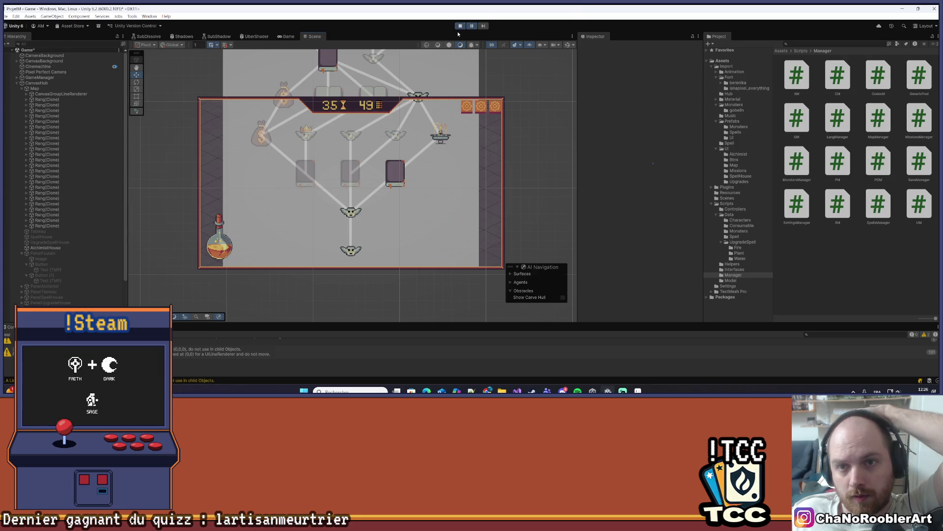
# Stop Play mode, clear the Console, play again and continue the saved game to the map.
pyautogui.click(460, 25)
pyautogui.click(8, 334)
pyautogui.click(461, 25)
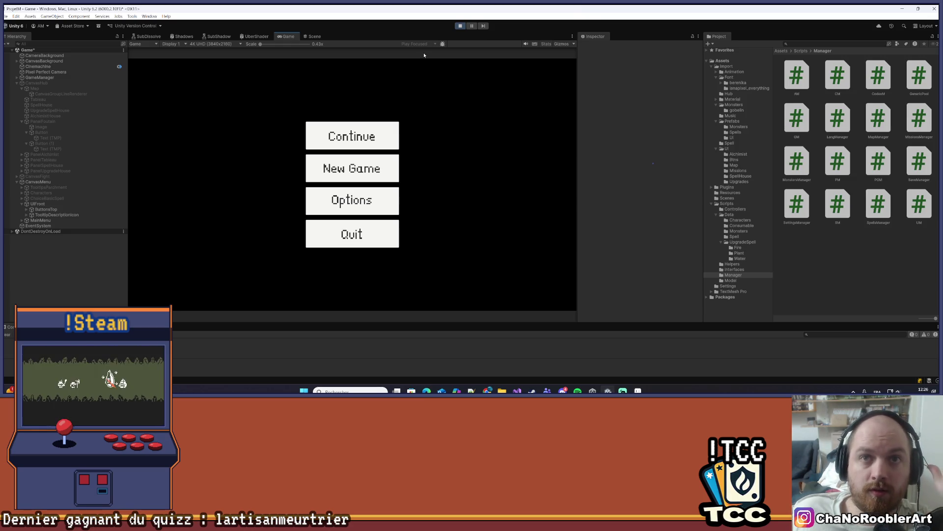
pyautogui.click(379, 126)
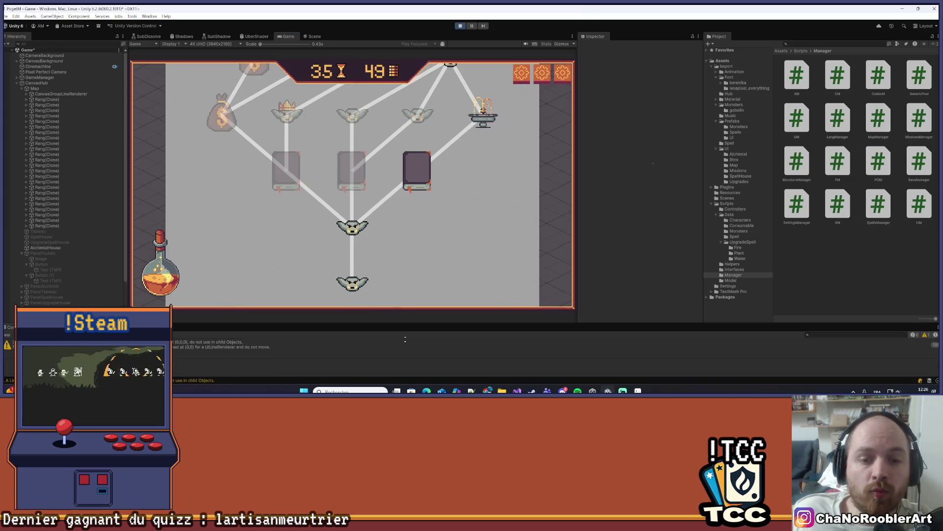
# Enlarge the Game view, scroll the map to the chest node, and start its cave battle mission.
pyautogui.moveTo(407, 328); pyautogui.dragTo(407, 344)
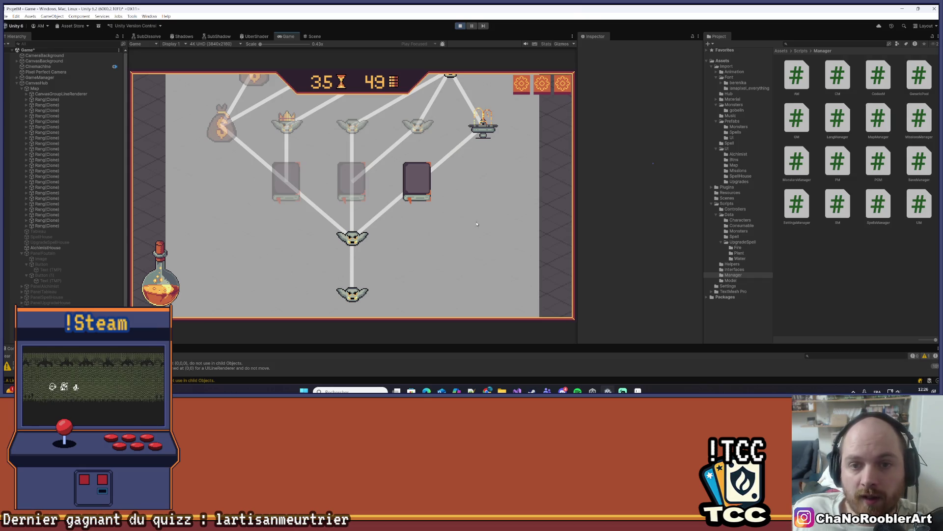
pyautogui.scroll(5, 487, 212)
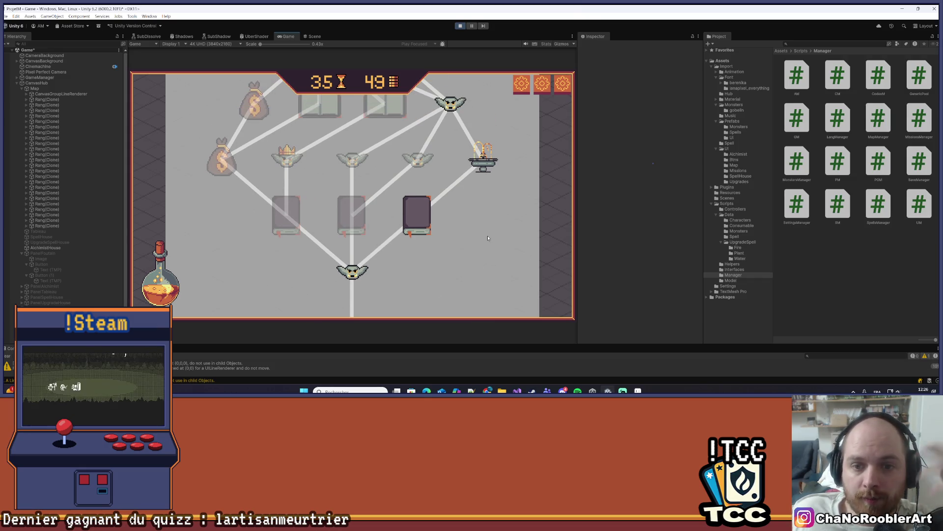
pyautogui.scroll(10, 504, 193)
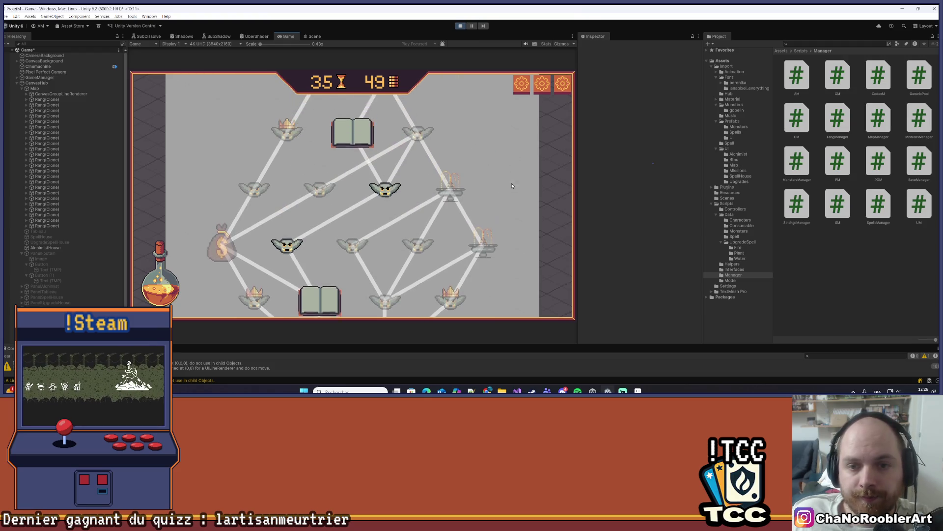
pyautogui.scroll(10, 504, 248)
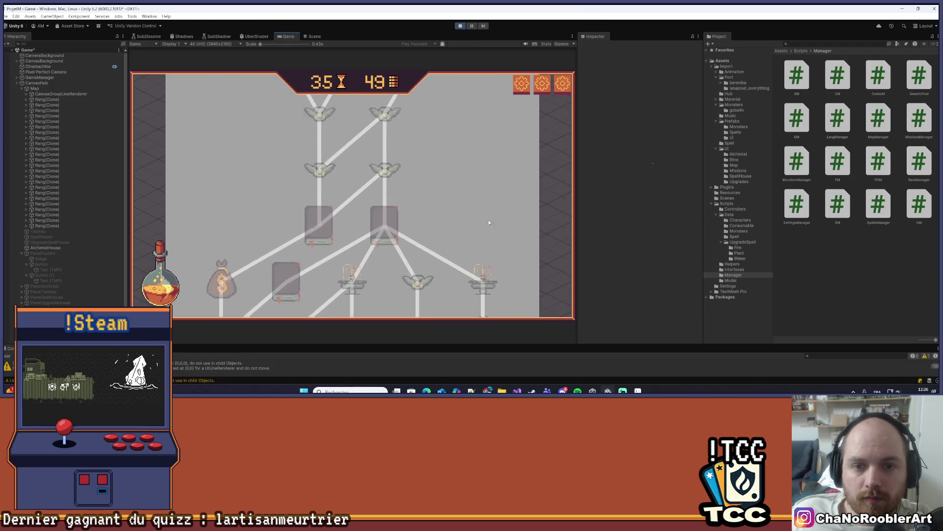
pyautogui.scroll(10, 488, 207)
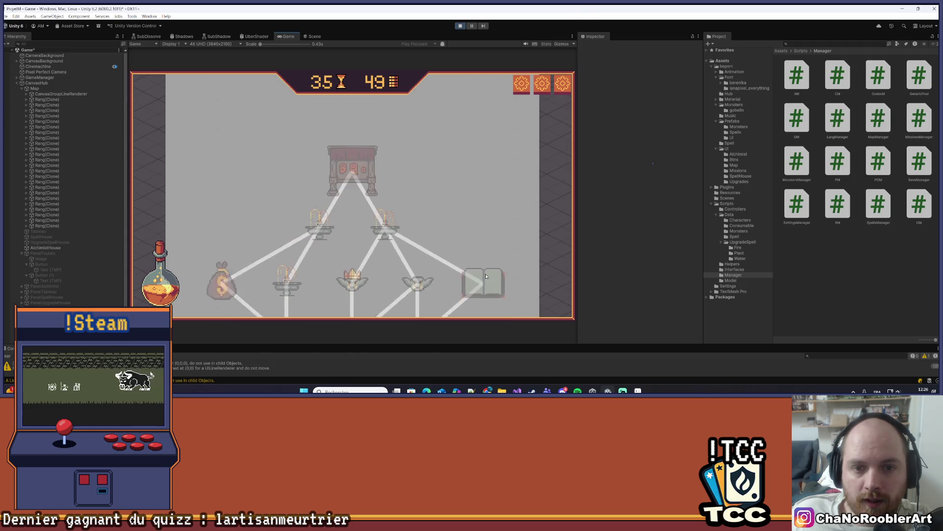
pyautogui.scroll(10, 494, 216)
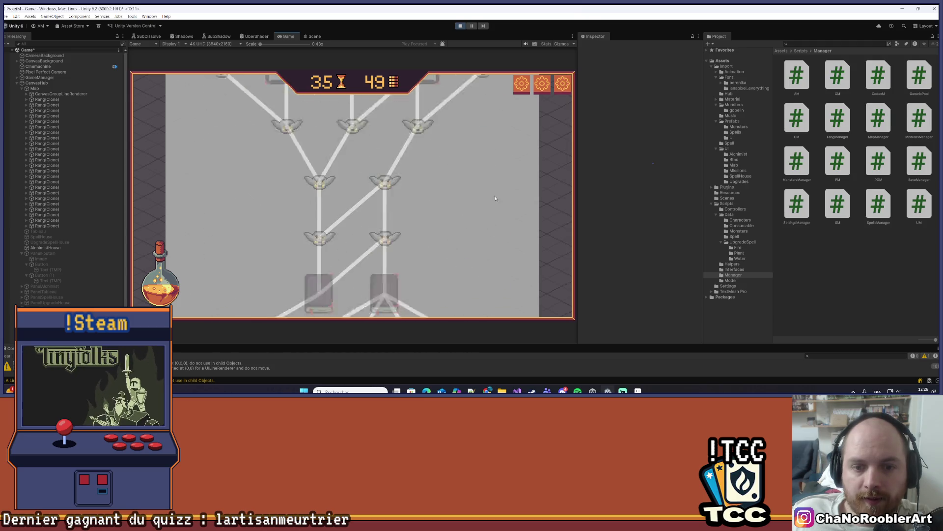
pyautogui.scroll(3, 487, 226)
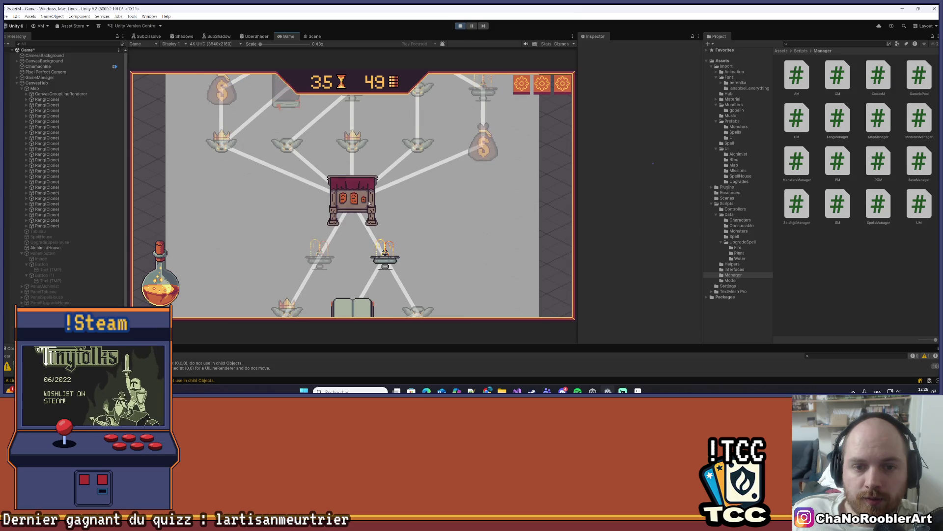
pyautogui.click(369, 203)
pyautogui.click(361, 177)
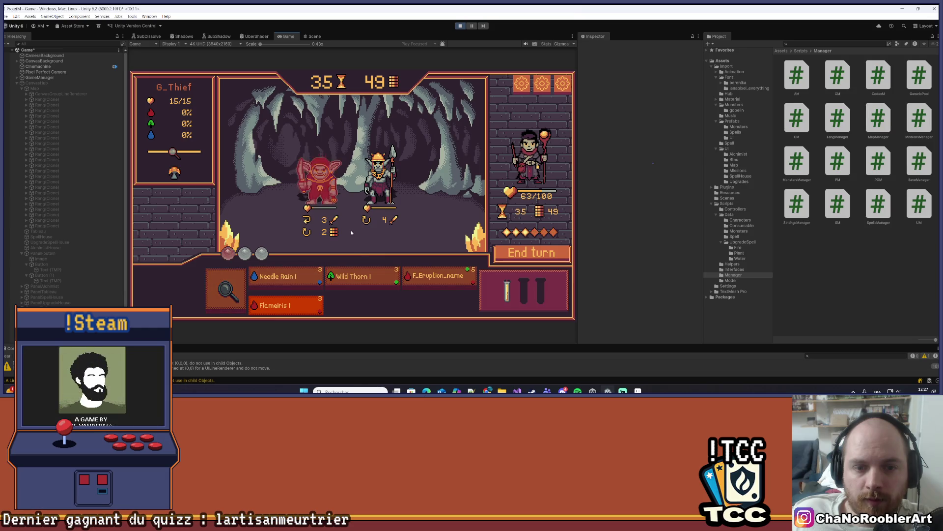
# Cast Wild Thorn on the left goblin, then review EventController.cs in Visual Studio before returning to Unity.
pyautogui.click(364, 268)
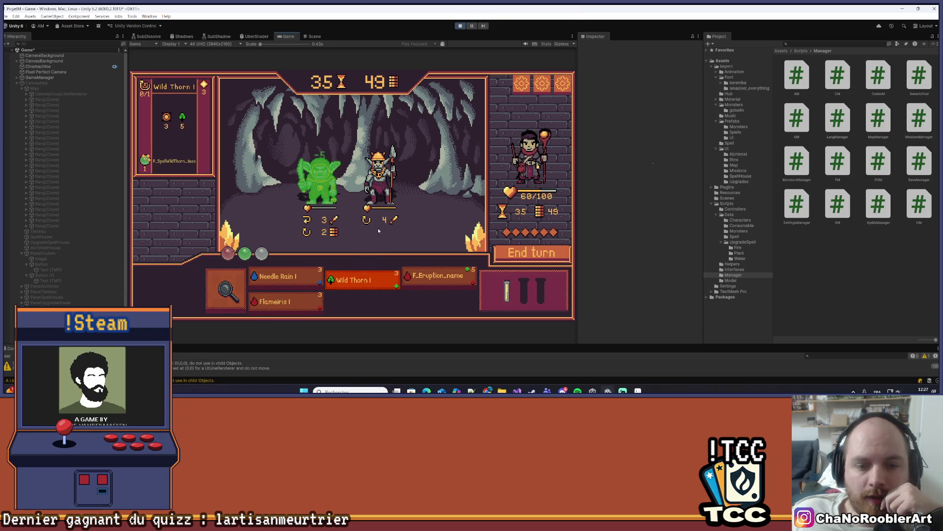
pyautogui.click(381, 225)
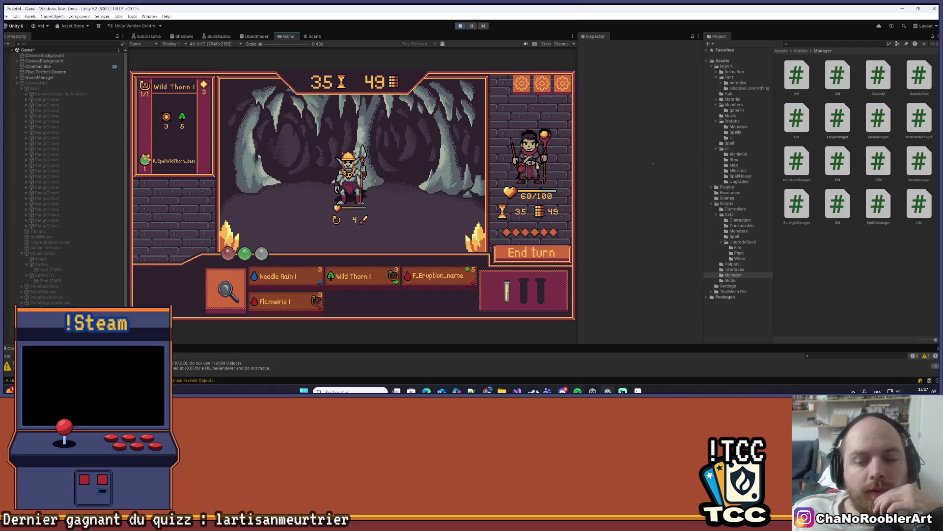
pyautogui.click(517, 392)
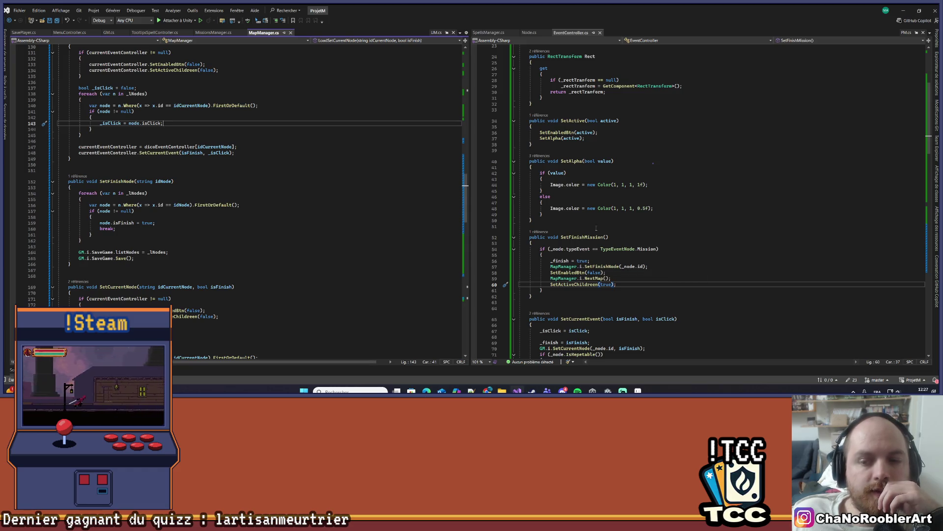
pyautogui.scroll(2, 593, 229)
pyautogui.moveTo(600, 167); pyautogui.dragTo(685, 203)
pyautogui.scroll(5, 686, 203)
pyautogui.scroll(-8, 686, 203)
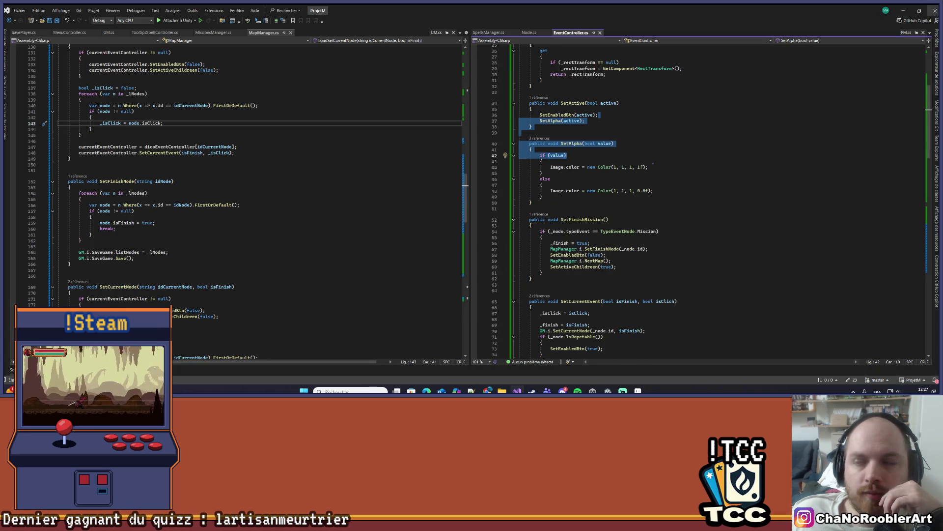
pyautogui.hotkey('alt', 'Tab')
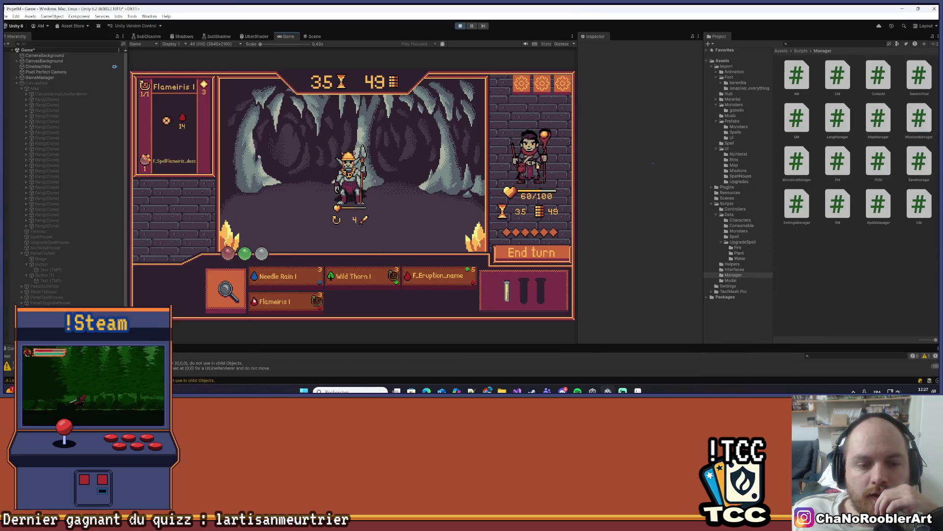
# End the turn, cast Wild Thorn, drink the potion and finish off the G_Warrior.
pyautogui.click(532, 253)
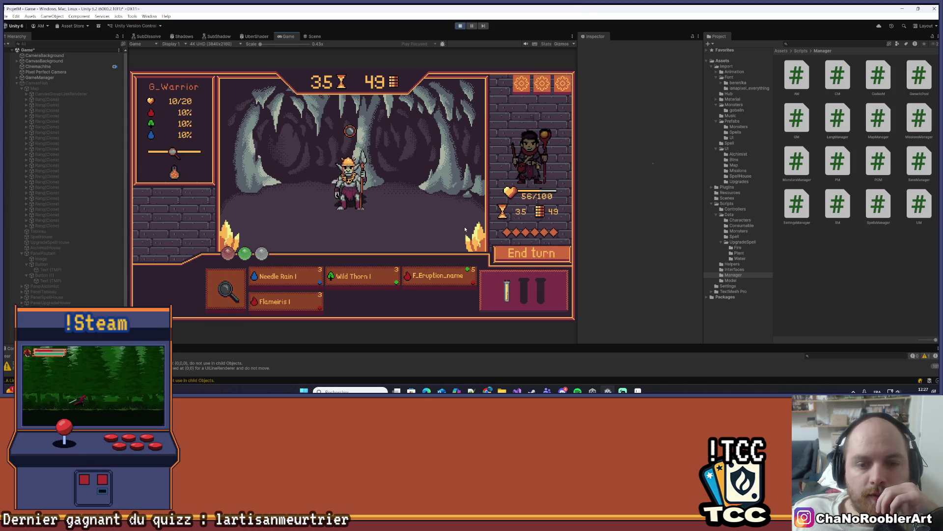
pyautogui.click(363, 279)
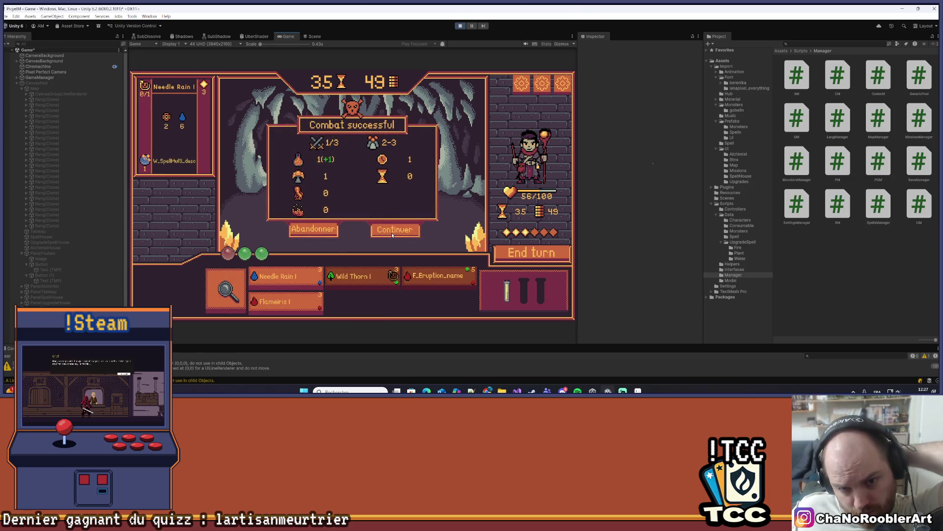
pyautogui.click(392, 231)
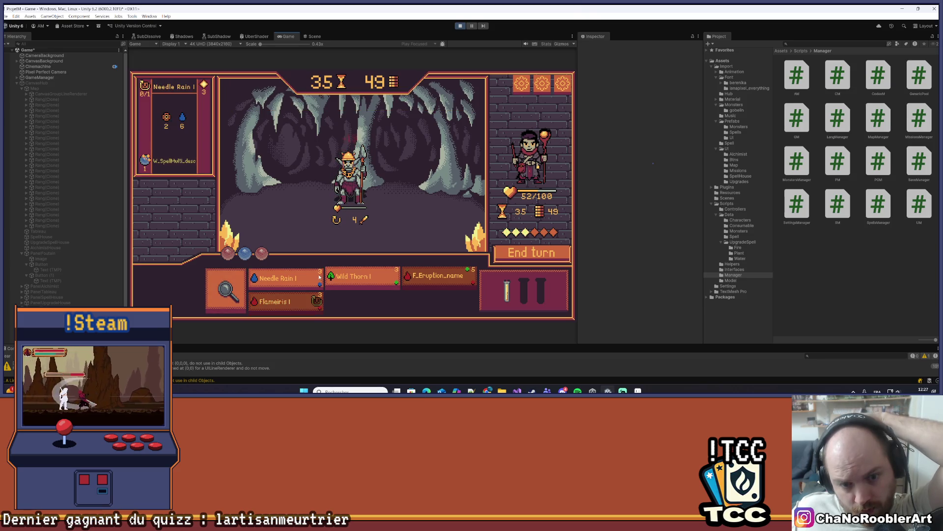
pyautogui.click(507, 292)
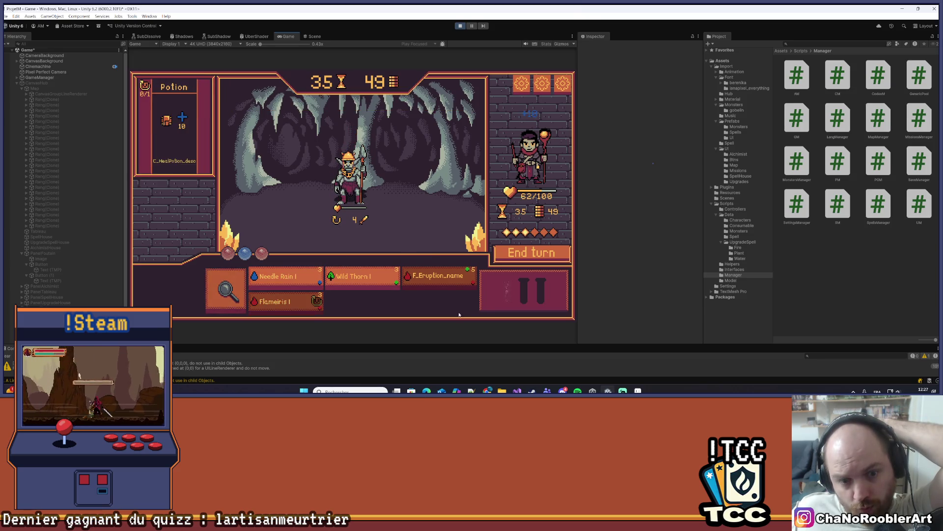
pyautogui.click(371, 181)
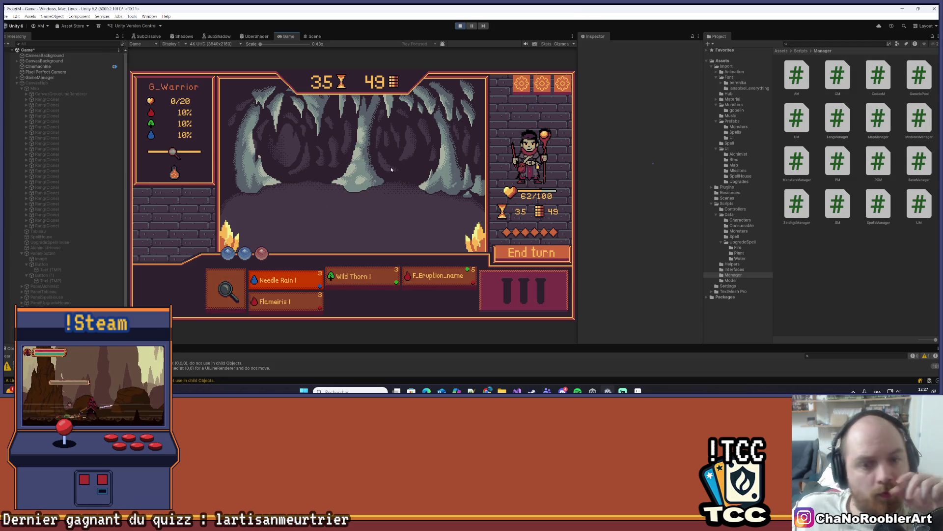
pyautogui.click(386, 232)
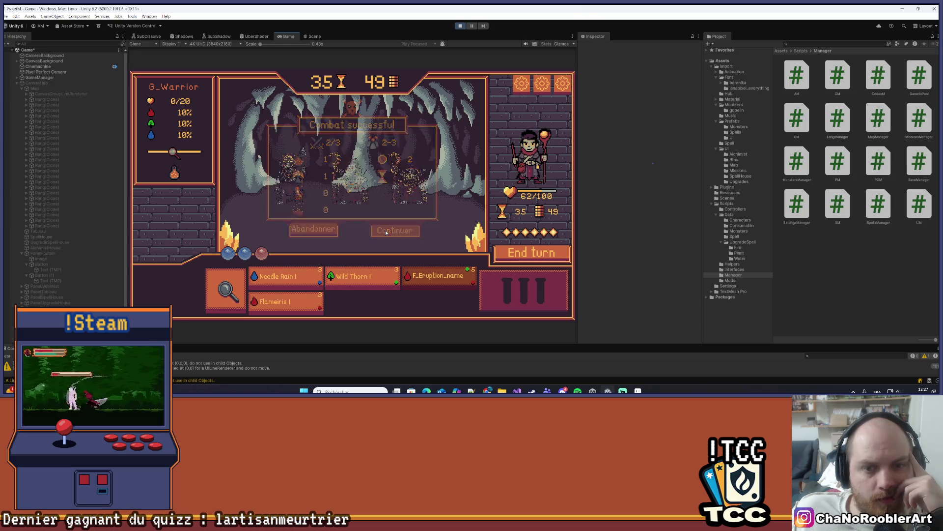
# Defeat the shamans with Wild Thorn and Needle Rain, then finish the warrior with Wild Thorn.
pyautogui.moveTo(354, 275)
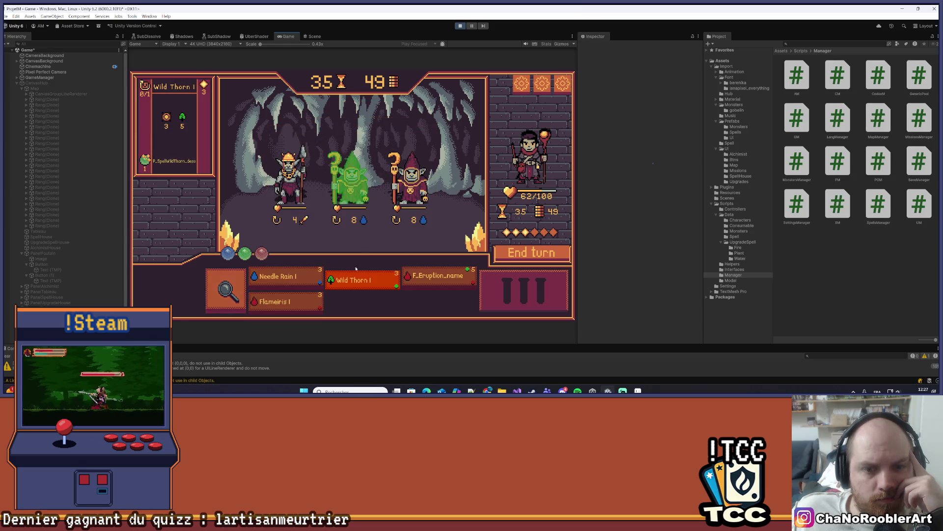
pyautogui.click(410, 180)
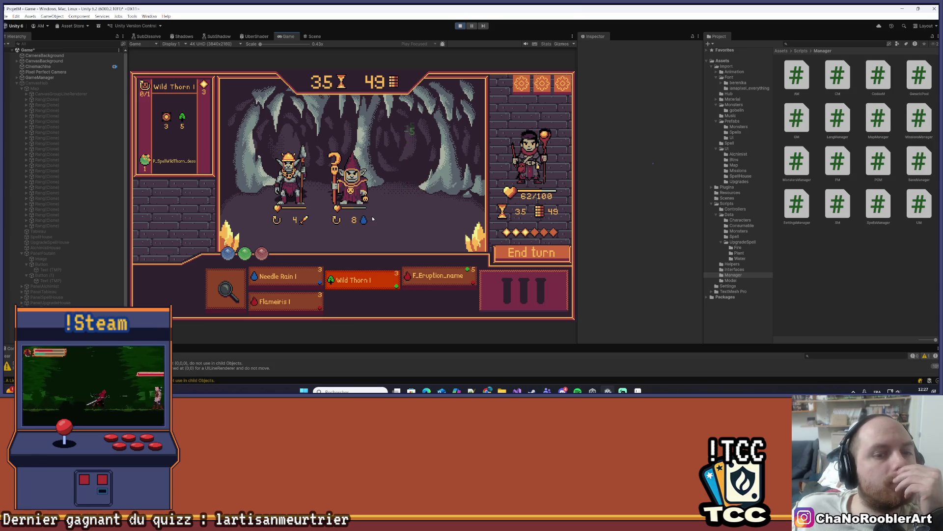
pyautogui.click(282, 279)
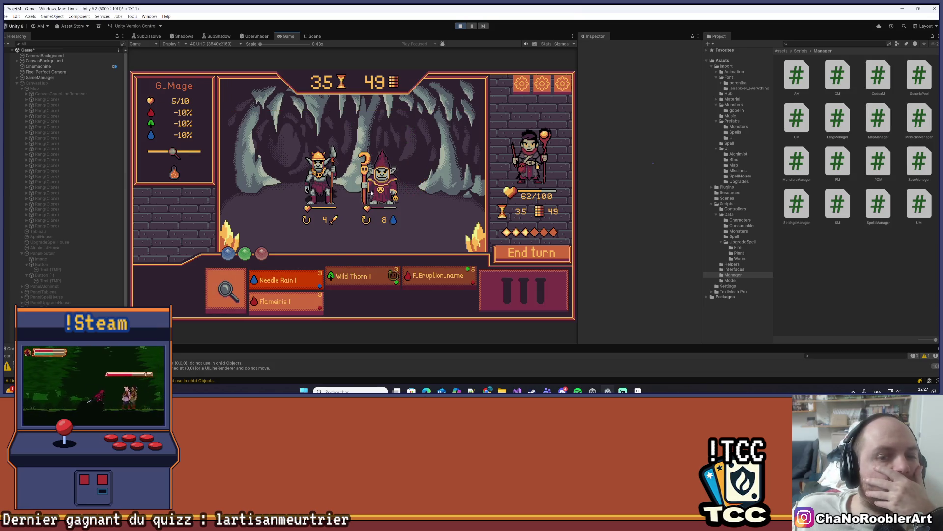
pyautogui.click(337, 184)
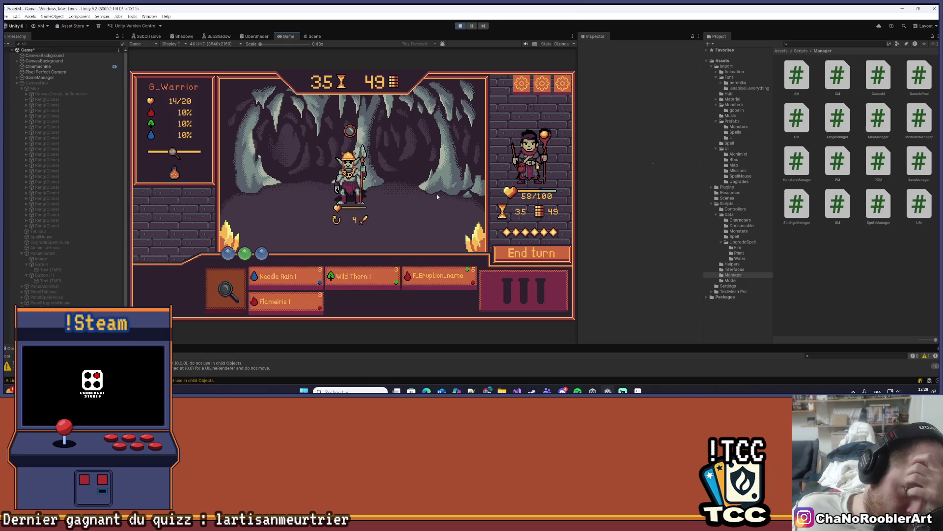
pyautogui.press('2')
pyautogui.click(408, 202)
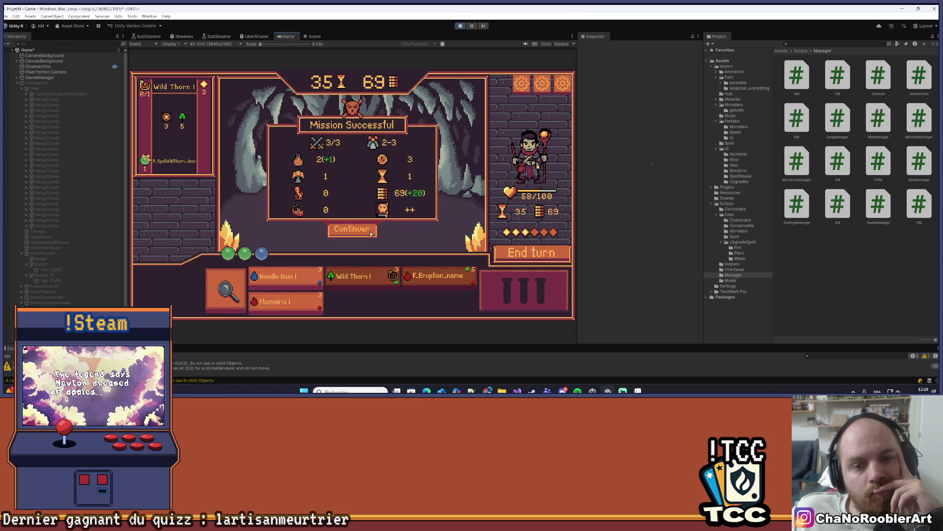
# Leave the mission results for the map, enlarge the console, and scroll over the map nodes.
pyautogui.click(371, 234)
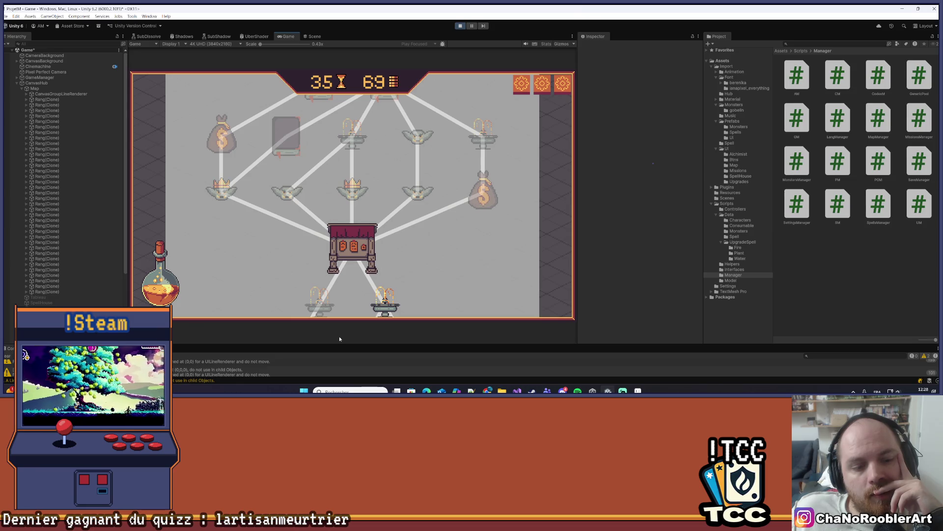
pyautogui.moveTo(335, 344); pyautogui.dragTo(388, 262)
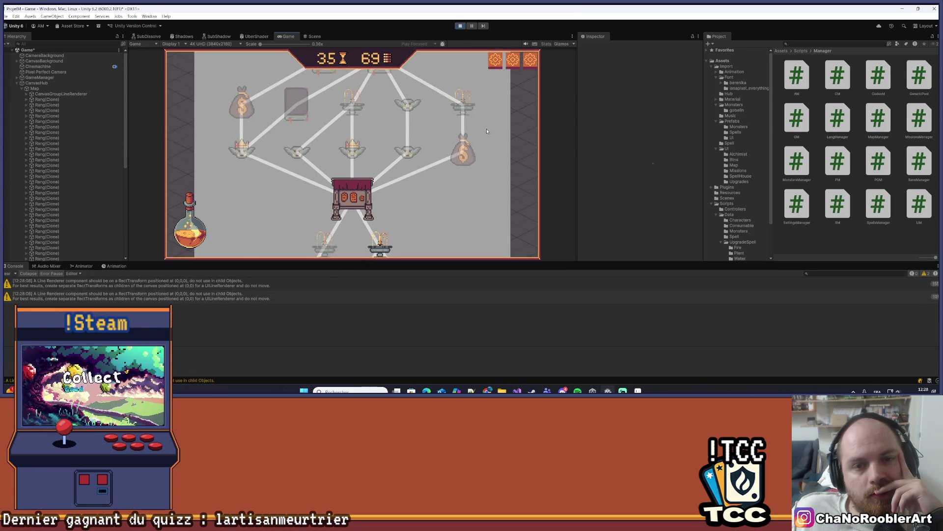
pyautogui.scroll(5, 481, 137)
pyautogui.scroll(-5, 476, 130)
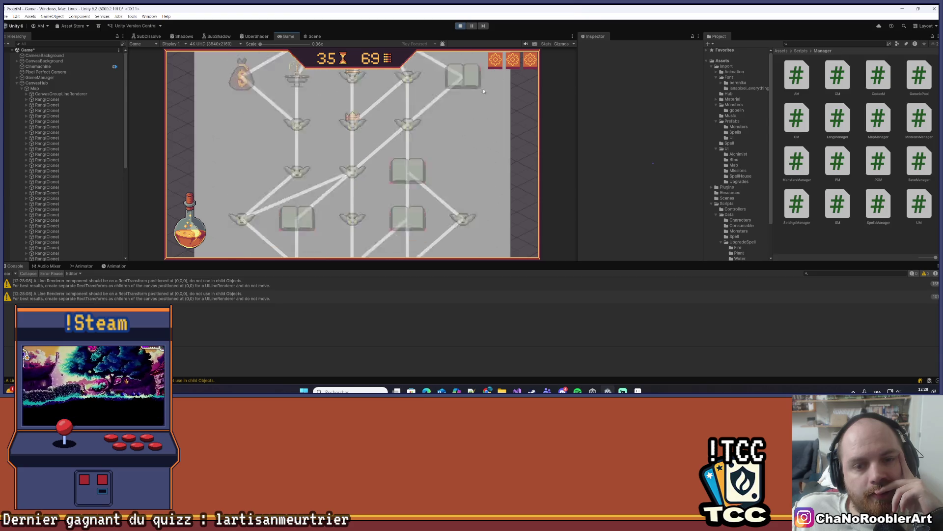
pyautogui.scroll(-5, 487, 113)
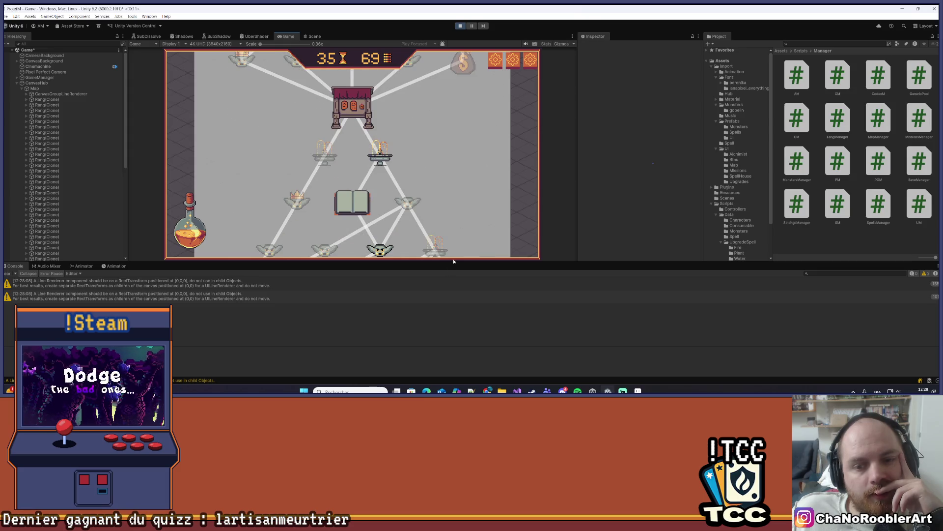
# Make the game view taller again and stop Play mode.
pyautogui.moveTo(452, 266); pyautogui.dragTo(452, 344)
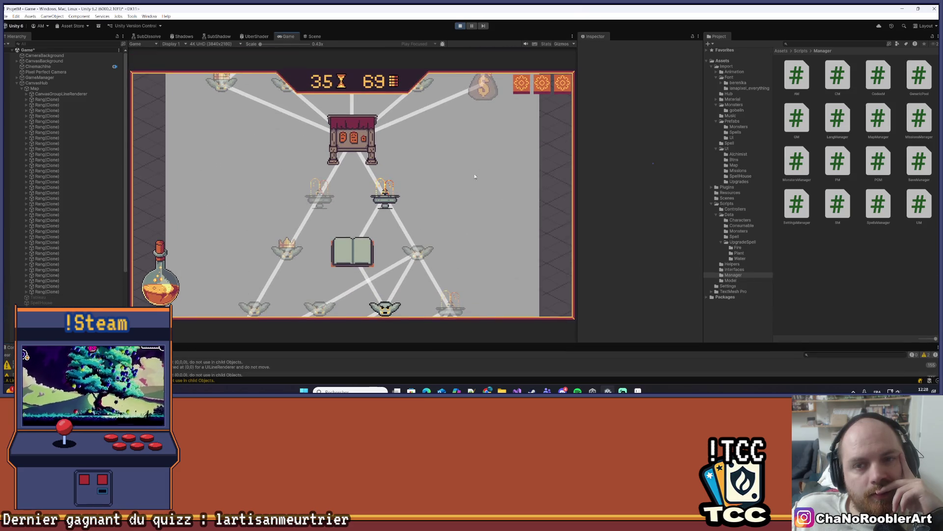
pyautogui.scroll(3, 470, 154)
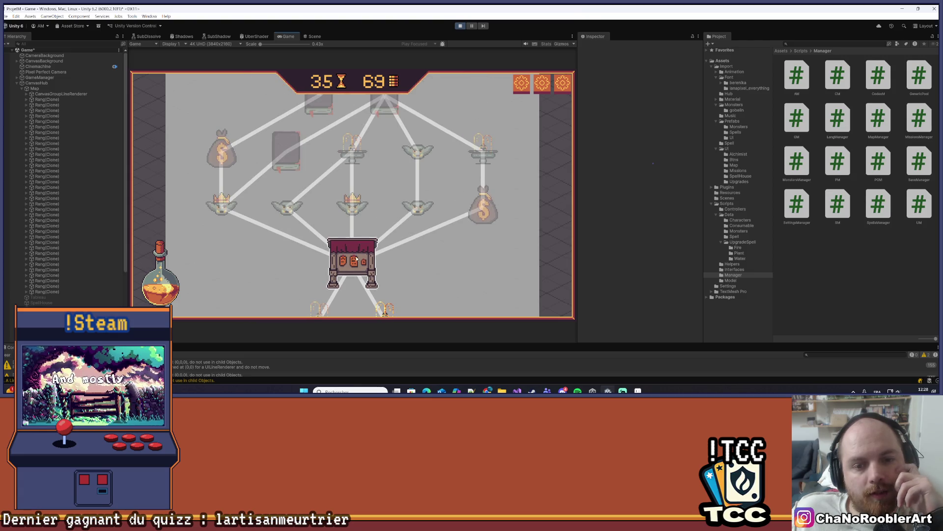
pyautogui.click(460, 26)
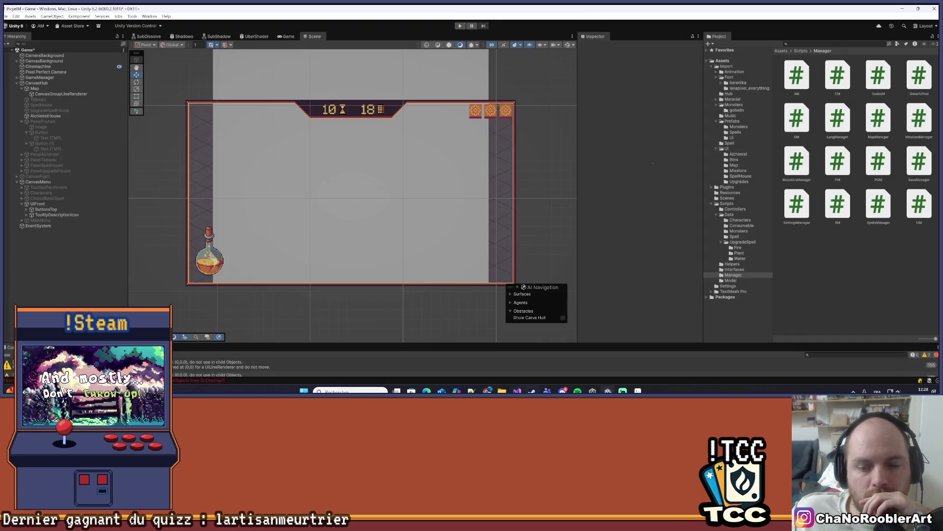
# Follow a SetFinishMission reference into UM.cs and select the line reading the current node id.
pyautogui.click(517, 391)
pyautogui.click(733, 208)
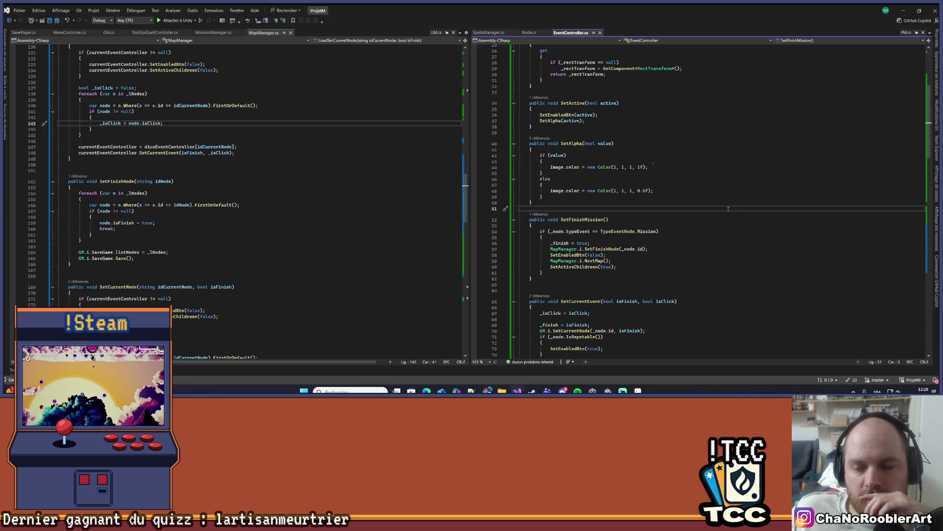
pyautogui.scroll(-2, 715, 212)
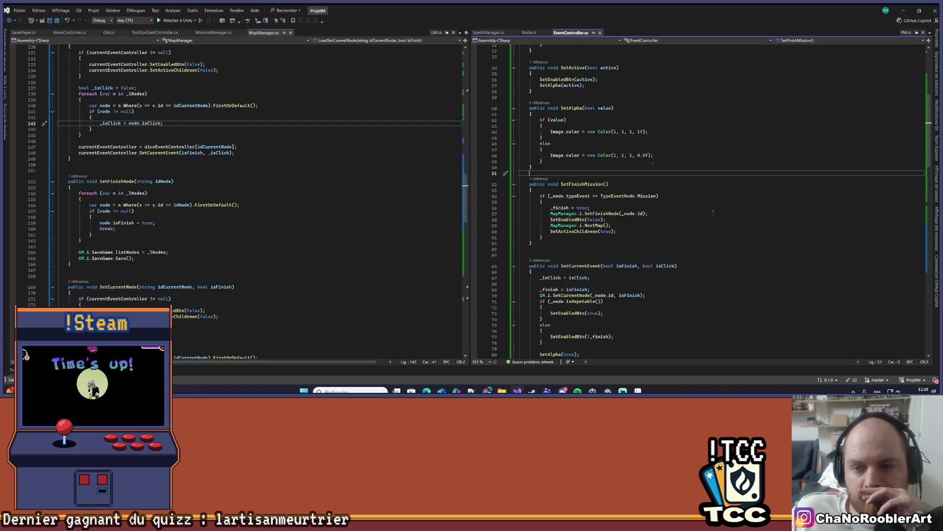
pyautogui.click(543, 178)
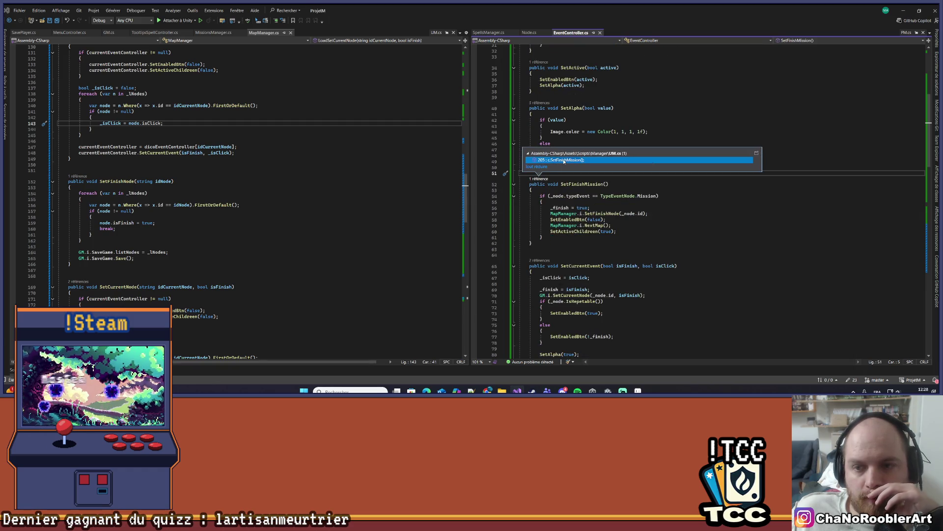
pyautogui.doubleClick(566, 158)
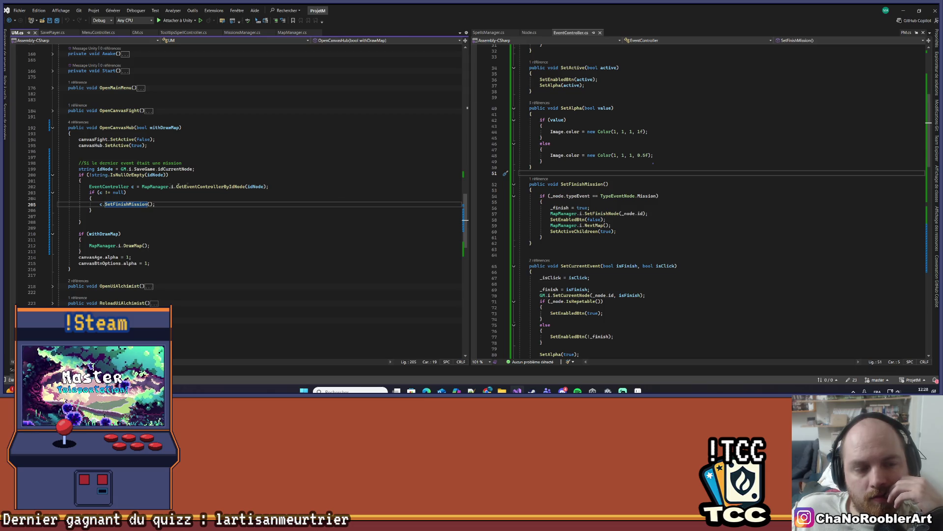
pyautogui.moveTo(73, 169); pyautogui.dragTo(200, 171)
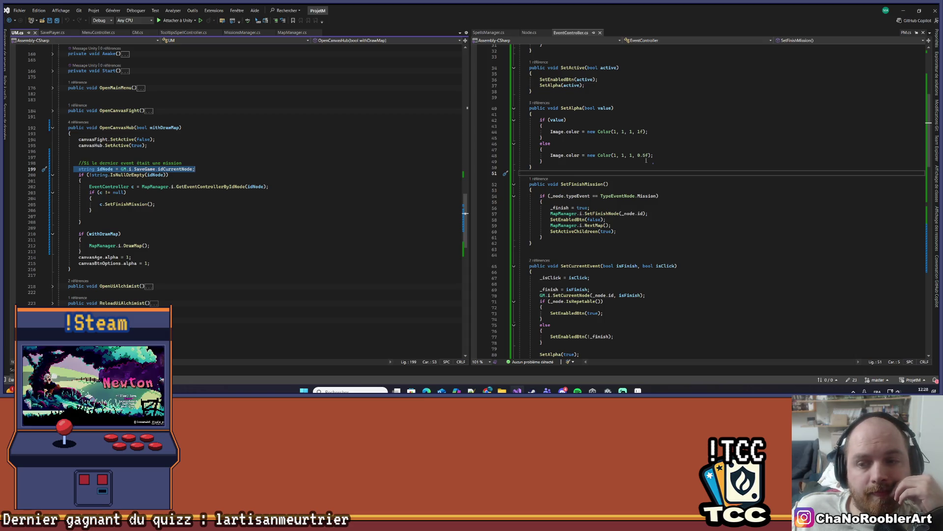
# Go to the SetActiveChildren definition from its call inside SetFinishMission.
pyautogui.scroll(-12, 326, 223)
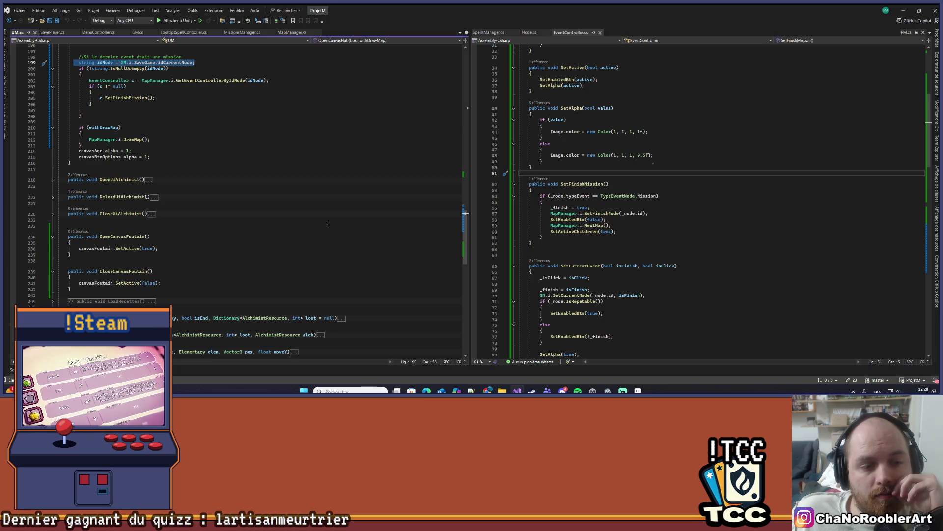
pyautogui.scroll(12, 326, 223)
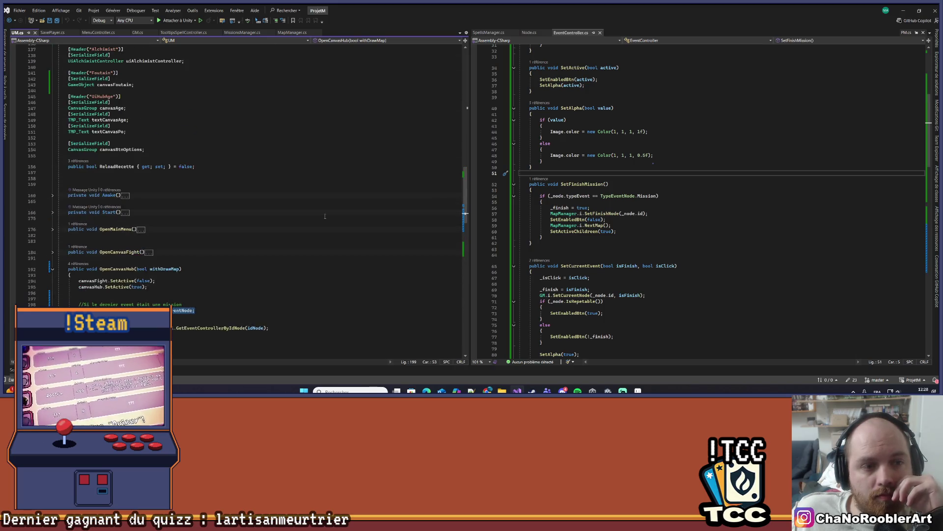
pyautogui.scroll(-5, 324, 216)
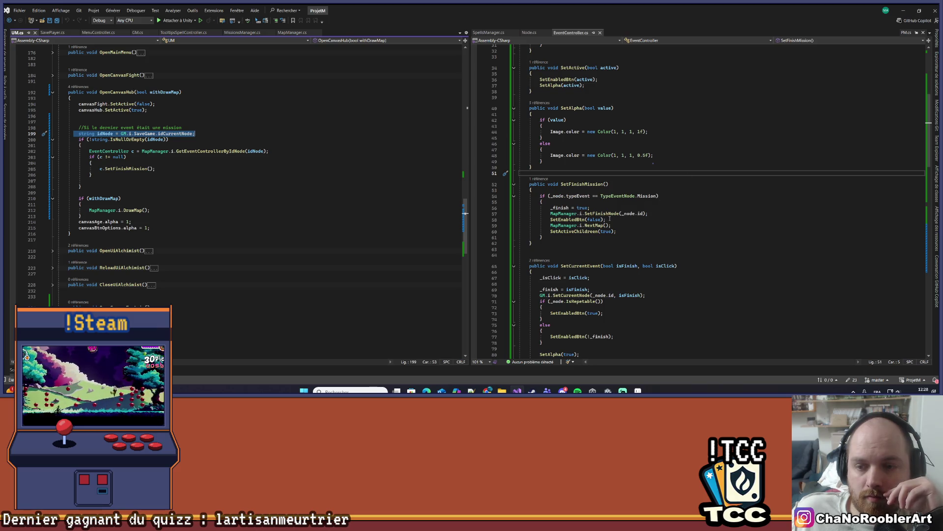
pyautogui.click(579, 231)
pyautogui.rightClick(578, 233)
pyautogui.click(601, 225)
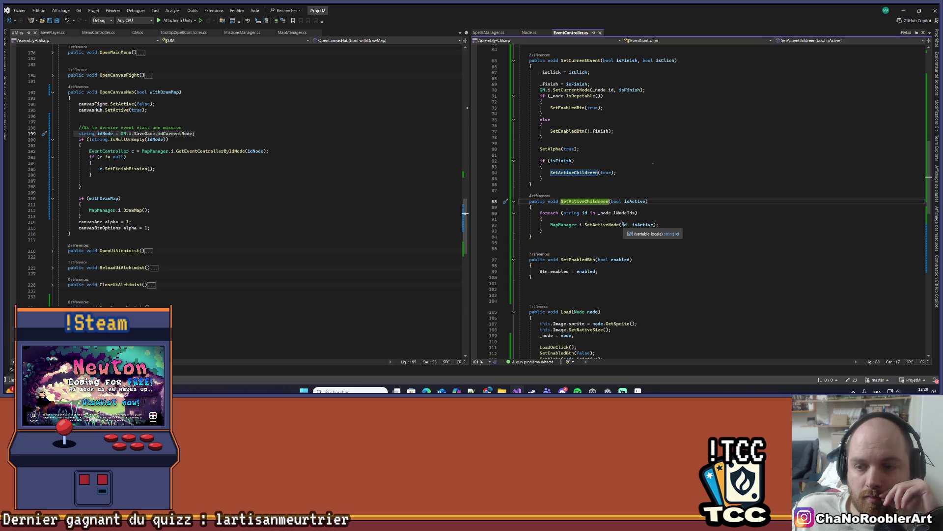
# Inspect the SetActiveNode definition in MapManager, then navigate back twice to the UM.cs code.
pyautogui.rightClick(616, 225)
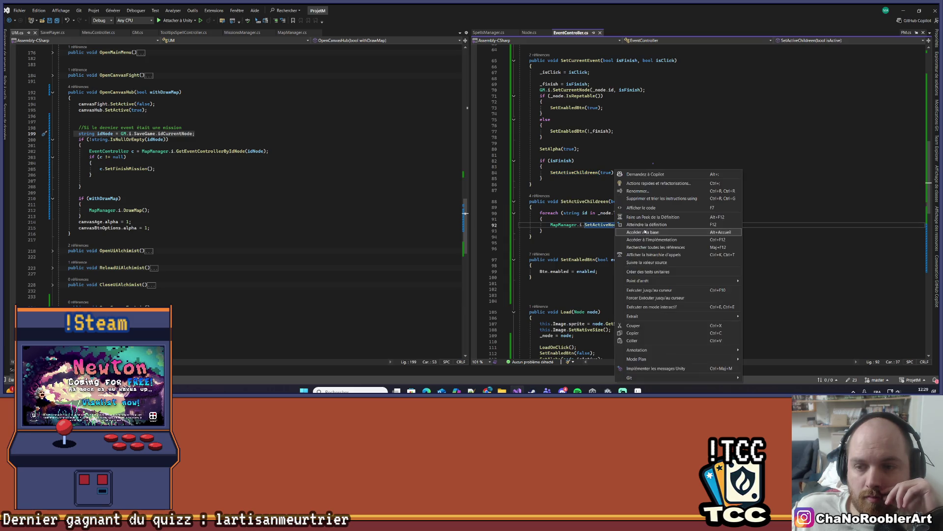
pyautogui.click(639, 228)
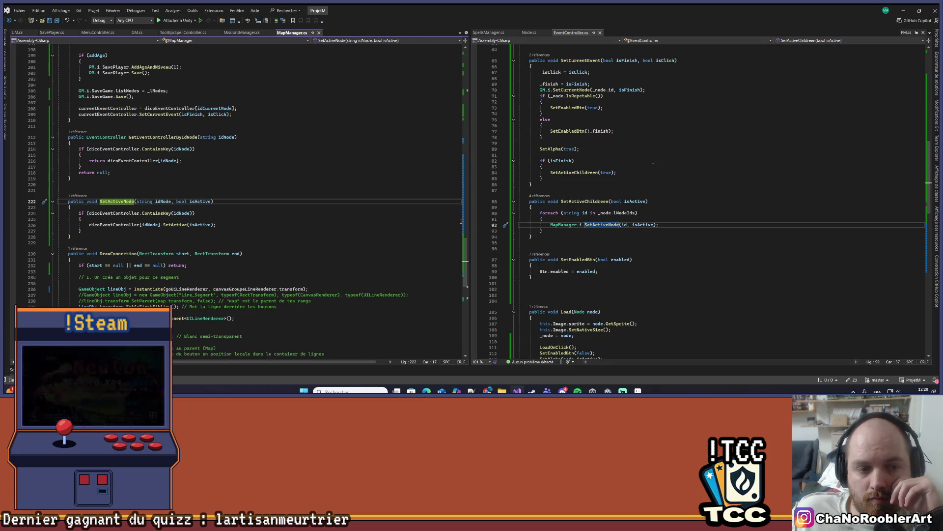
pyautogui.hotkey('ctrl', '-')
pyautogui.hotkey('ctrl', '-')
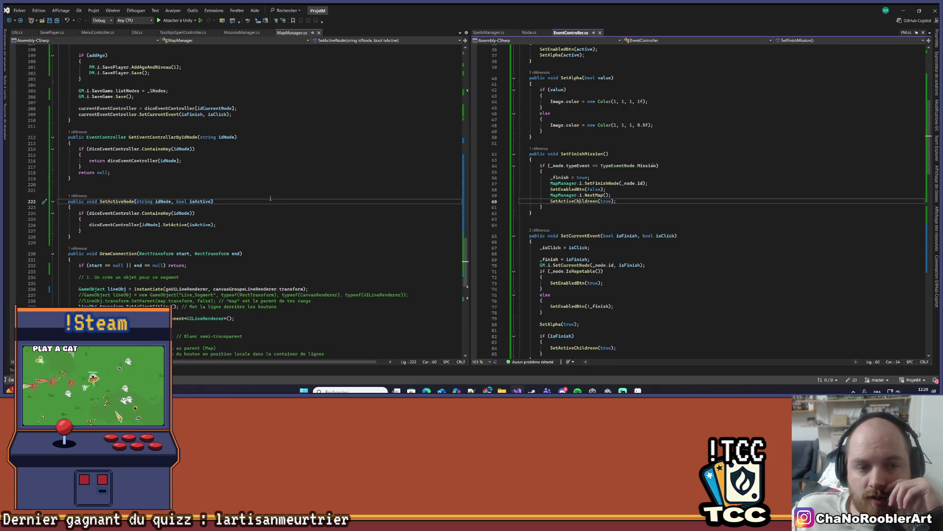
pyautogui.hotkey('ctrl', '-')
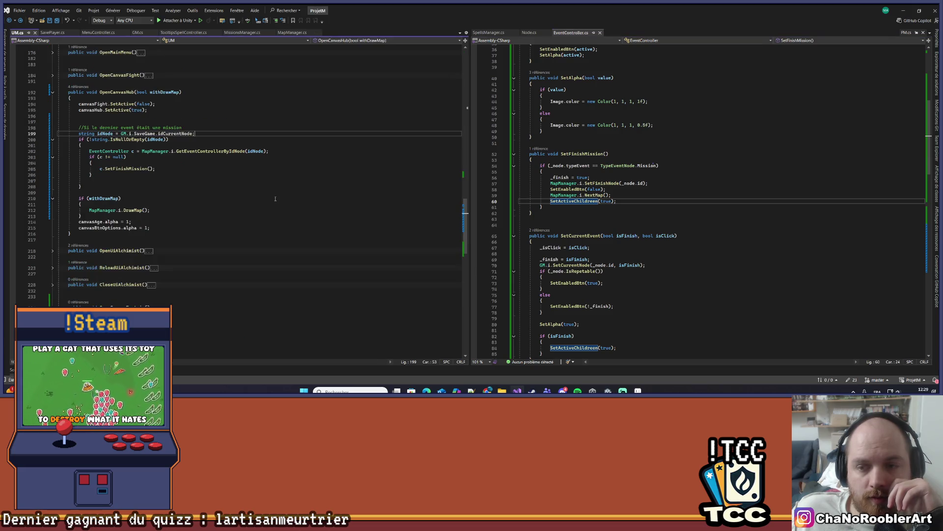
# Use the SetFinishMission references to reach its call in UM.cs's OpenCanvasHub, then select NextMap.
pyautogui.moveTo(608, 185)
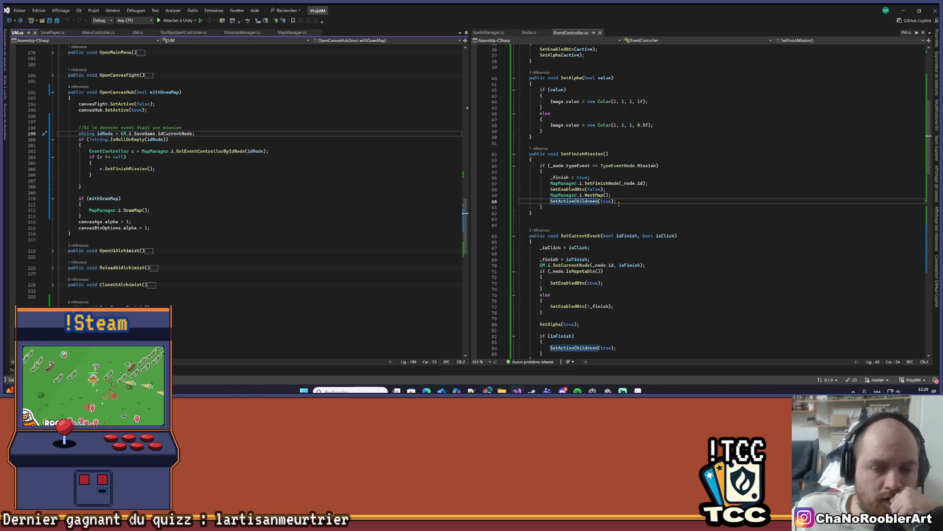
pyautogui.scroll(-17, 619, 203)
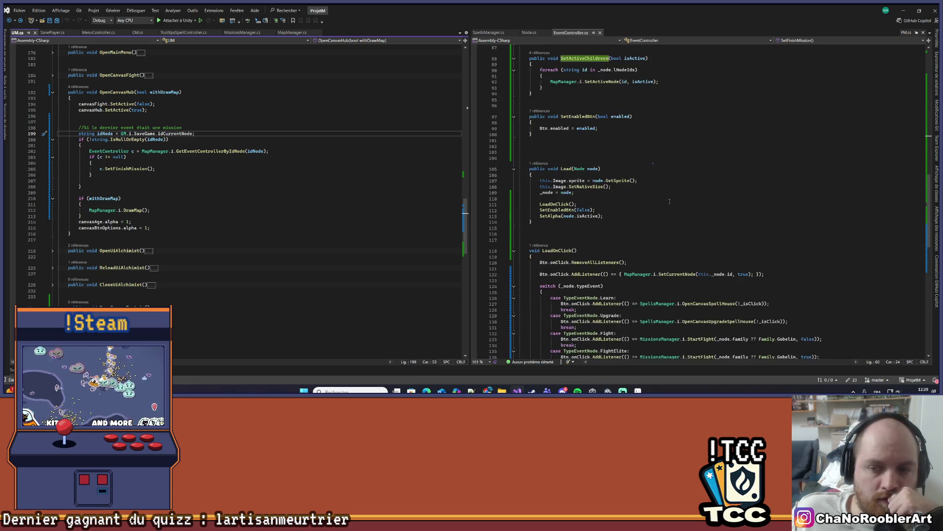
pyautogui.scroll(-10, 669, 202)
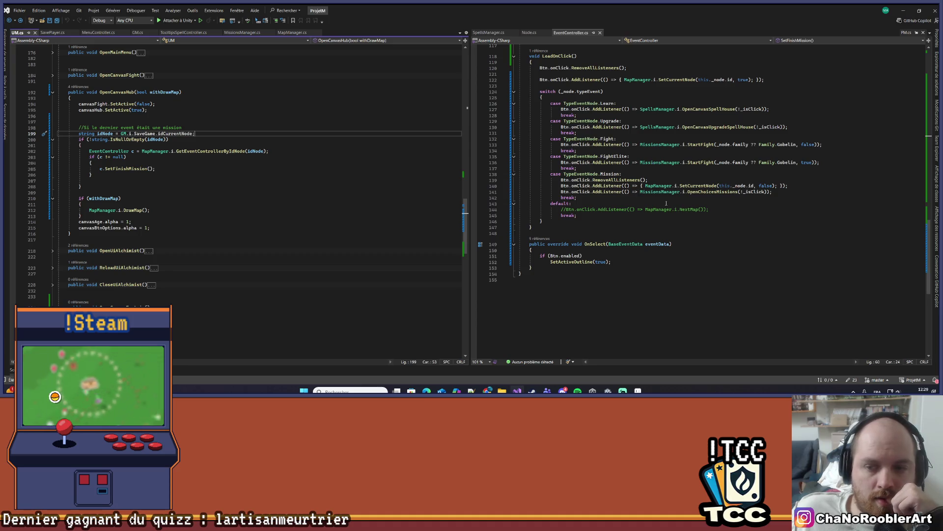
pyautogui.scroll(20, 667, 203)
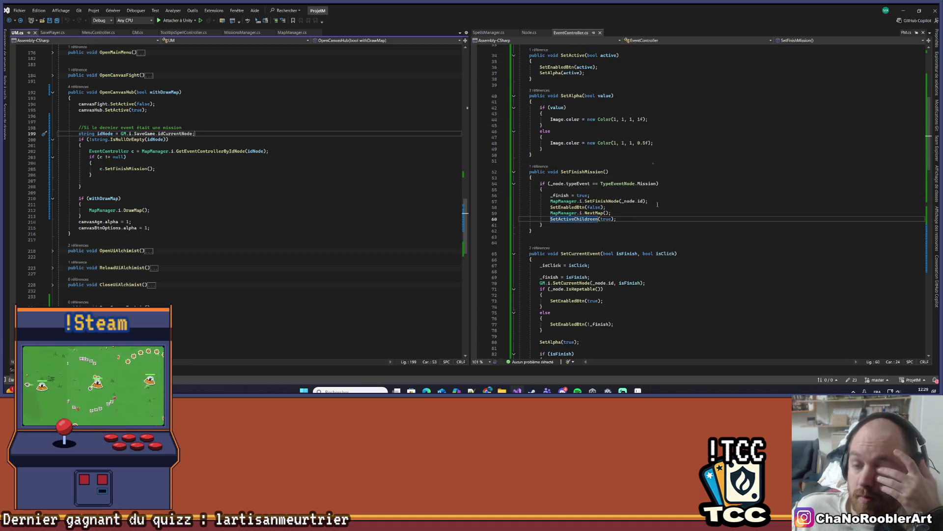
pyautogui.click(540, 167)
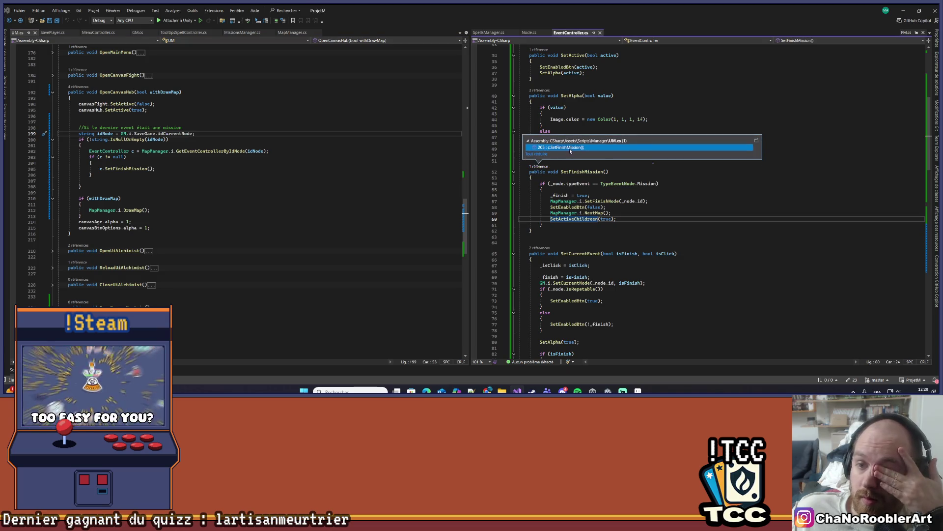
pyautogui.doubleClick(572, 147)
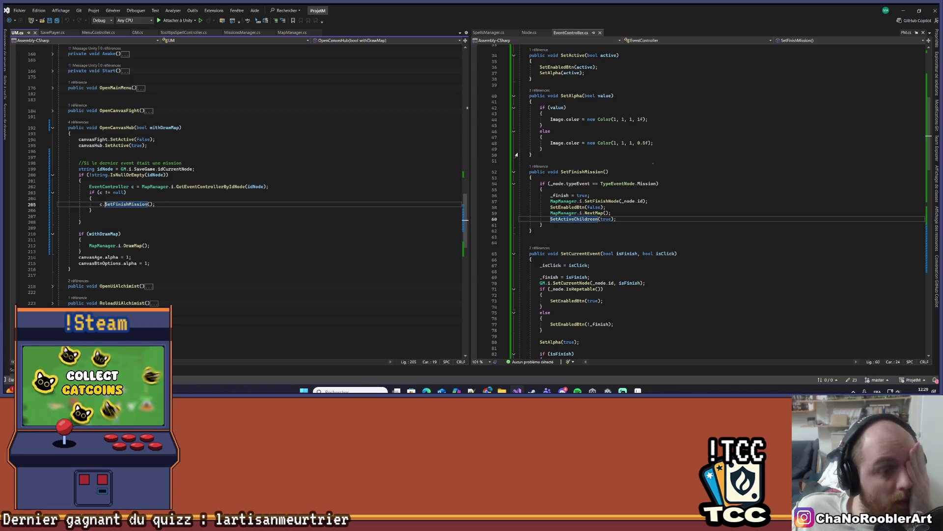
pyautogui.scroll(3, 643, 75)
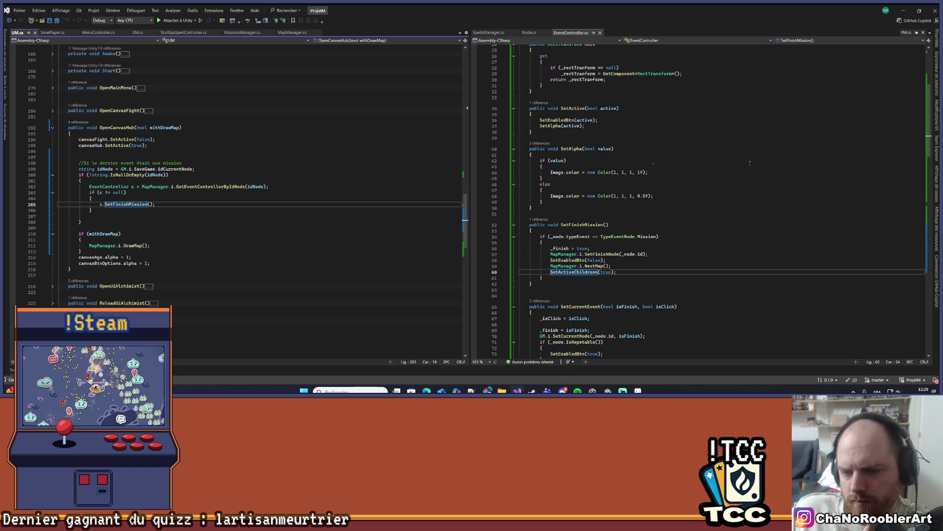
pyautogui.click(598, 266)
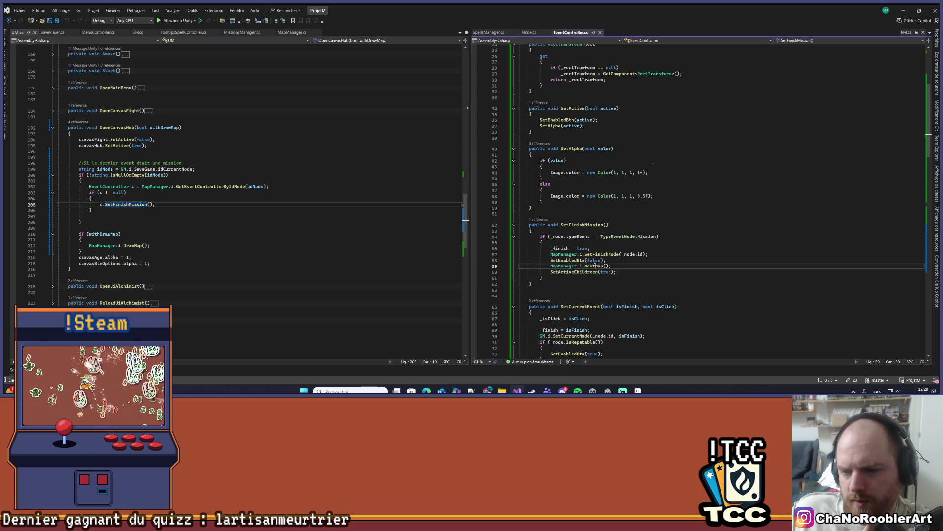
# Open the NextMap definition in MapManager and highlight every use of SetActiveChildren.
pyautogui.rightClick(598, 266)
pyautogui.click(635, 225)
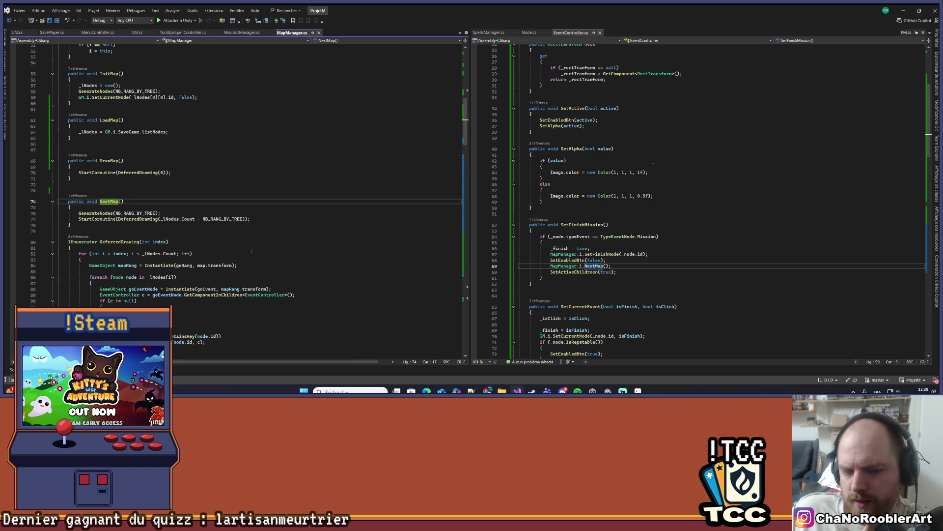
pyautogui.click(638, 273)
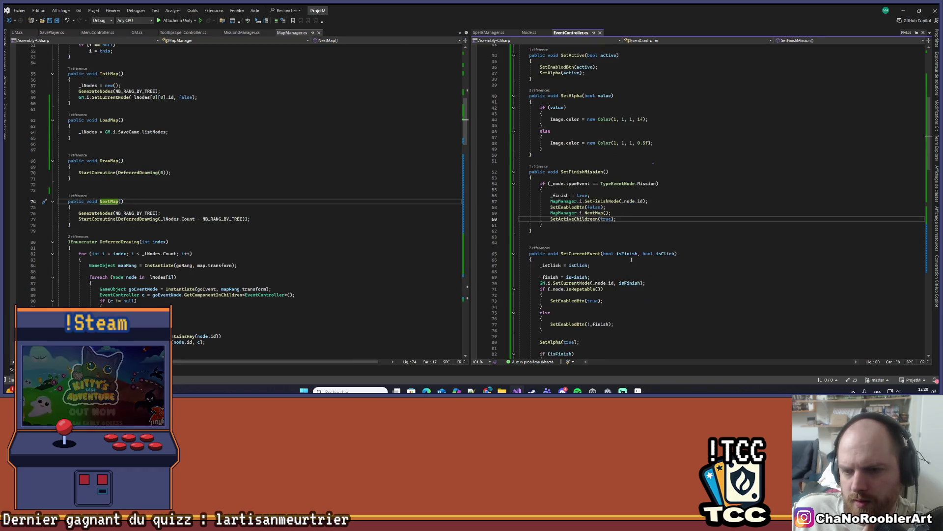
pyautogui.scroll(-2, 604, 255)
pyautogui.click(574, 236)
pyautogui.scroll(-9, 690, 230)
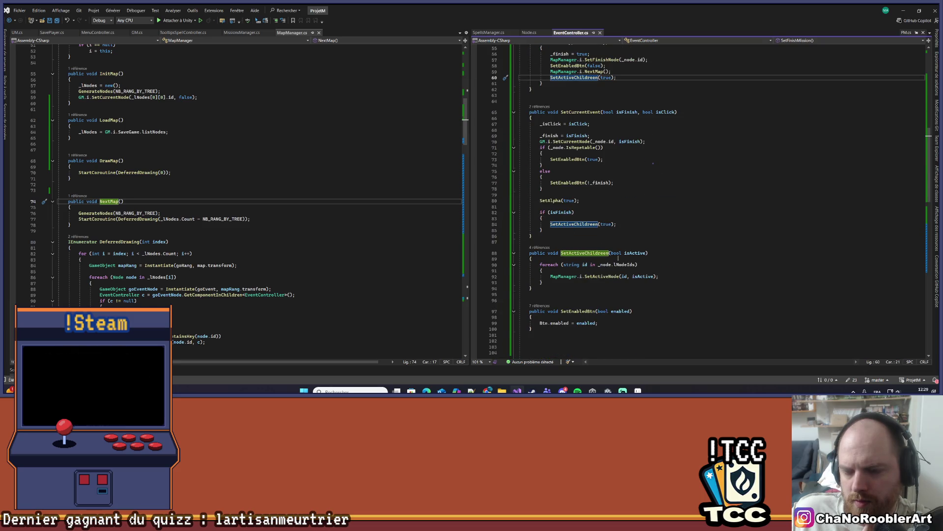
# Open the SetActiveNode definition in MapManager and scroll through the surrounding code.
pyautogui.rightClick(602, 276)
pyautogui.click(624, 226)
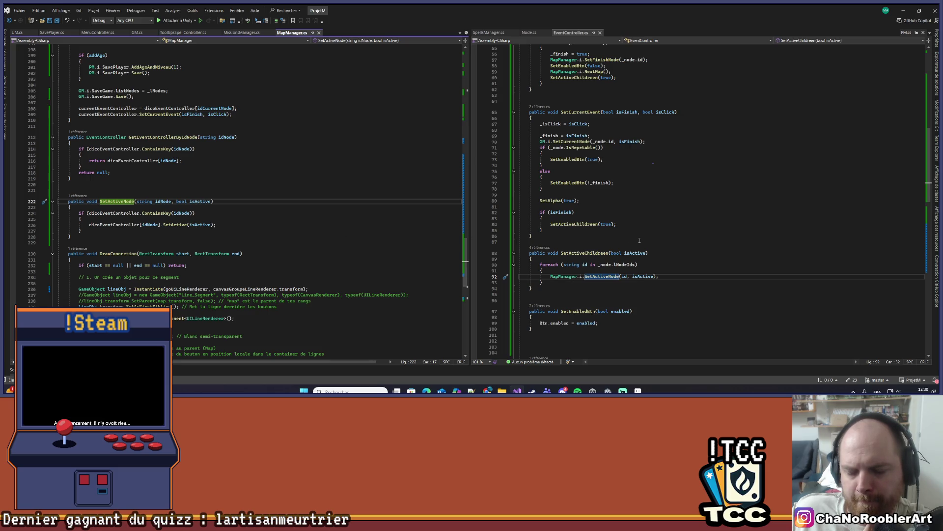
pyautogui.scroll(4, 639, 241)
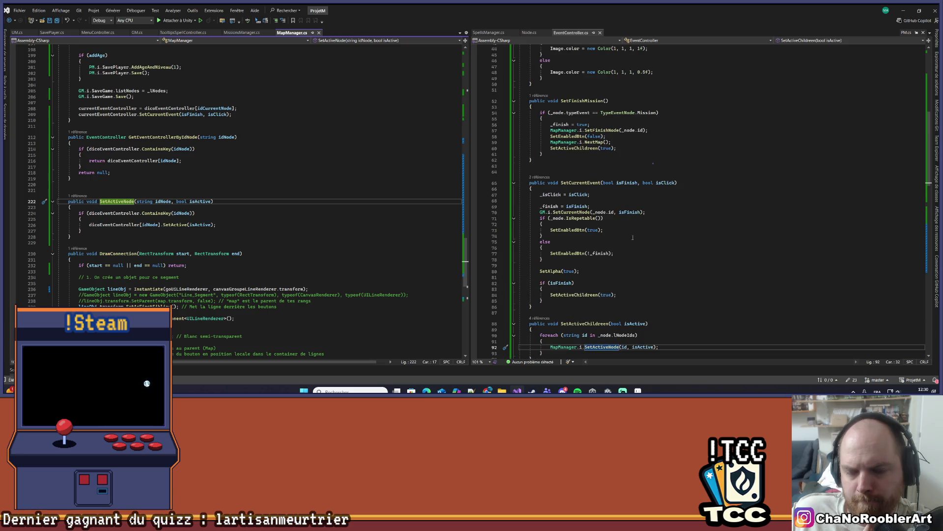
pyautogui.scroll(-3, 633, 238)
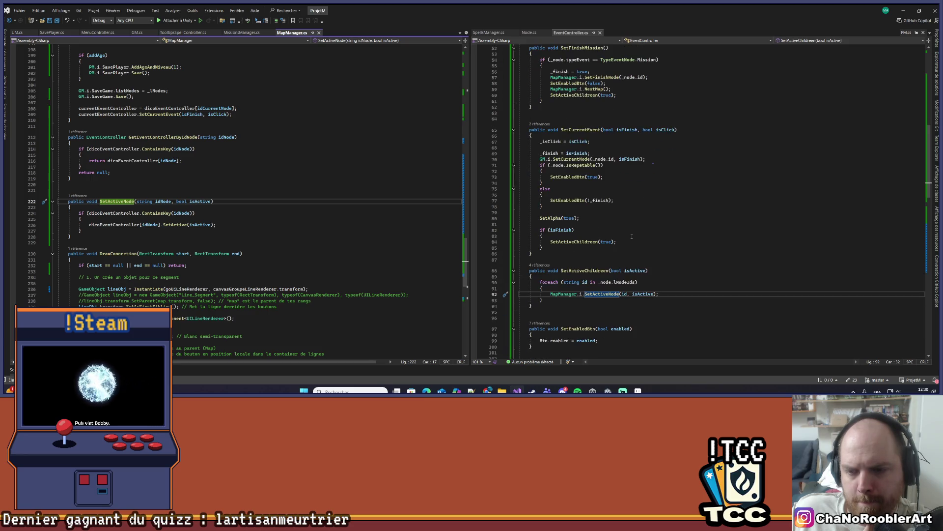
pyautogui.scroll(4, 632, 236)
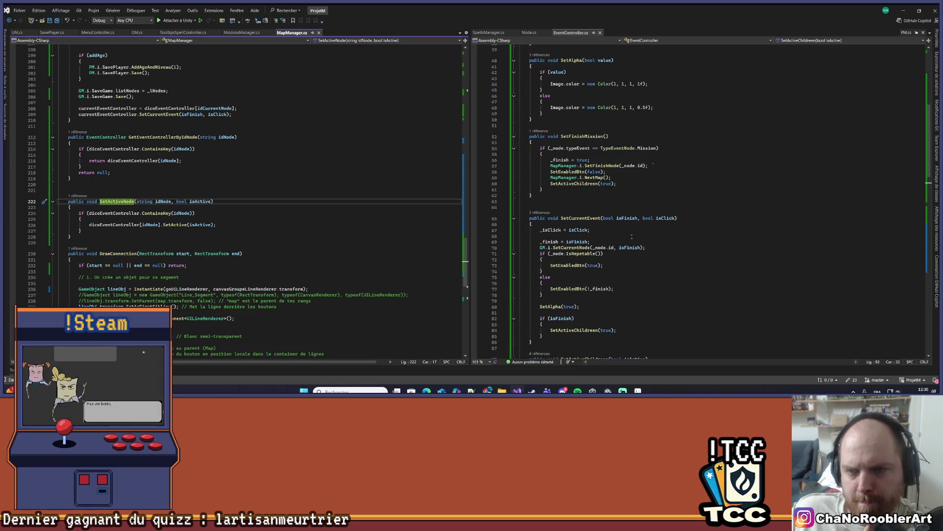
pyautogui.scroll(3, 632, 236)
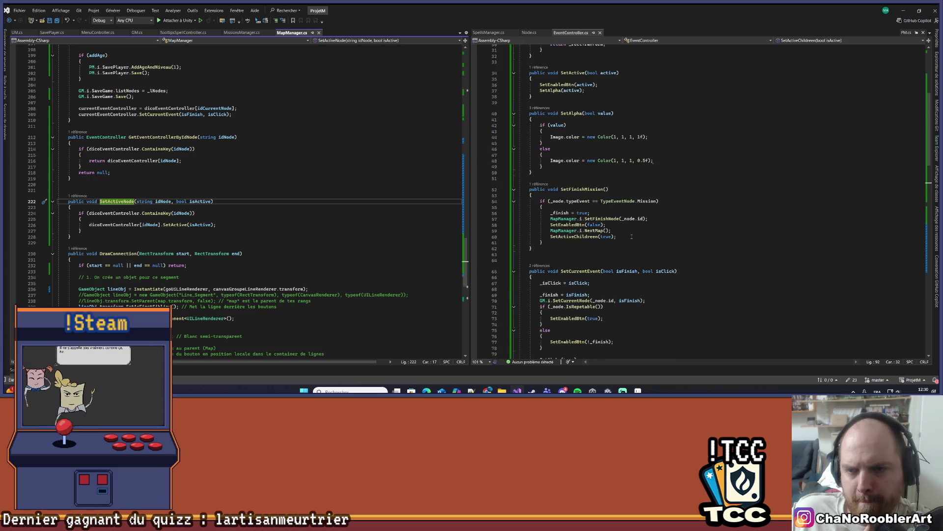
pyautogui.scroll(-7, 632, 236)
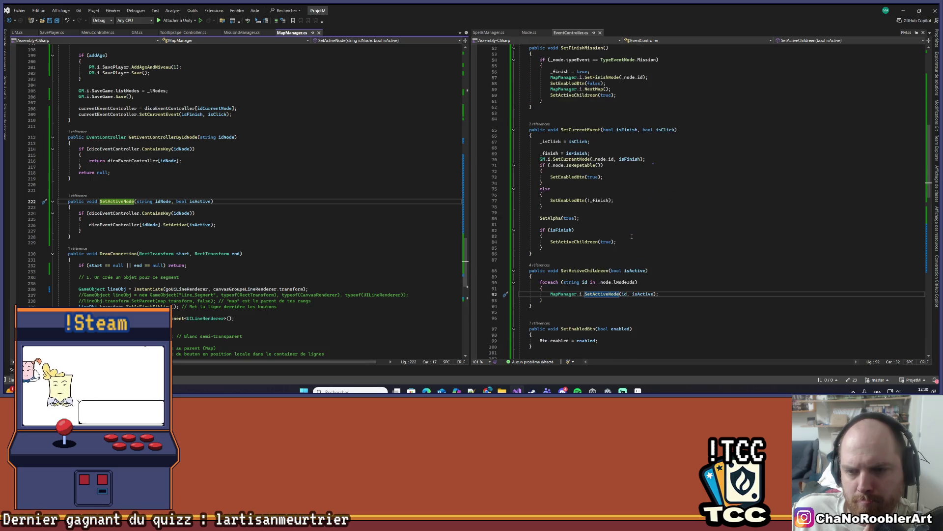
pyautogui.scroll(4, 632, 236)
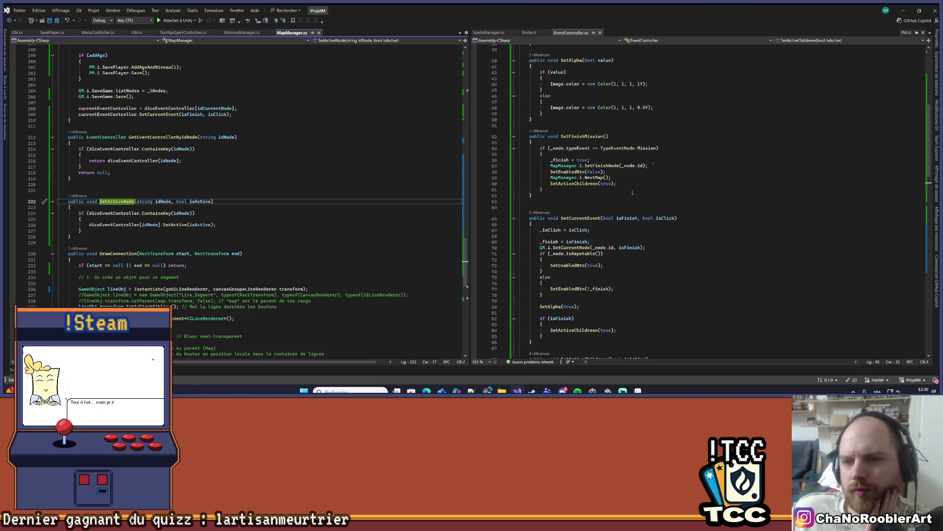
# Review the _finish field's uses and the SetFinishNode call, then minimize Visual Studio.
pyautogui.click(560, 160)
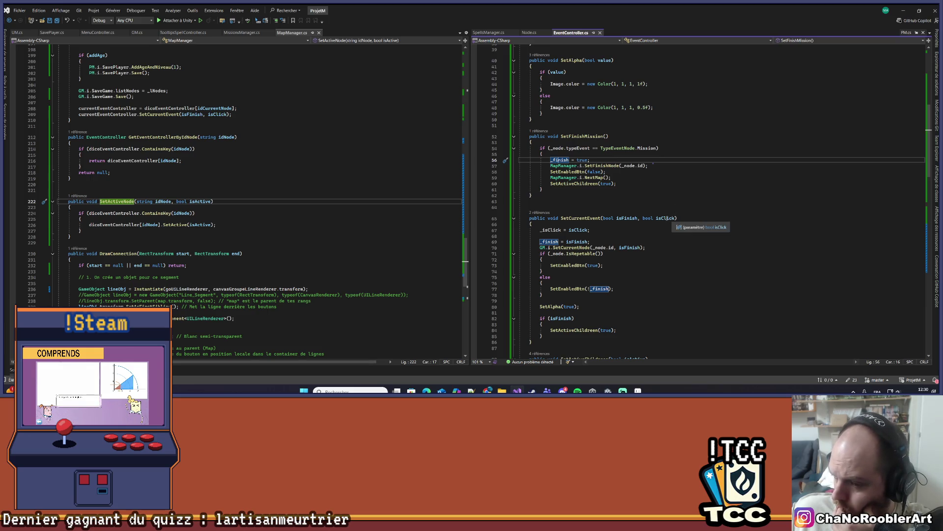
pyautogui.scroll(4, 667, 217)
pyautogui.click(659, 254)
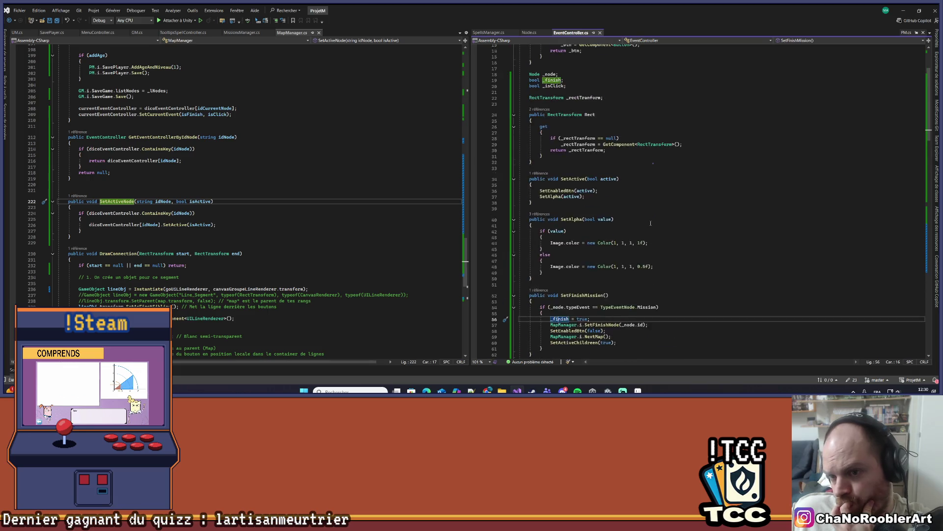
pyautogui.scroll(3, 667, 295)
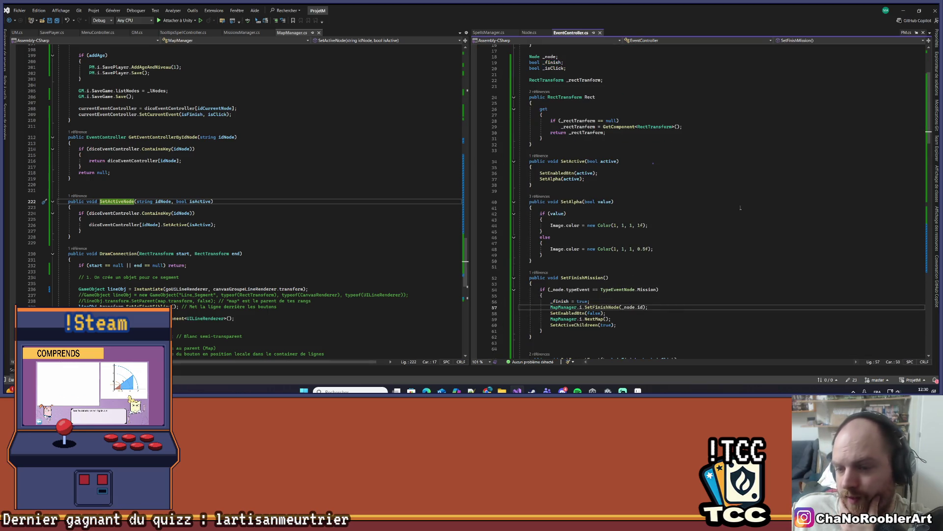
pyautogui.click(904, 11)
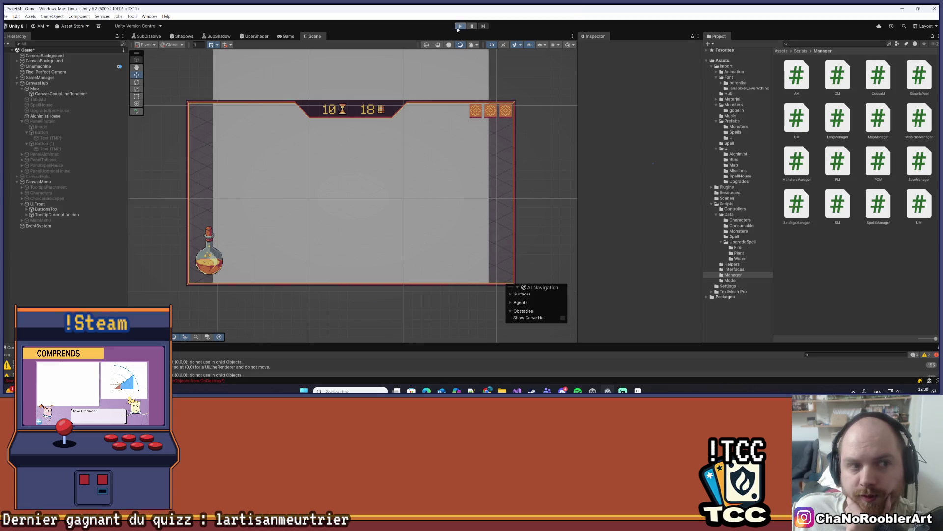
# Start Play mode, then reopen the NextMap definition in MapManager in Visual Studio.
pyautogui.click(459, 26)
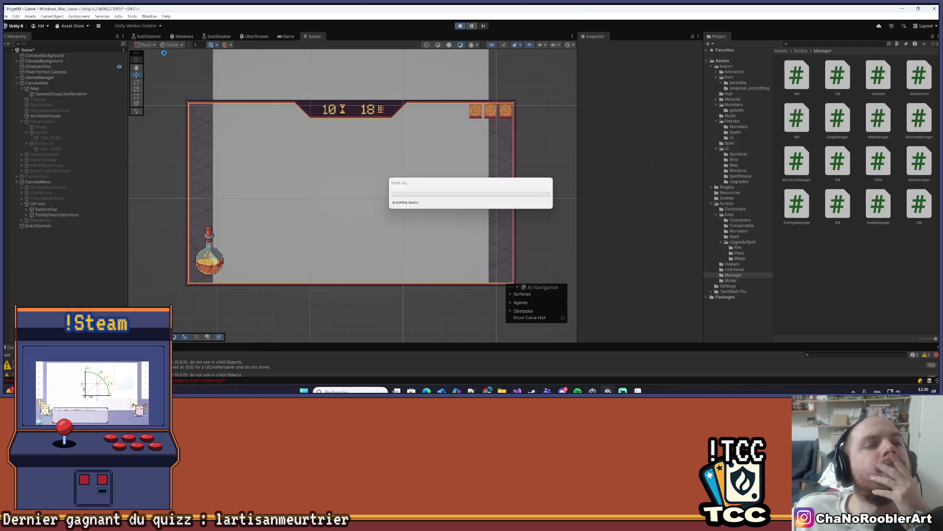
pyautogui.hotkey('alt', 'Tab')
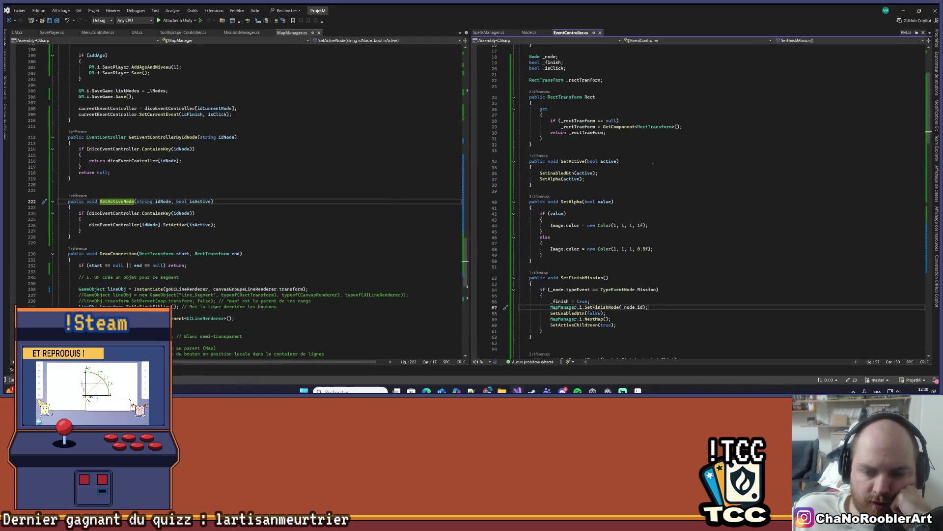
pyautogui.scroll(-3, 653, 164)
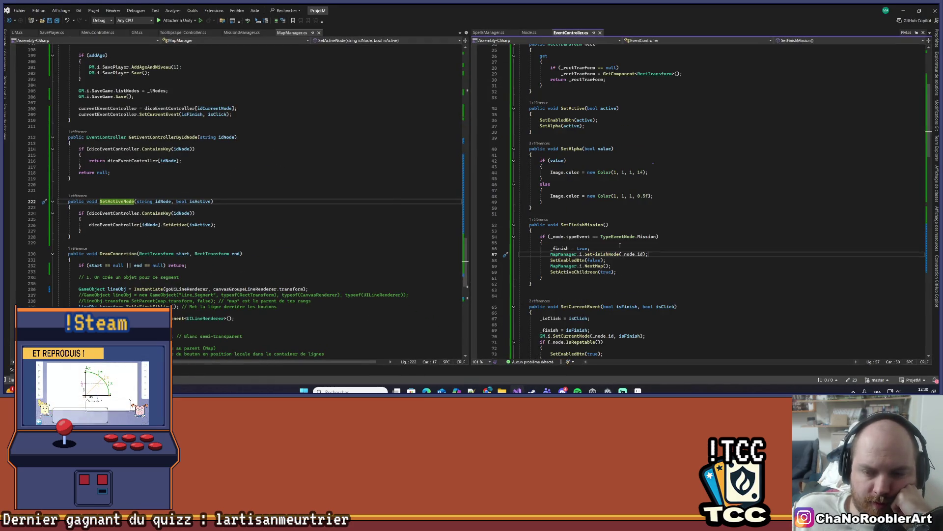
pyautogui.rightClick(593, 266)
pyautogui.click(608, 224)
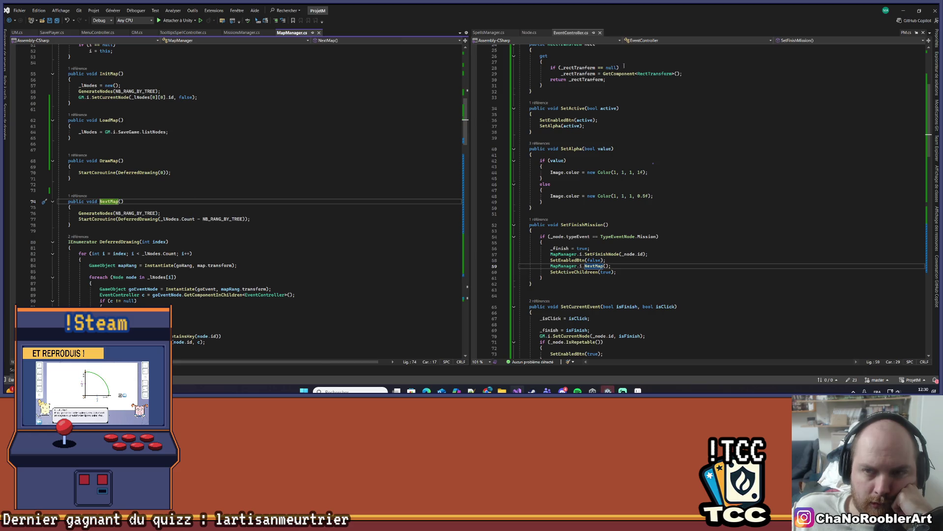
# Run through new game, apprentice wizard and first basic spell to the map, then stop Play mode.
pyautogui.hotkey('alt', 'Tab')
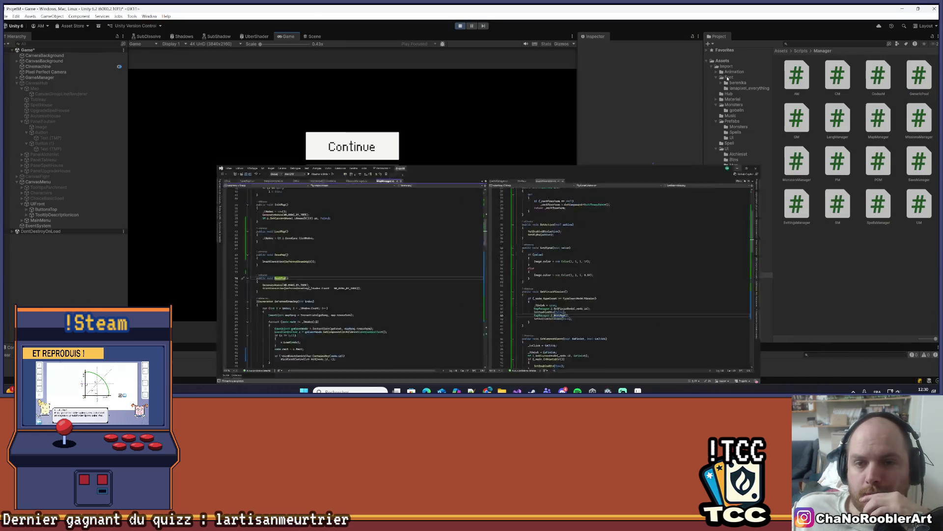
pyautogui.click(350, 180)
pyautogui.click(351, 180)
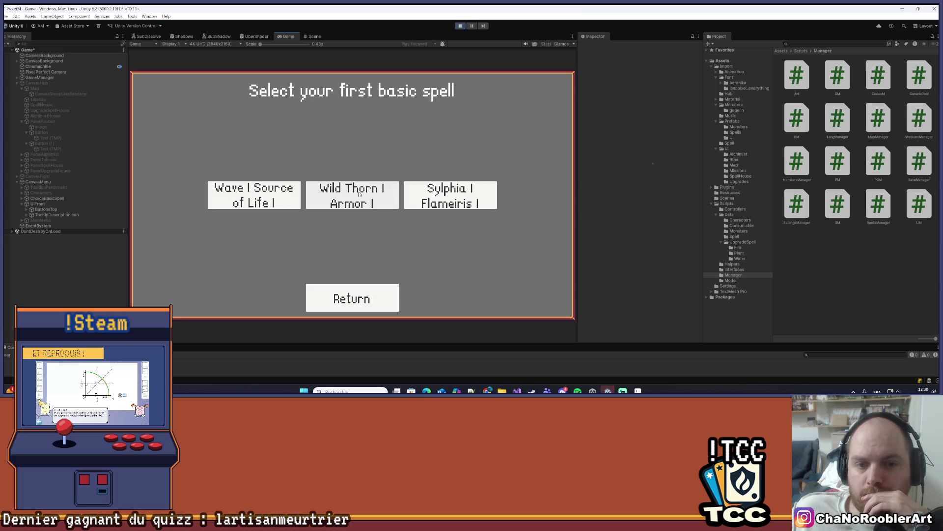
pyautogui.click(484, 196)
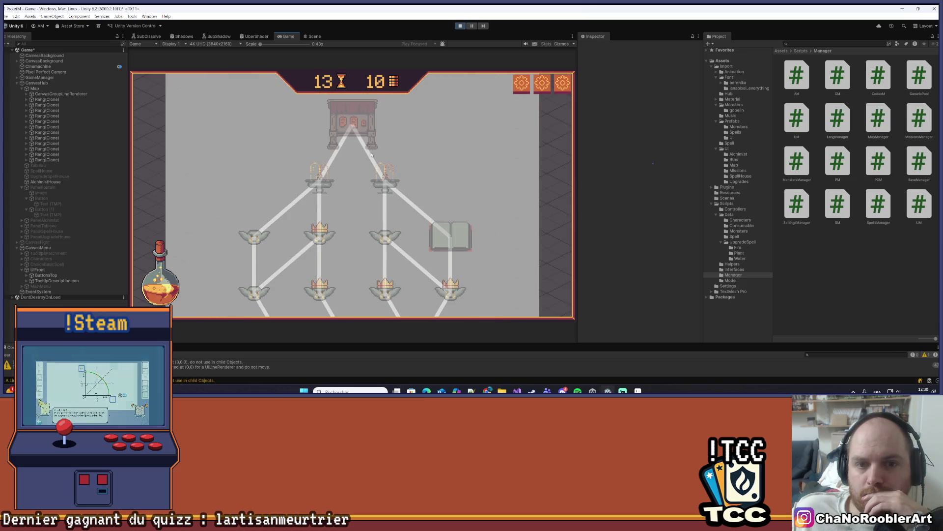
pyautogui.click(457, 26)
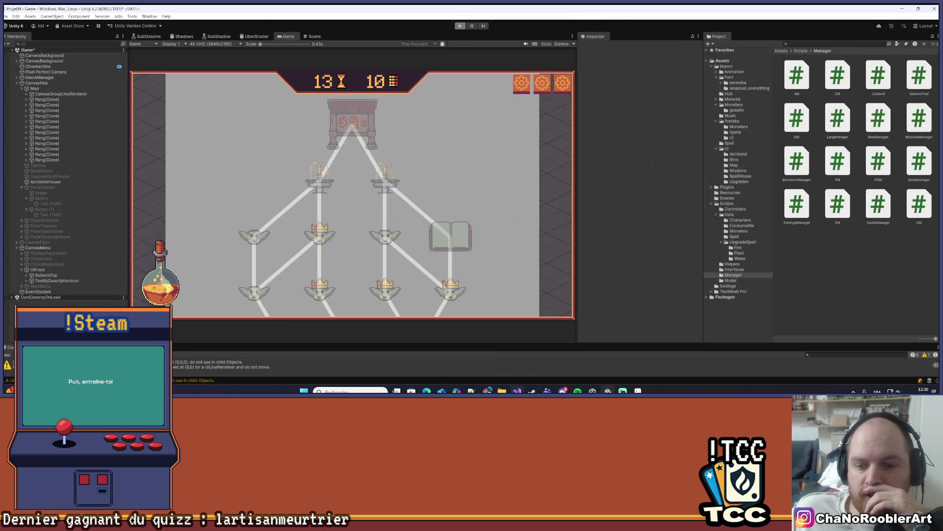
pyautogui.hotkey('alt', 'Tab')
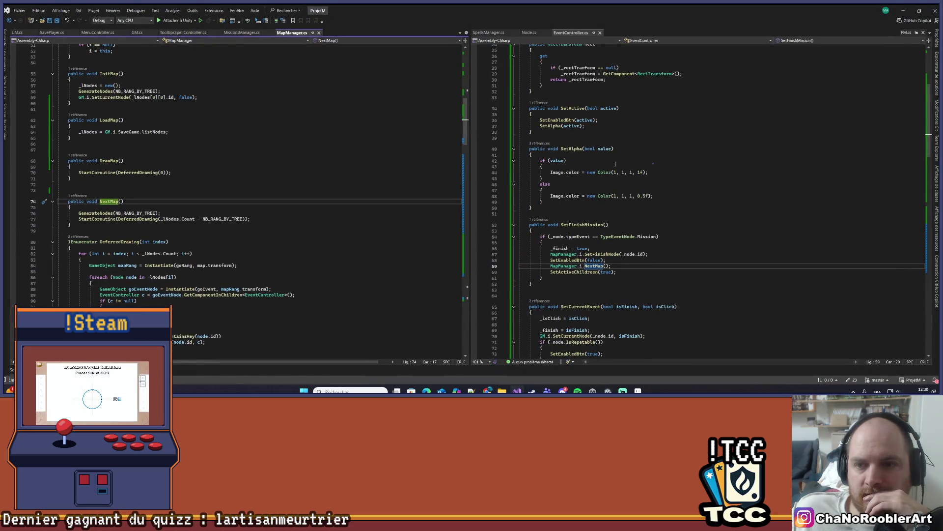
# Change SetEnabledBtn(false) to SetEnabledBtn(true) in EventController's Load, then return to Unity to recompile.
pyautogui.scroll(-12, 616, 165)
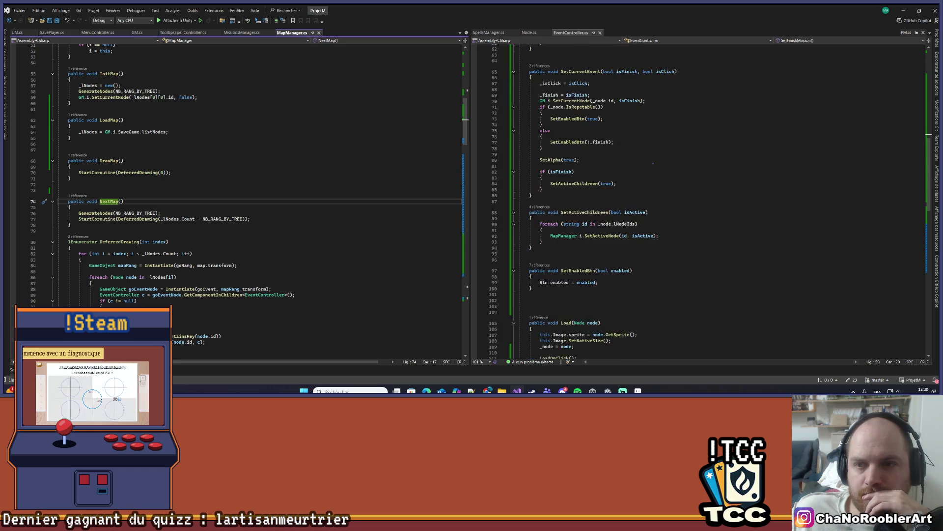
pyautogui.scroll(-9, 624, 225)
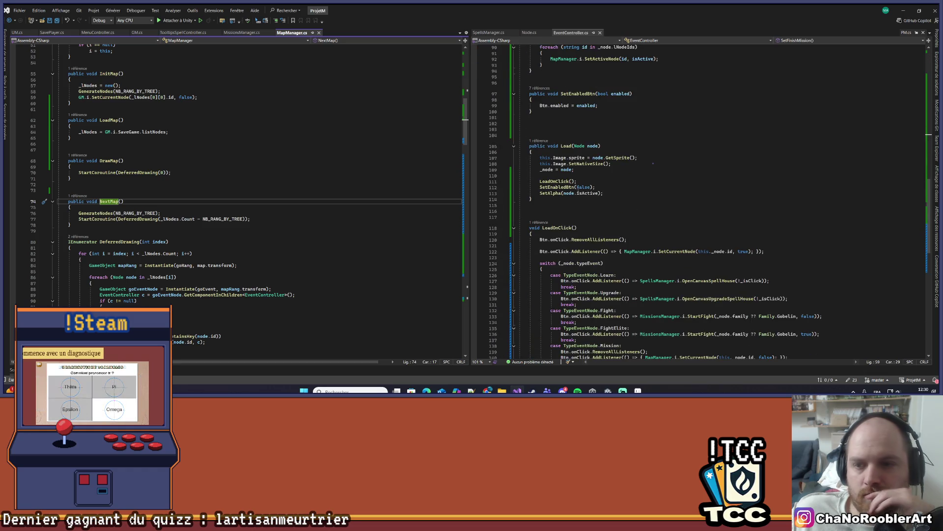
pyautogui.doubleClick(583, 187)
pyautogui.write('re')
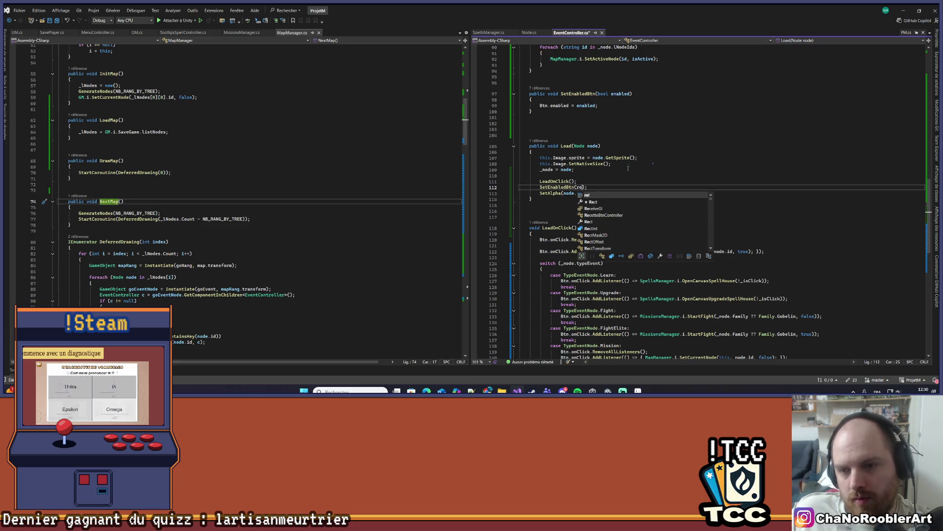
pyautogui.press('BackSpace')
pyautogui.press('BackSpace')
pyautogui.write('true')
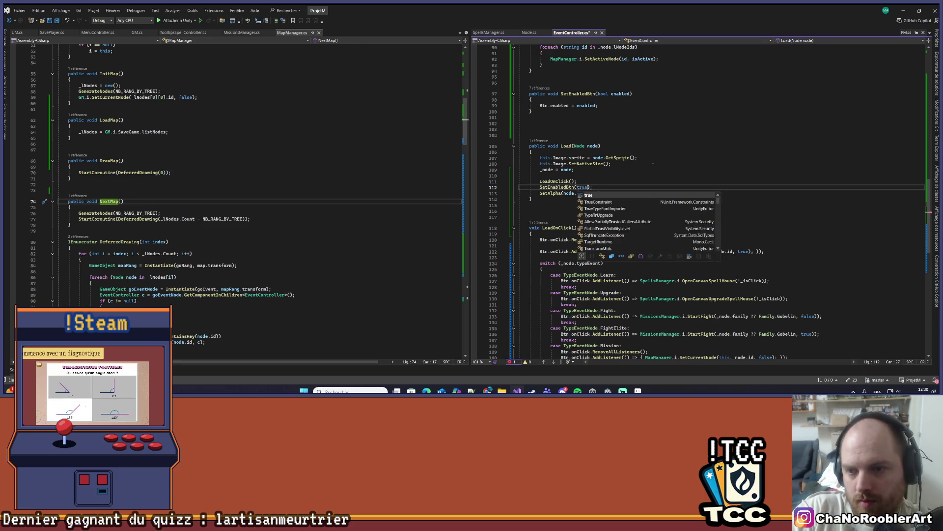
pyautogui.press('Escape')
pyautogui.press('Up')
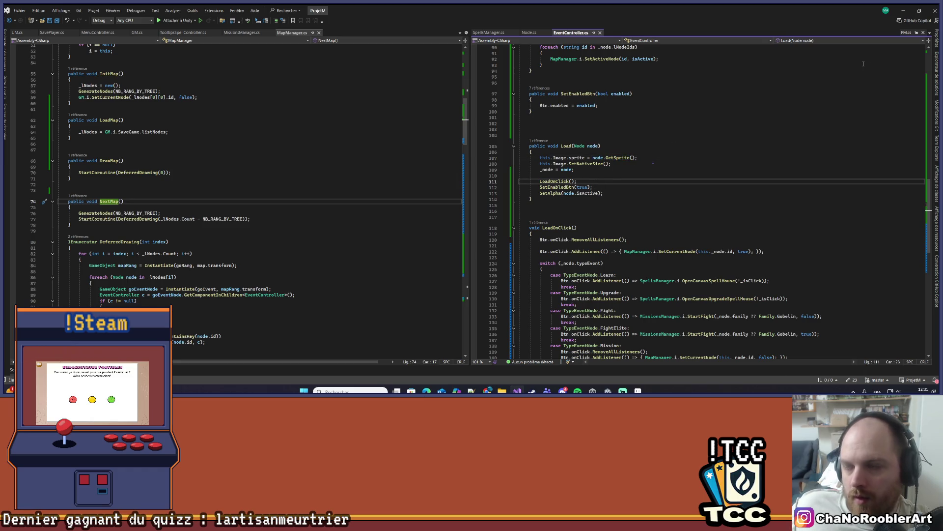
pyautogui.click(903, 12)
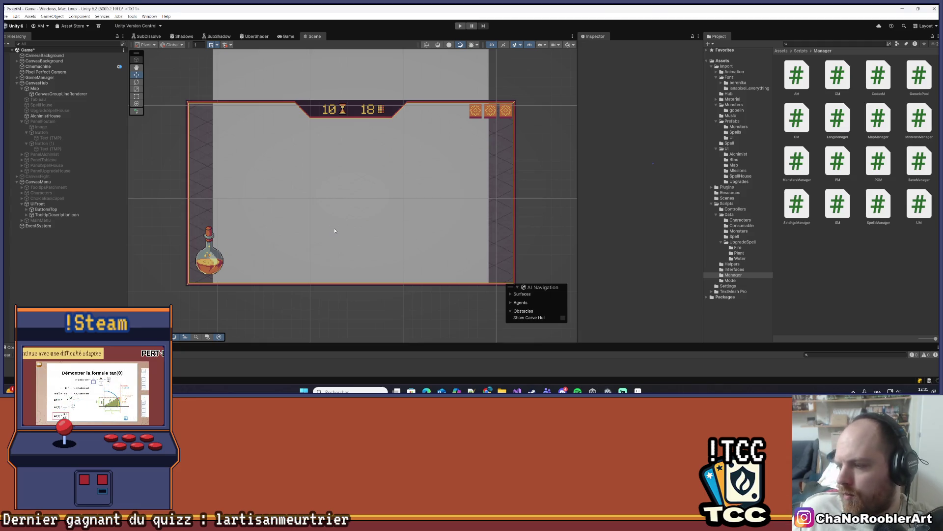
# Start a new game with the apprentice wizard, Wild Thorn and Armor spells, and enter a goblin mission.
pyautogui.click(460, 26)
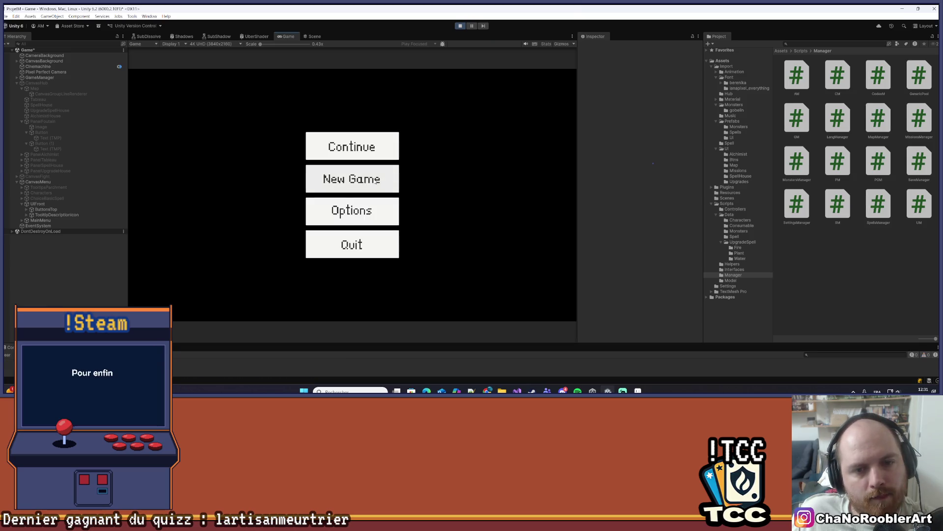
pyautogui.click(352, 179)
pyautogui.click(353, 199)
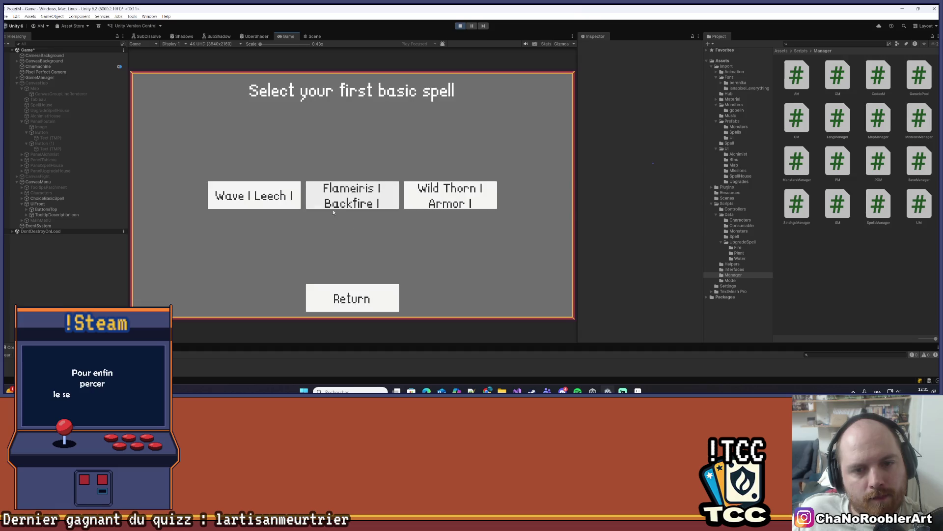
pyautogui.click(441, 199)
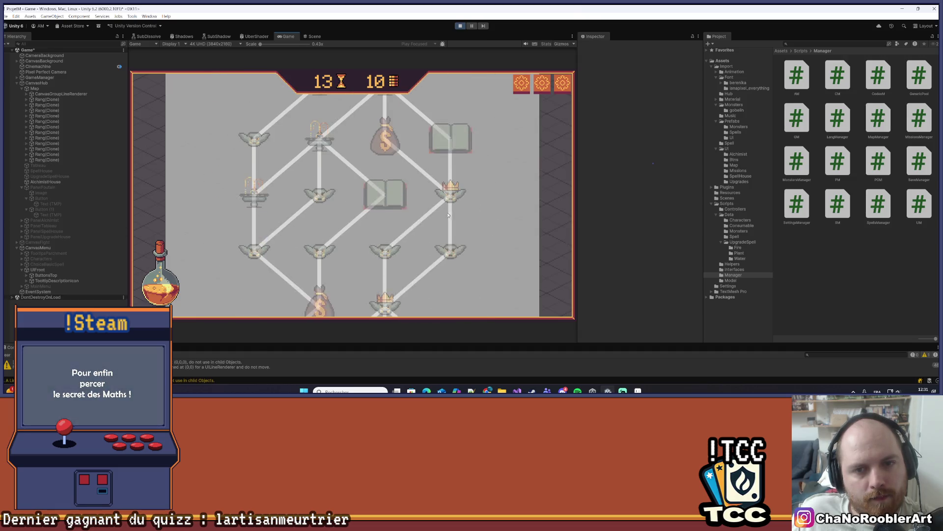
pyautogui.click(353, 193)
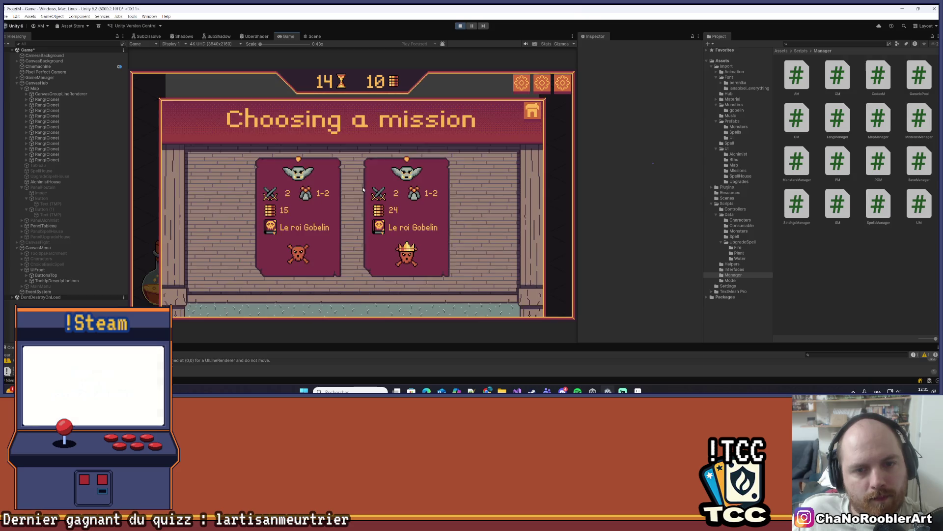
pyautogui.click(309, 225)
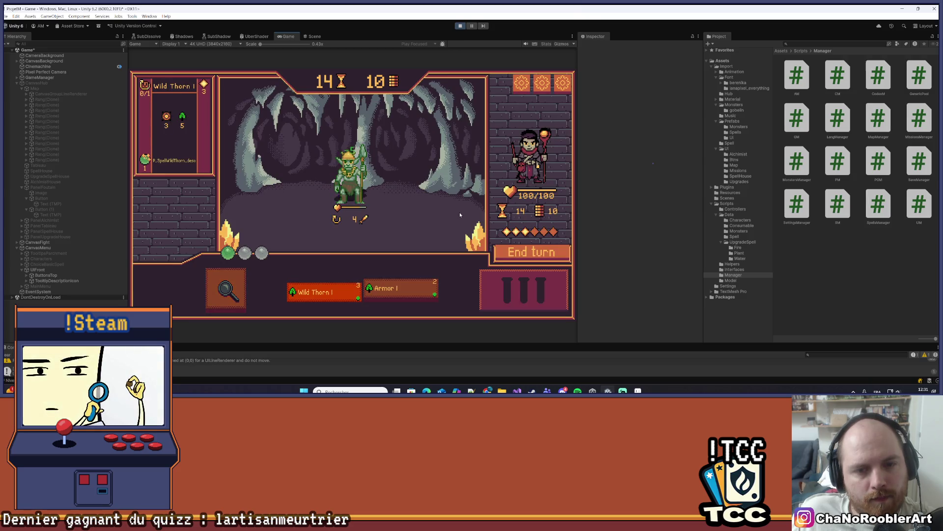
# Defeat the goblins with Wild Thorn, return to the map, then reopen and close the finished node.
pyautogui.click(226, 290)
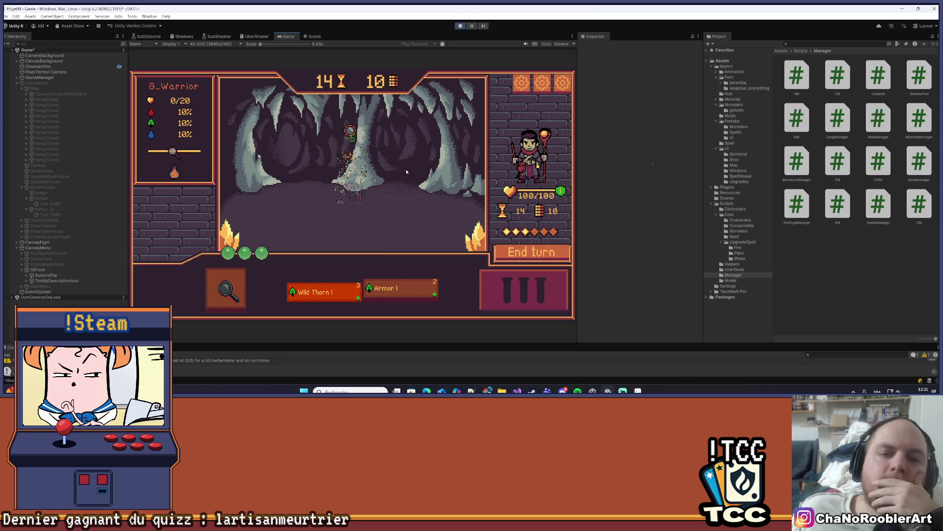
pyautogui.click(393, 227)
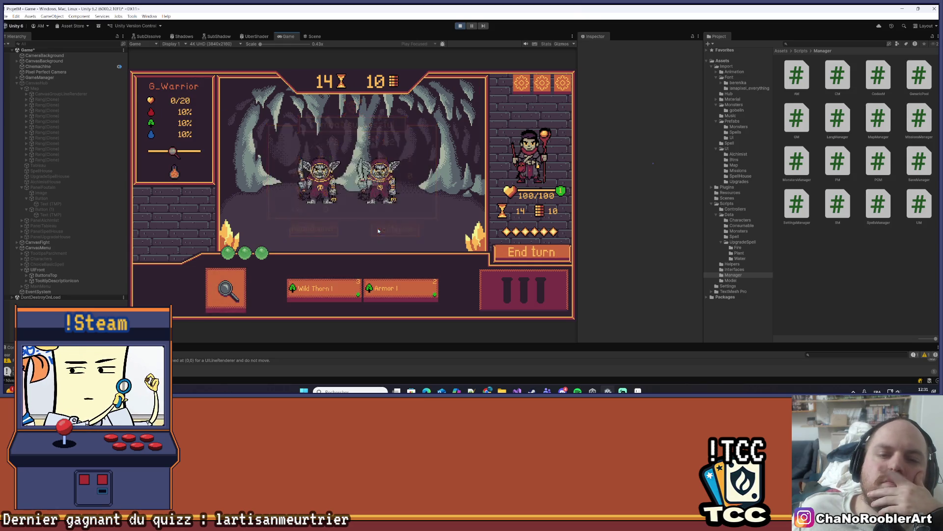
pyautogui.click(343, 302)
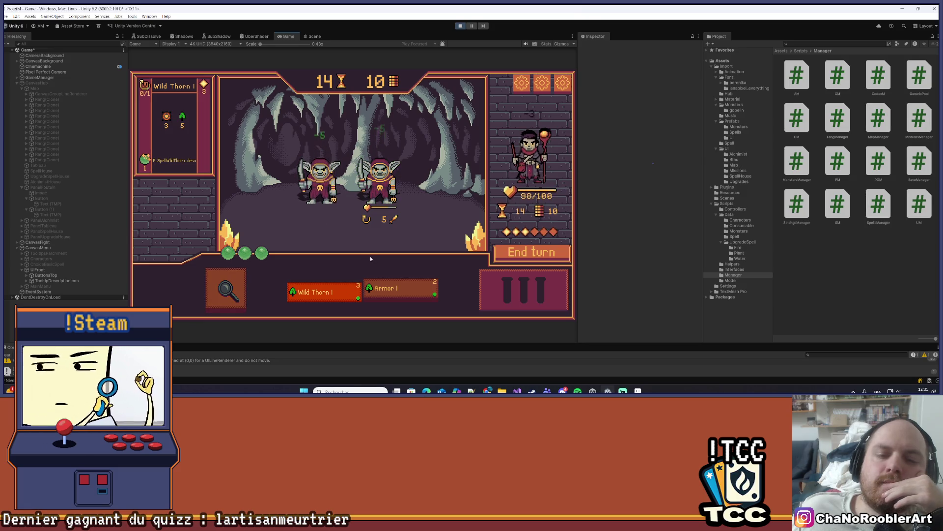
pyautogui.click(370, 255)
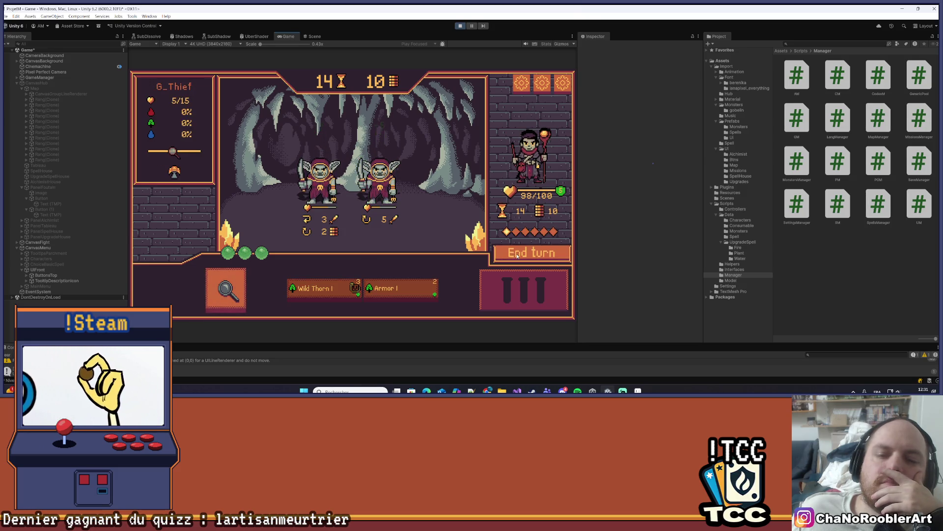
pyautogui.click(315, 292)
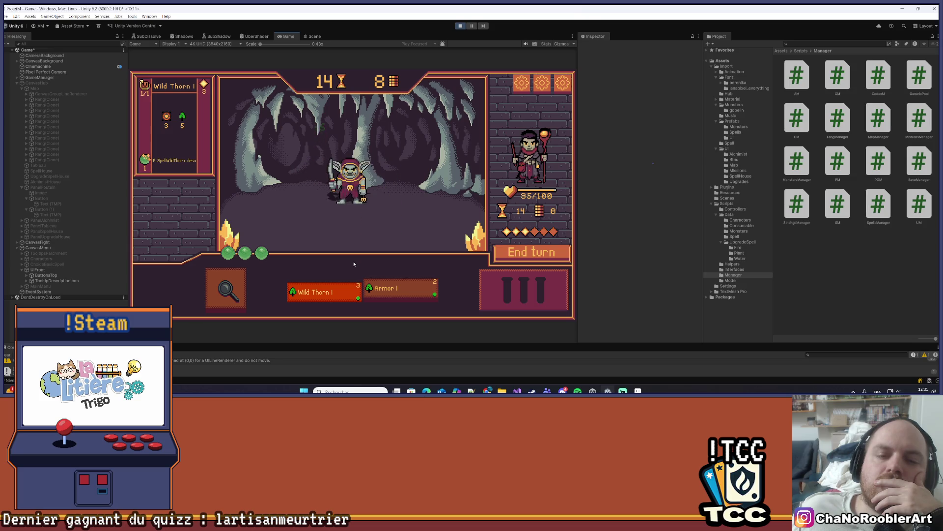
pyautogui.click(360, 233)
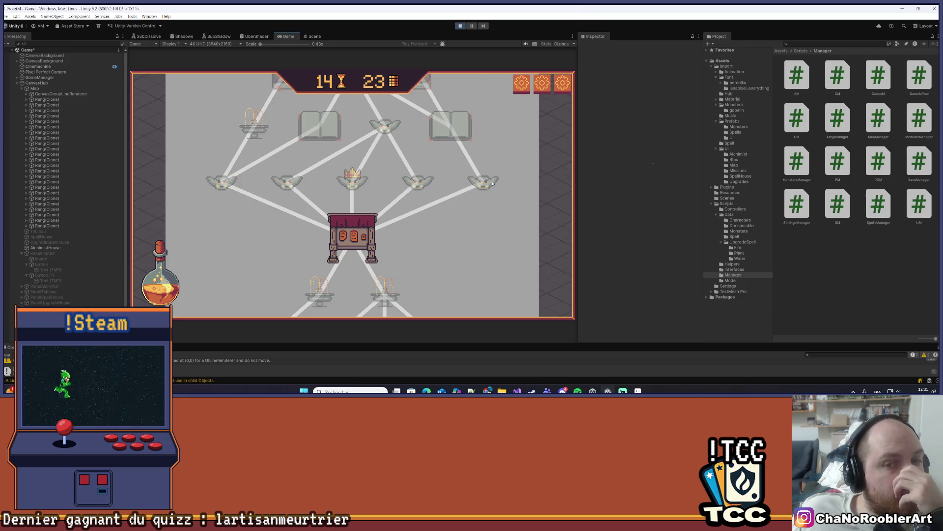
pyautogui.click(360, 228)
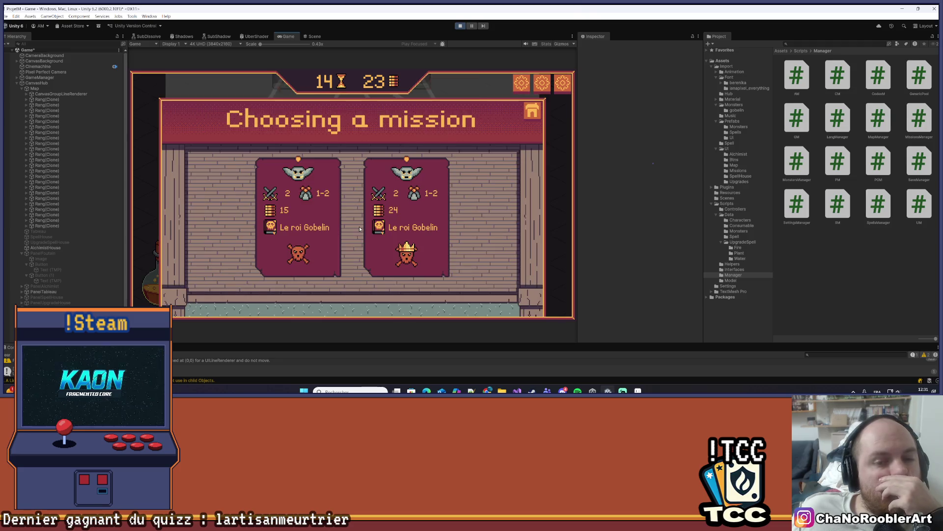
pyautogui.click(533, 116)
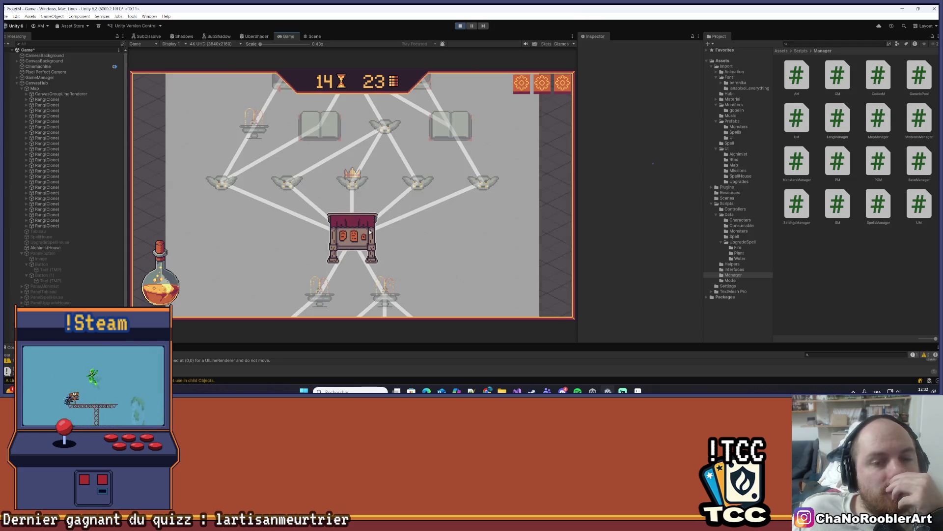
# Look up the SetEnabledBtn definition in Visual Studio and navigate back.
pyautogui.hotkey('alt', 'Tab')
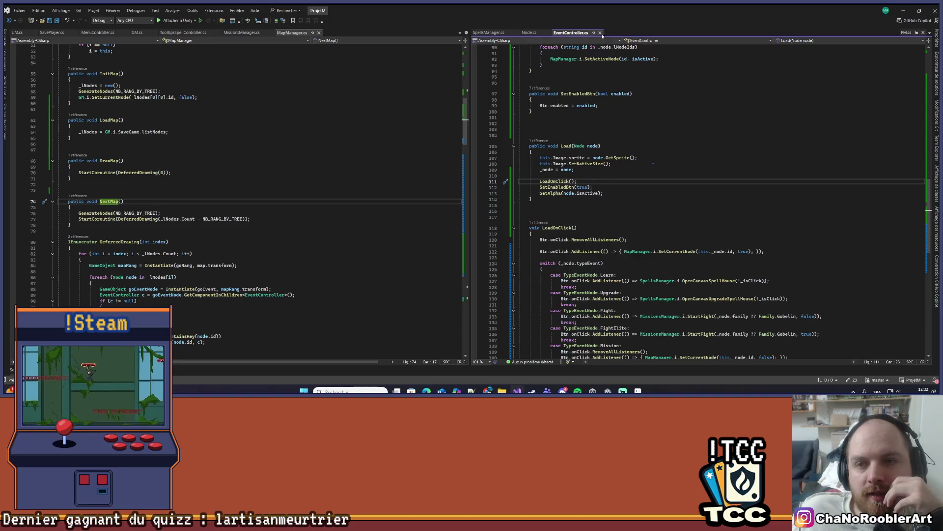
pyautogui.scroll(13, 599, 136)
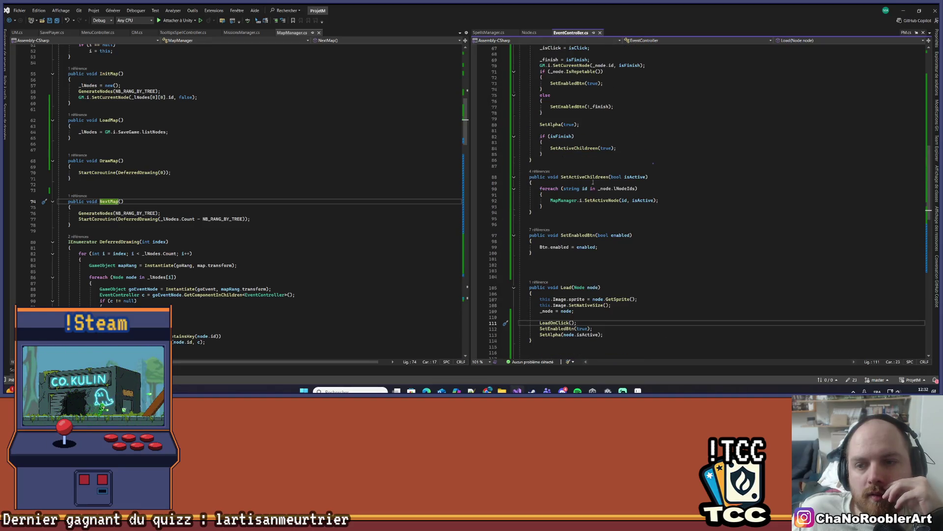
pyautogui.scroll(4, 579, 187)
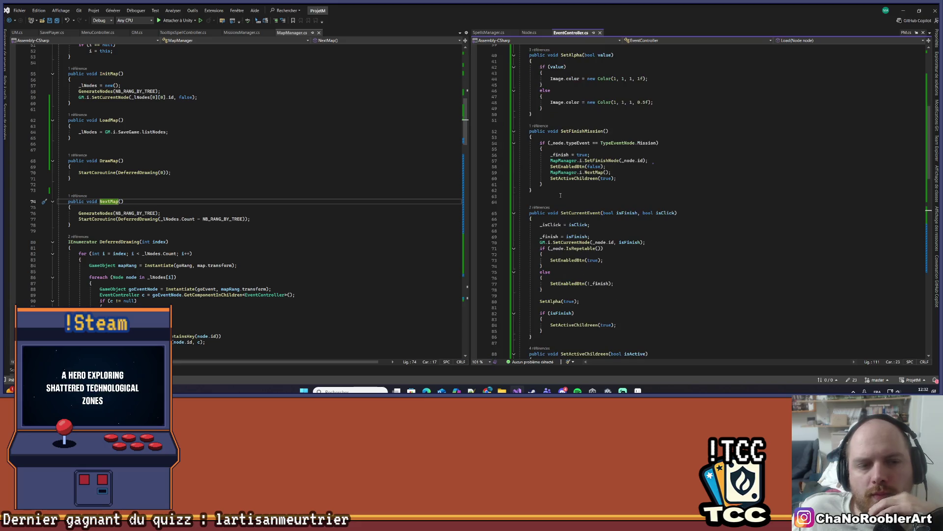
pyautogui.rightClick(570, 260)
pyautogui.click(599, 225)
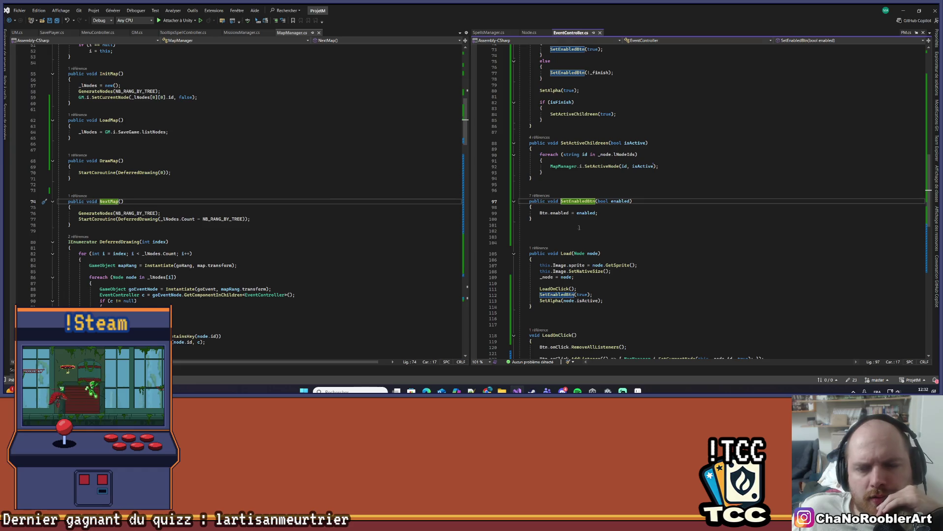
pyautogui.hotkey('ctrl', '-')
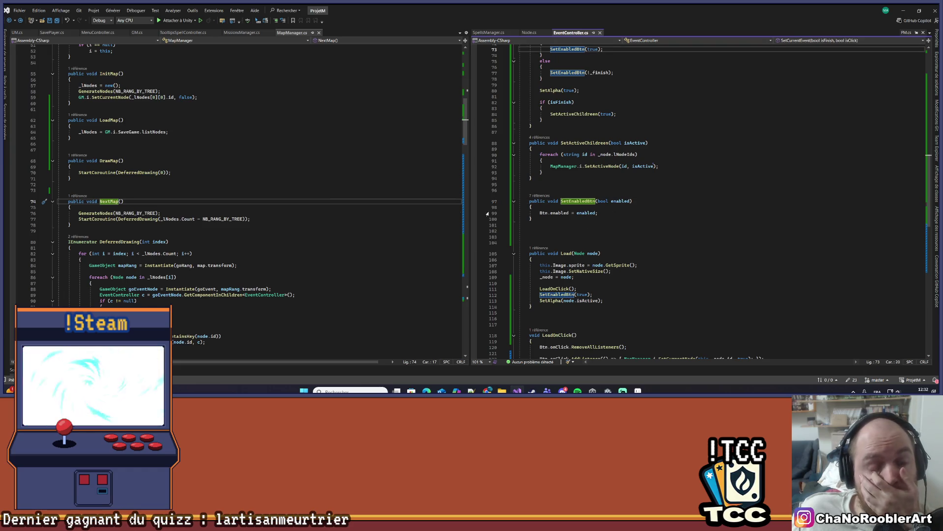
# Open the Node class and select the TypeEventNode.Mission condition in IsRepeatable.
pyautogui.scroll(-4, 298, 235)
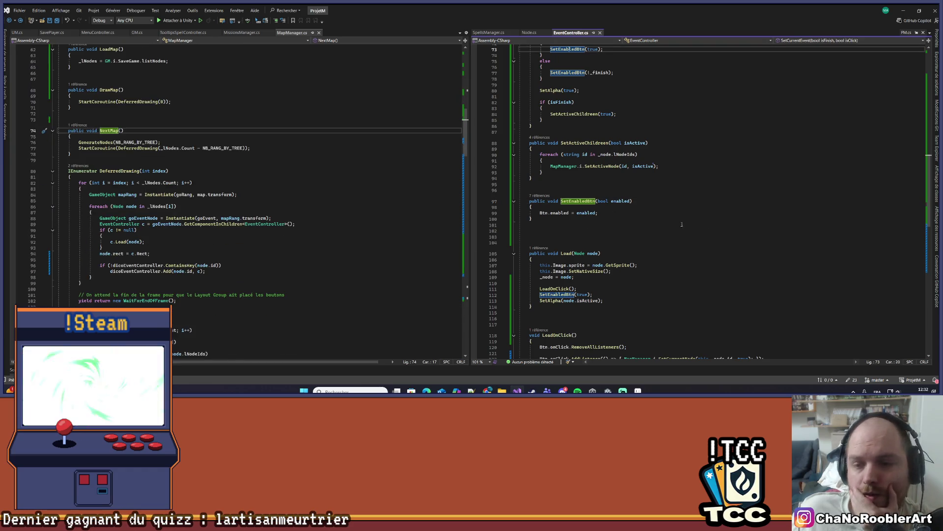
pyautogui.rightClick(580, 254)
pyautogui.click(629, 225)
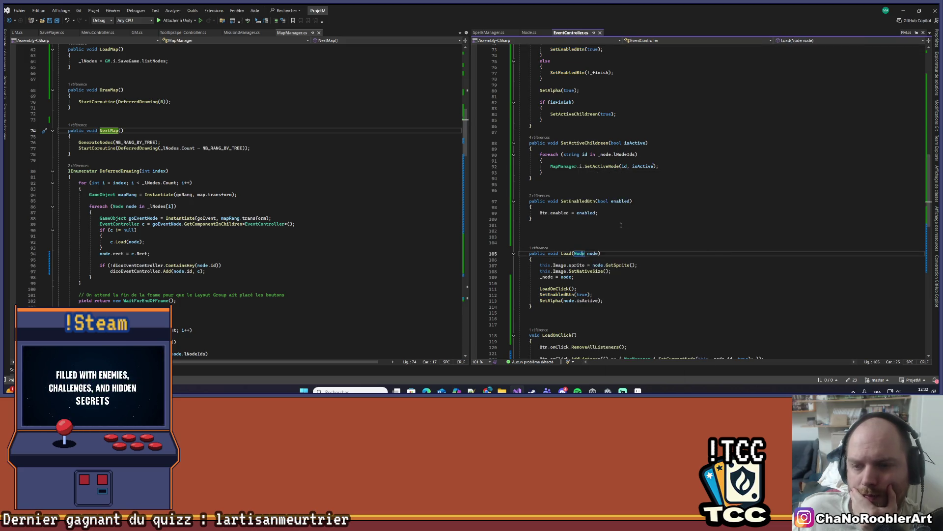
pyautogui.moveTo(653, 302); pyautogui.dragTo(505, 300)
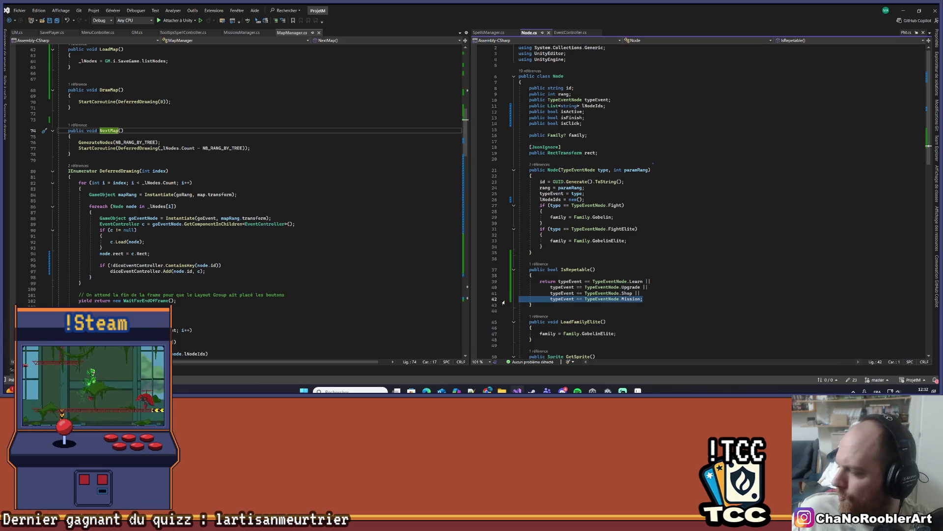
# Delete the Mission condition, end IsRepeatable with ';' after TypeEventNode.Shop, and return to EventController.cs.
pyautogui.press('BackSpace')
pyautogui.press('BackSpace')
pyautogui.press('BackSpace')
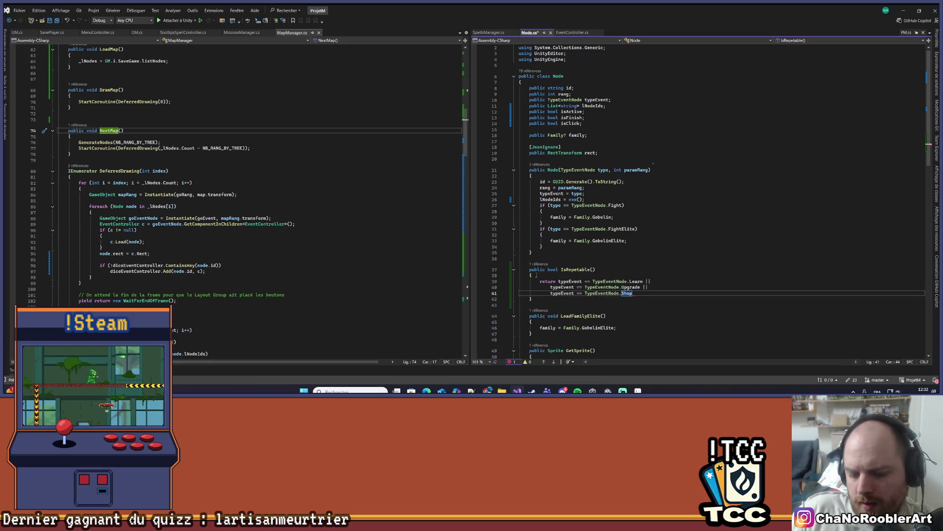
pyautogui.write(';')
pyautogui.click(629, 246)
pyautogui.hotkey('ctrl', '-')
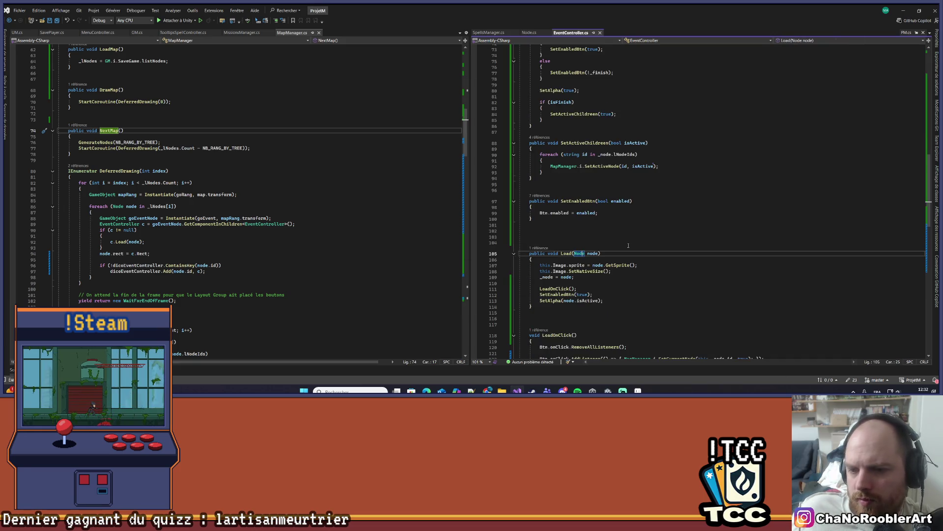
pyautogui.scroll(-4, 628, 245)
pyautogui.click(634, 238)
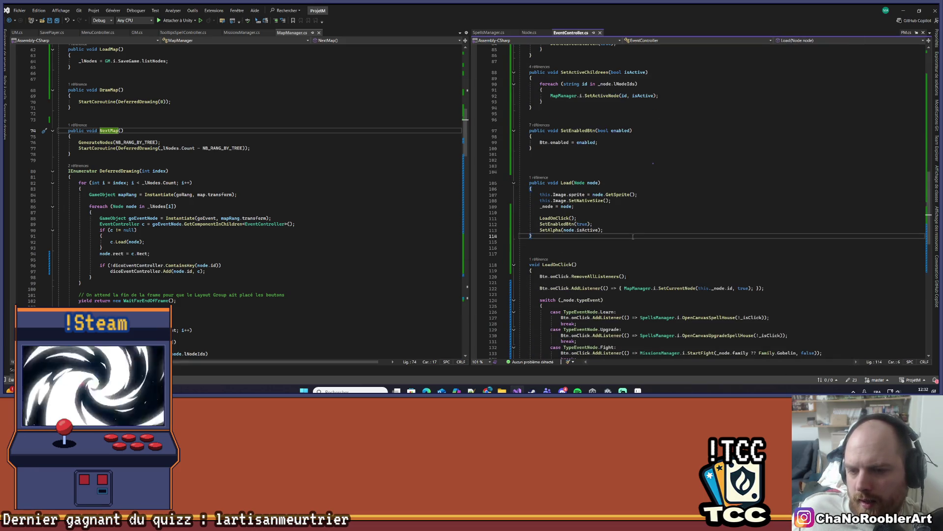
pyautogui.hotkey('ctrl', '-')
pyautogui.hotkey('ctrl', '-')
pyautogui.hotkey('ctrl', '-')
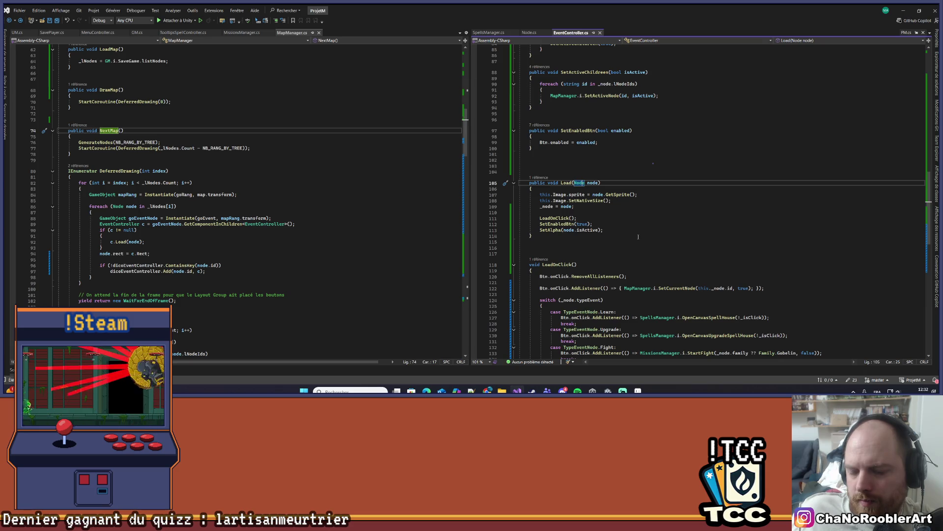
# Review _finish and SetEnabledBtn(!_finish) in SetCurrentEvent, then return to Unity and stop the game.
pyautogui.scroll(8, 623, 237)
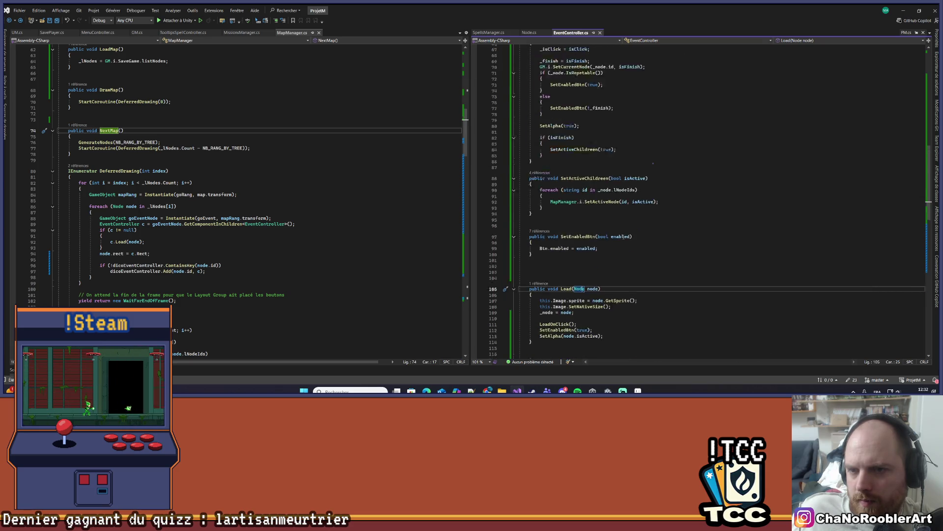
pyautogui.scroll(2, 623, 237)
pyautogui.click(605, 178)
pyautogui.click(635, 174)
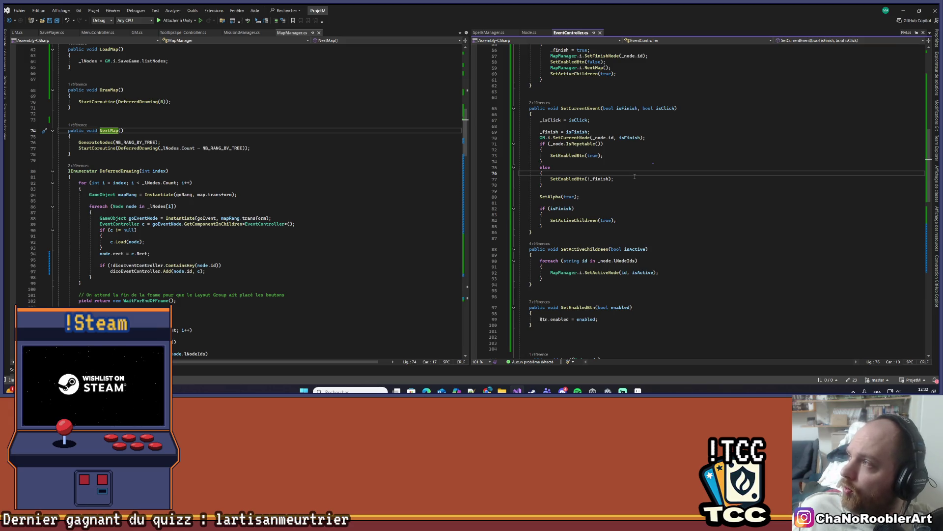
pyautogui.click(634, 177)
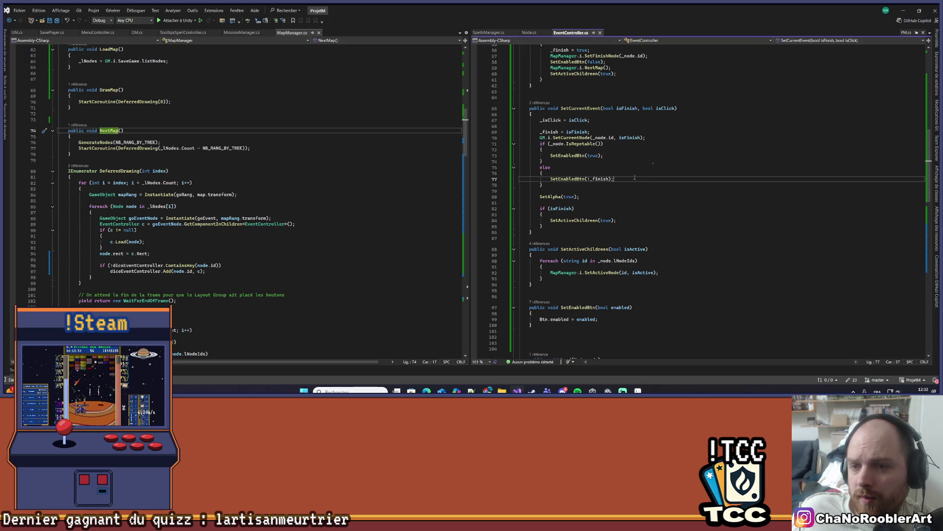
pyautogui.scroll(-1, 634, 158)
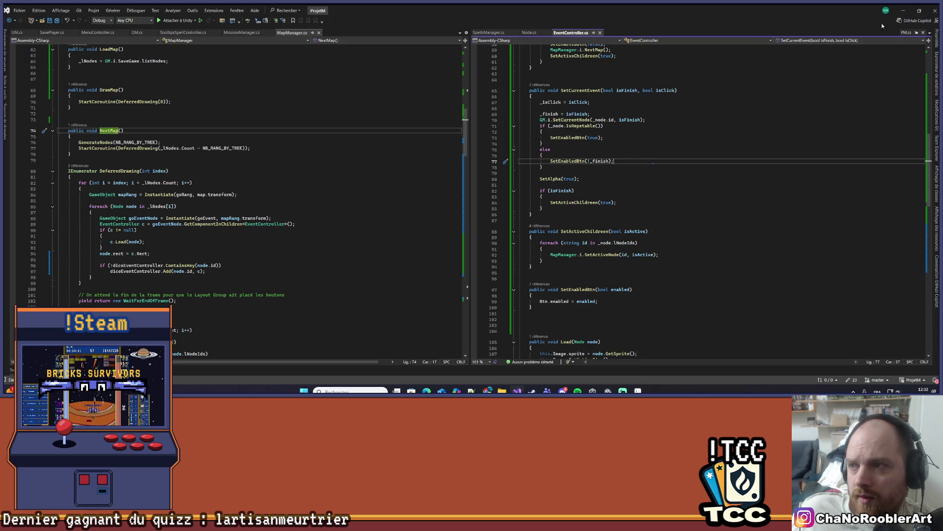
pyautogui.click(903, 10)
pyautogui.click(460, 26)
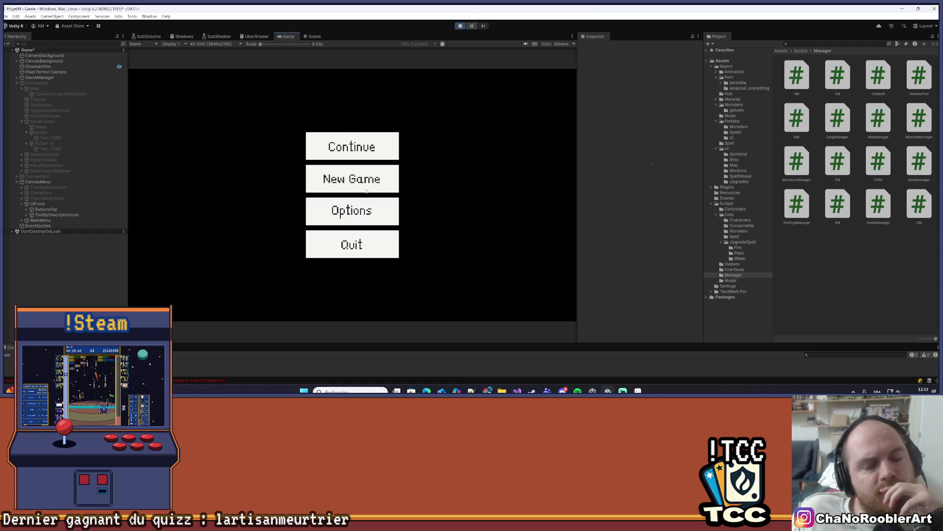
# Start a new game with an apprentice wizard and Sylphia, enter a goblin mission, and cast.
pyautogui.click(366, 189)
pyautogui.click(366, 192)
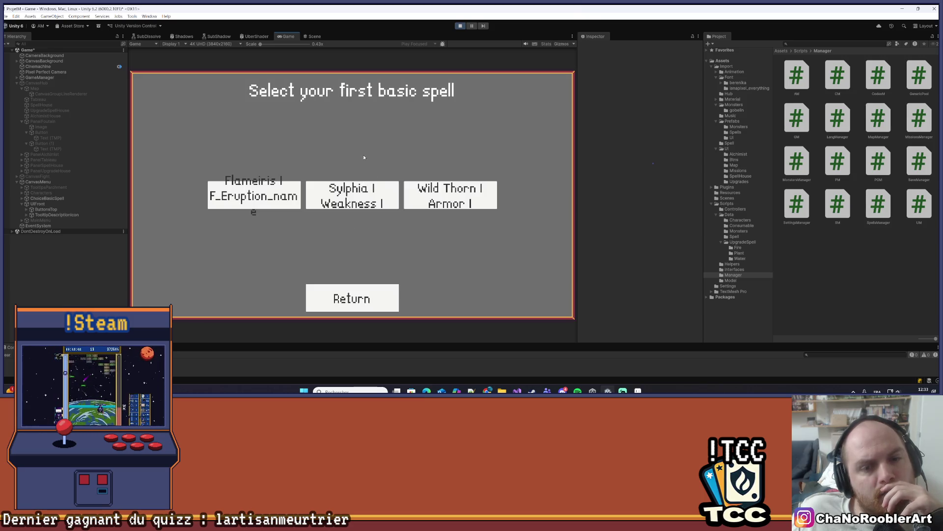
pyautogui.click(358, 201)
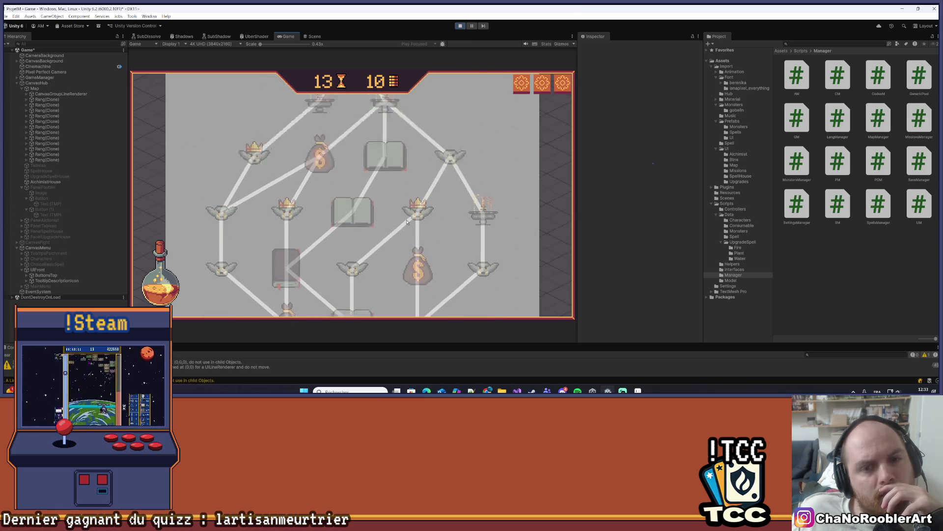
pyautogui.click(361, 203)
pyautogui.click(322, 208)
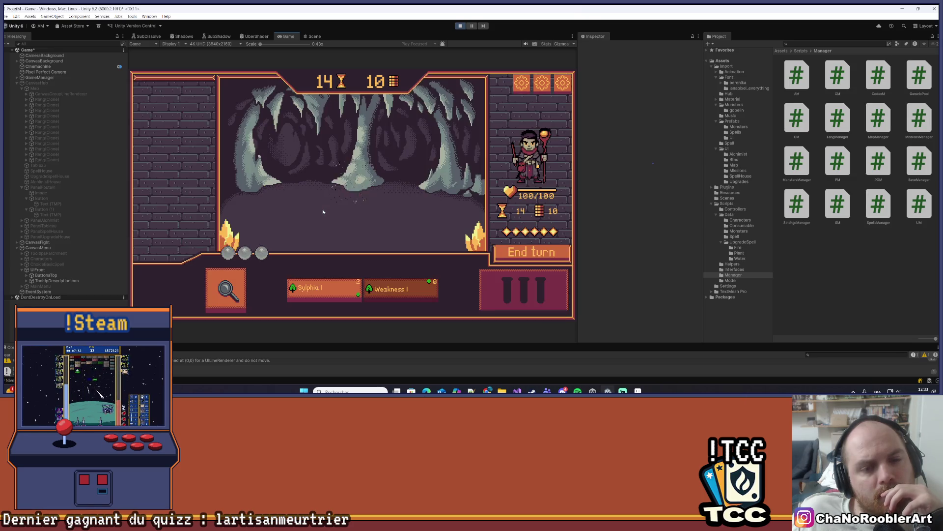
pyautogui.moveTo(357, 187)
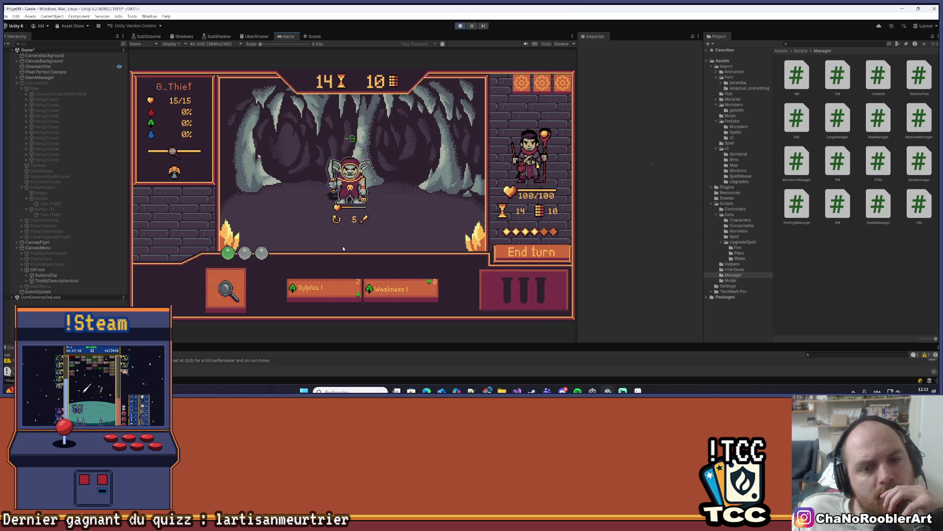
pyautogui.click(357, 187)
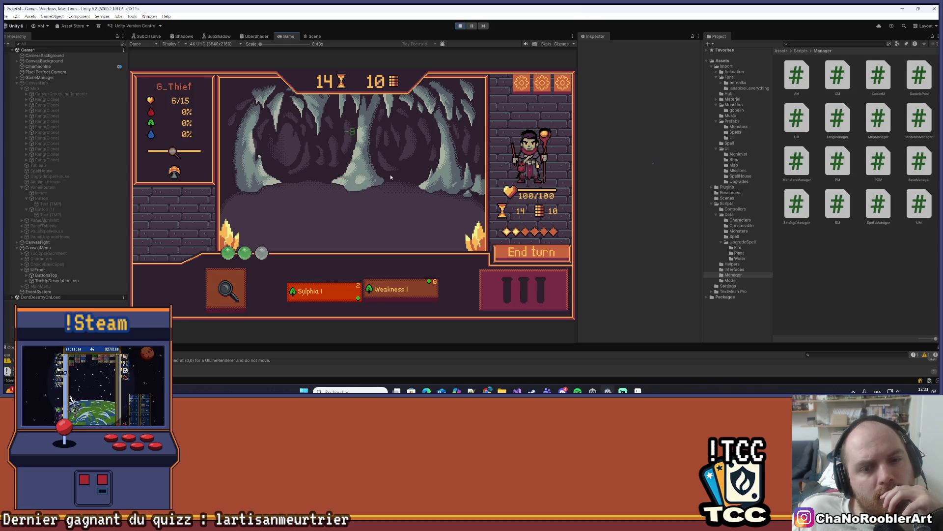
# Win the remaining fight, check the market stall node's mission panel on the map, then return to Visual Studio.
pyautogui.click(395, 230)
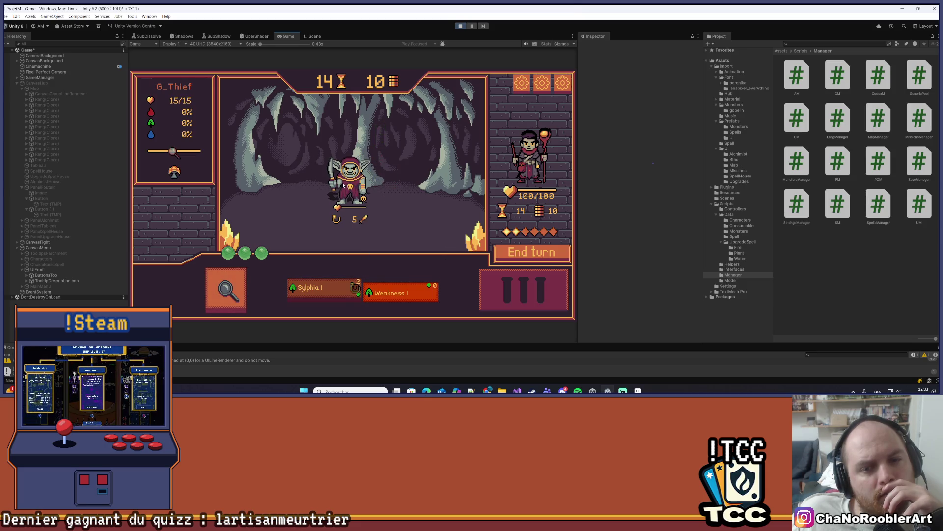
pyautogui.click(523, 253)
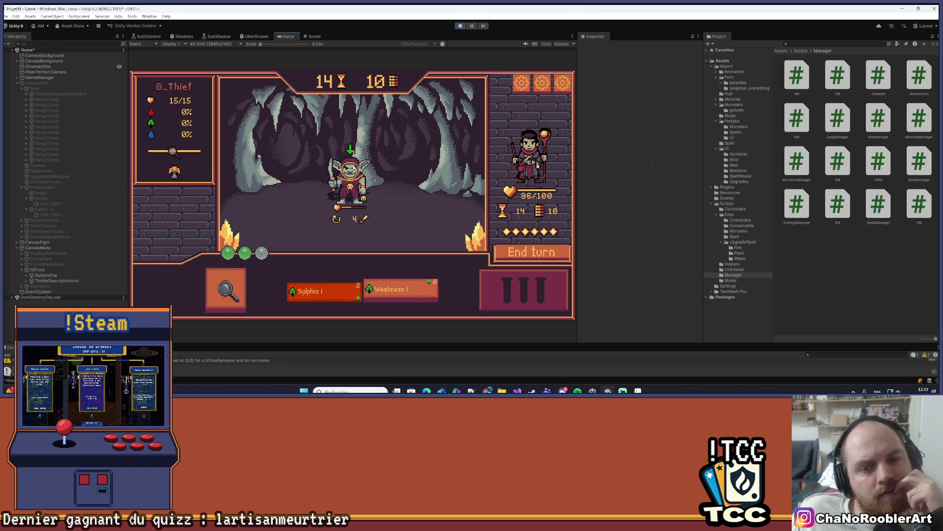
pyautogui.click(319, 299)
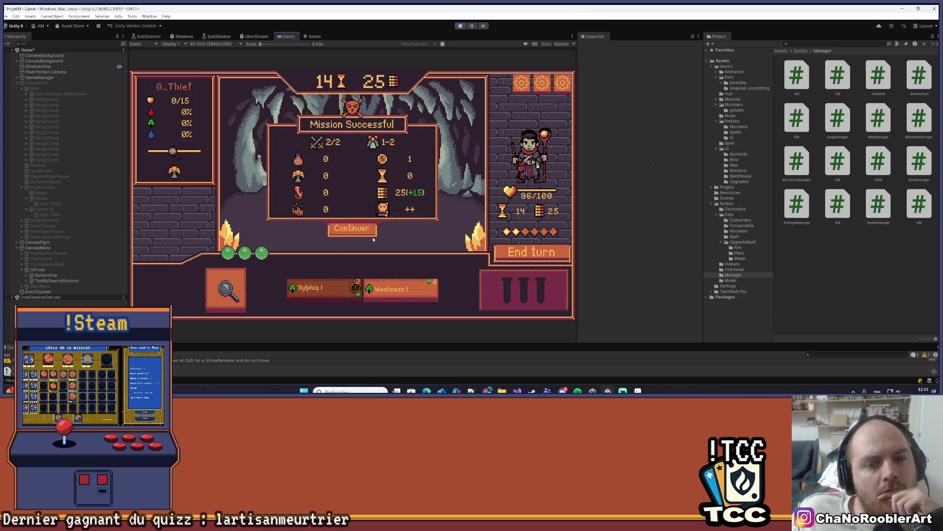
pyautogui.click(372, 236)
pyautogui.click(352, 221)
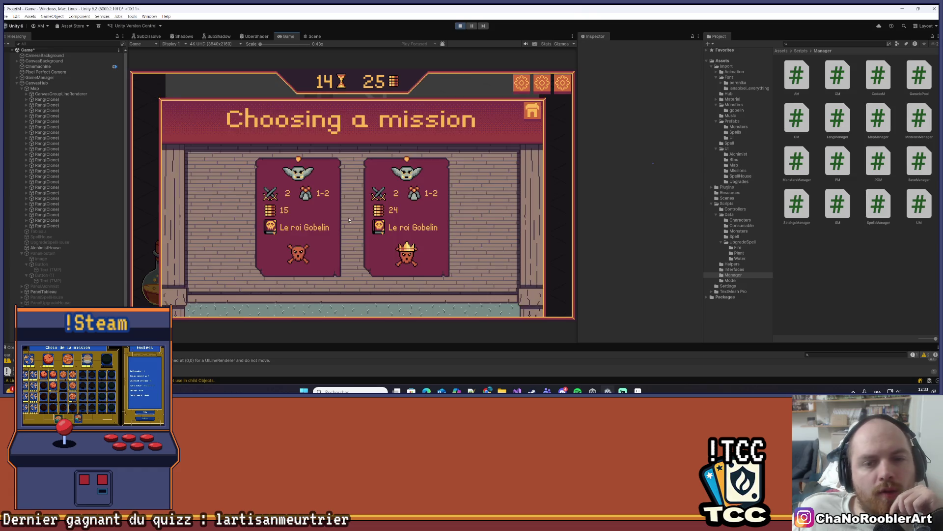
pyautogui.click(525, 117)
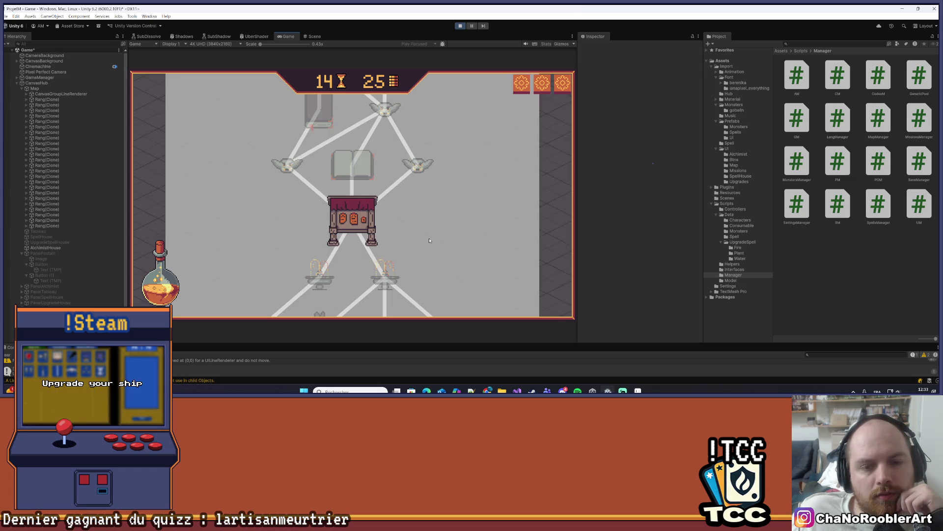
pyautogui.scroll(2, 447, 231)
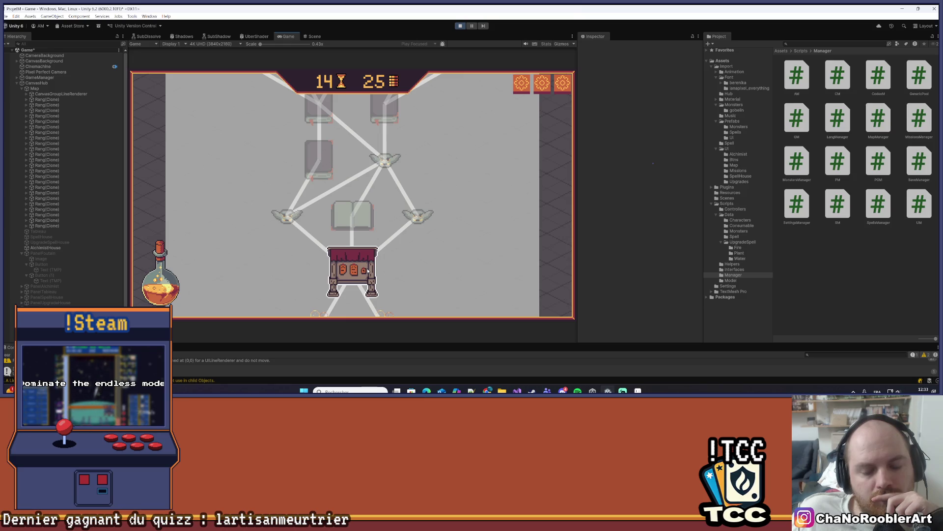
pyautogui.hotkey('alt', 'Tab')
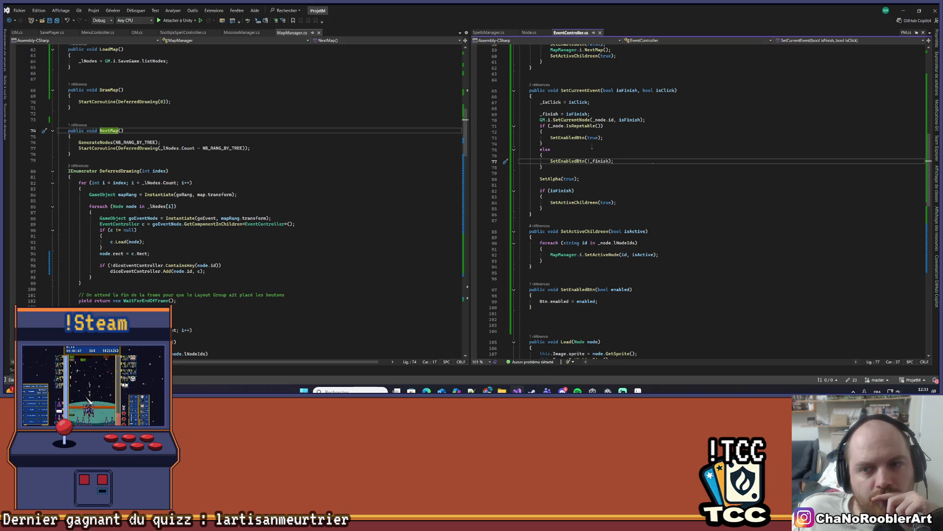
# Go to SetFinishNode's definition in MapManager and select its node.isFinish = true and SetEnabledBtn(false) lines.
pyautogui.click(659, 180)
pyautogui.scroll(5, 638, 174)
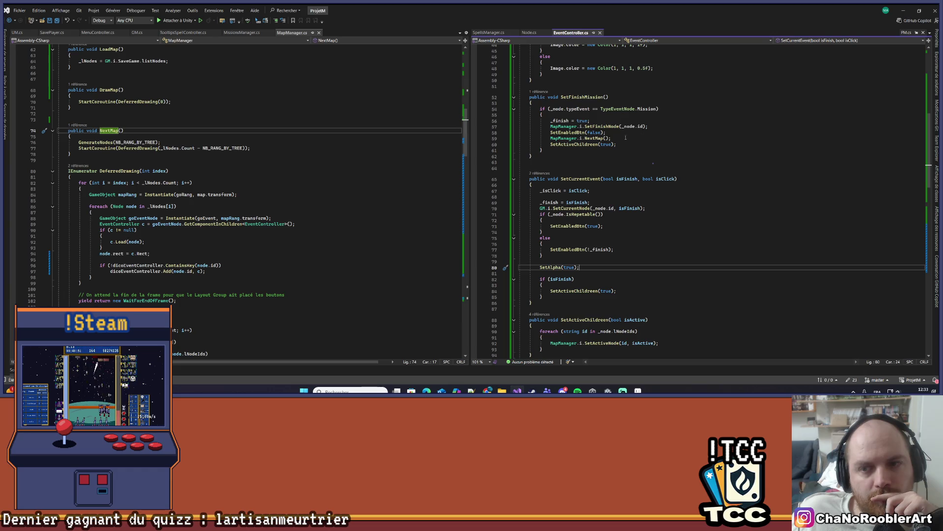
pyautogui.click(565, 133)
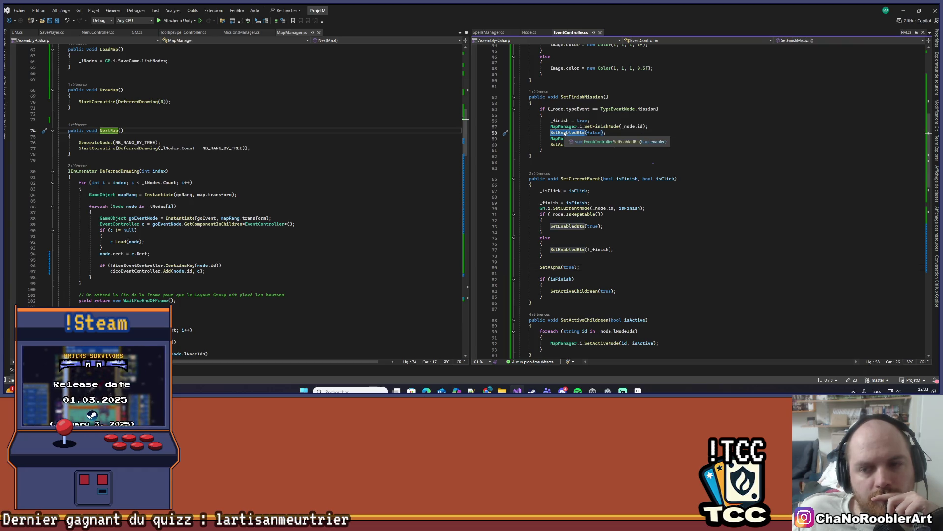
pyautogui.rightClick(609, 127)
pyautogui.click(634, 183)
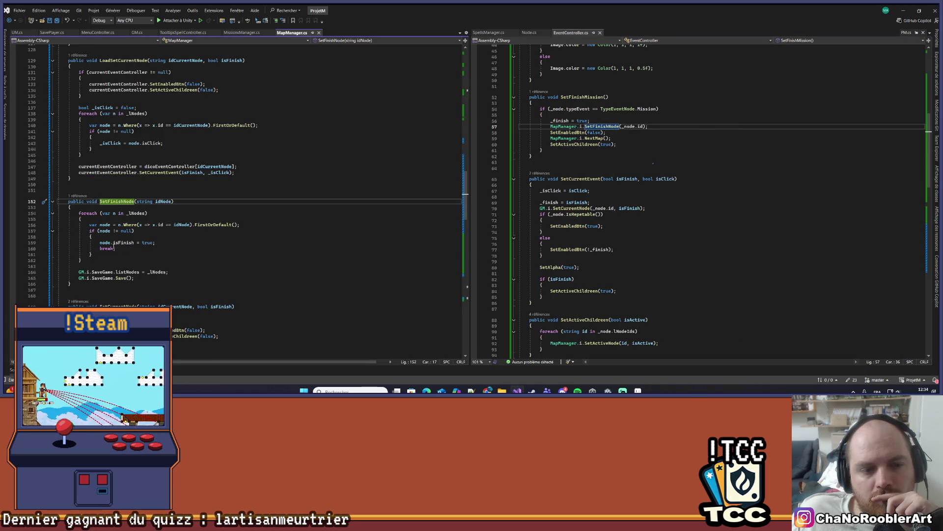
pyautogui.moveTo(98, 243); pyautogui.dragTo(190, 243)
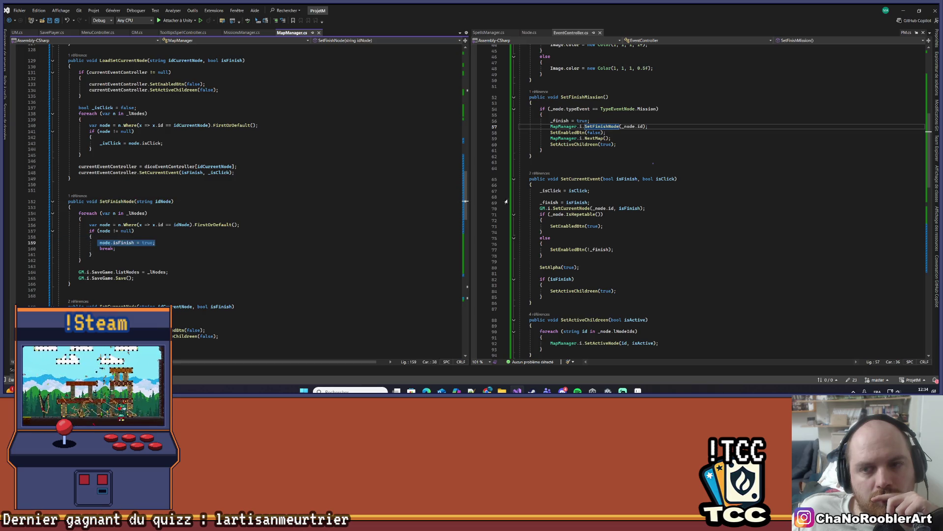
pyautogui.moveTo(609, 132); pyautogui.dragTo(550, 132)
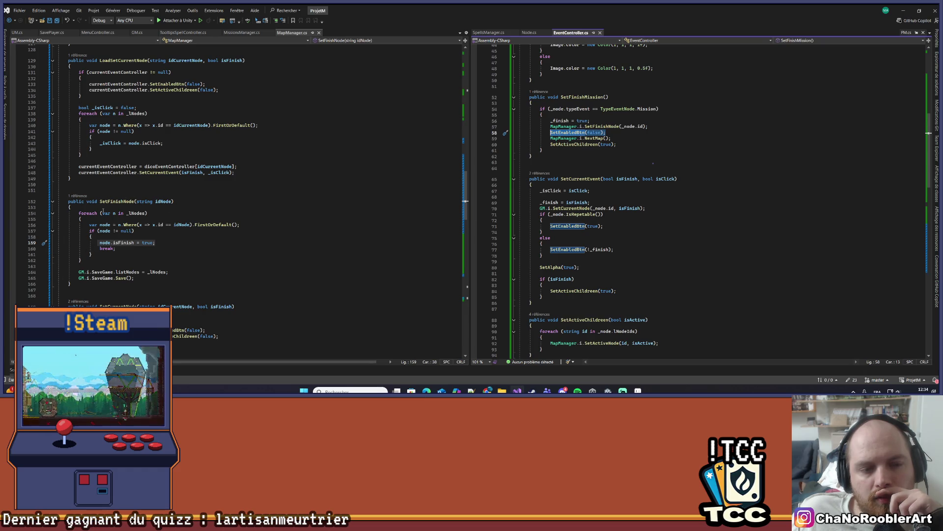
# Set a breakpoint on the mission type check and attach the debugger to Unity.
pyautogui.scroll(-8, 557, 116)
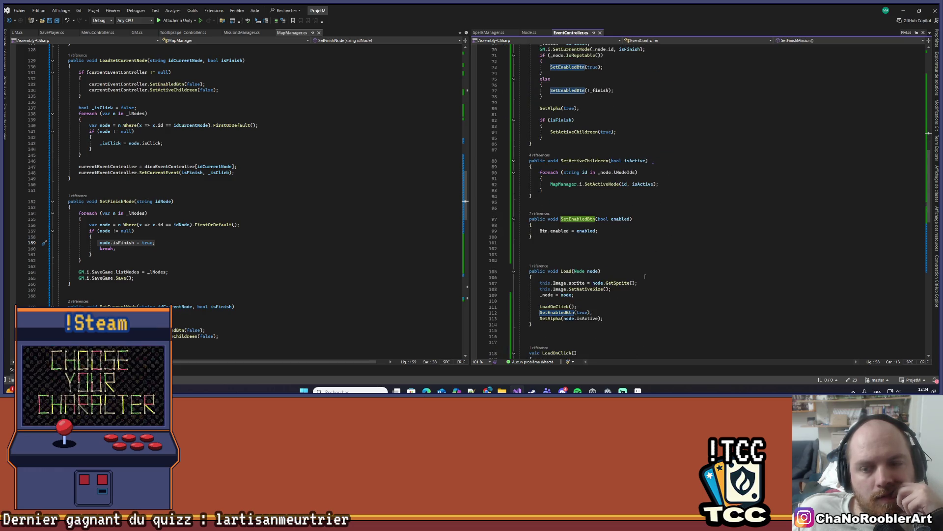
pyautogui.scroll(8, 644, 277)
pyautogui.click(610, 138)
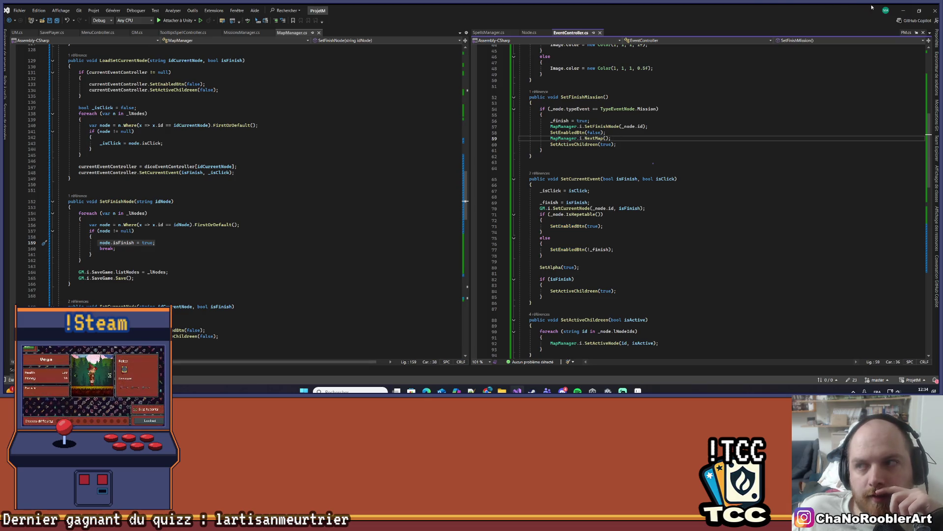
pyautogui.click(474, 108)
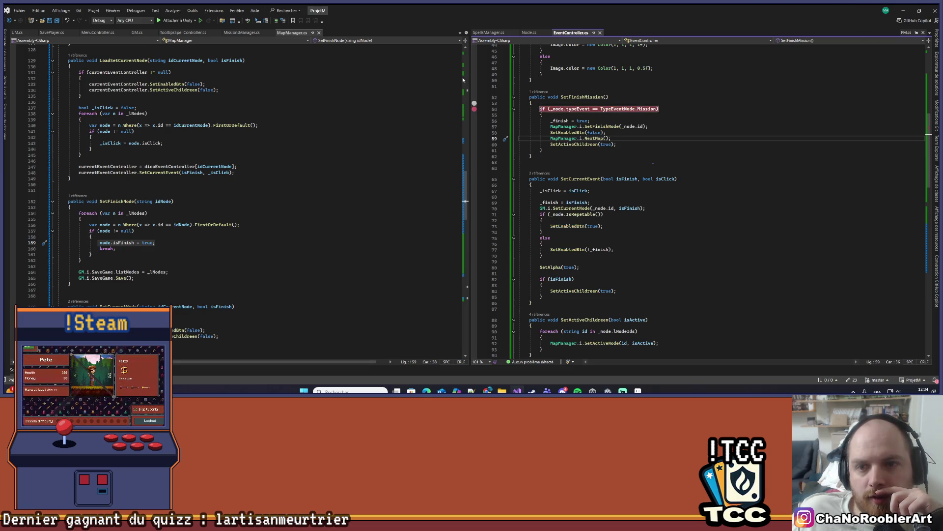
pyautogui.click(173, 20)
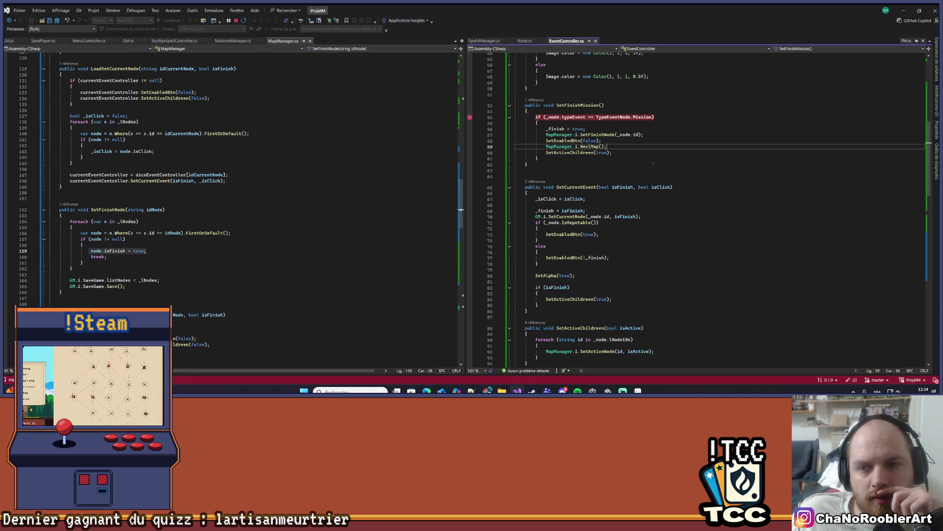
# Go to NextMap's definition and set a breakpoint in the DeferredDrawing loop.
pyautogui.rightClick(591, 147)
pyautogui.click(619, 202)
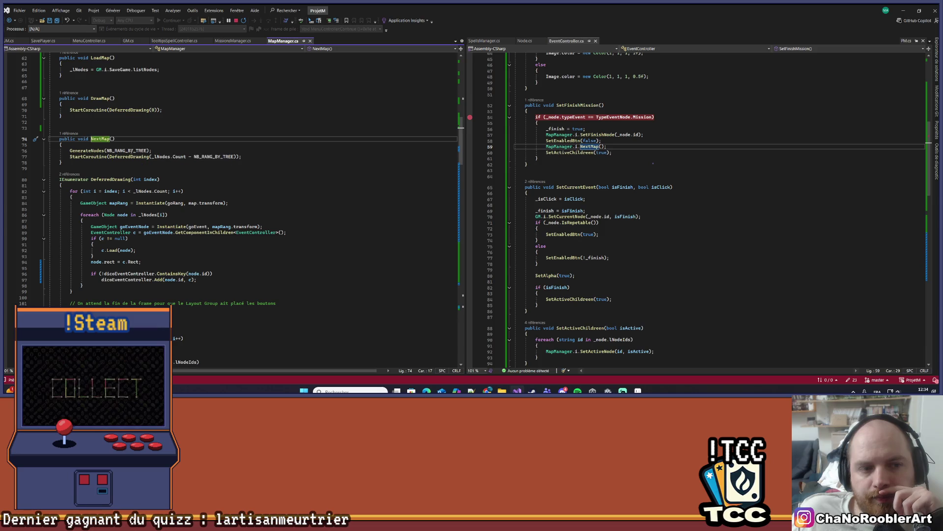
pyautogui.click(6, 191)
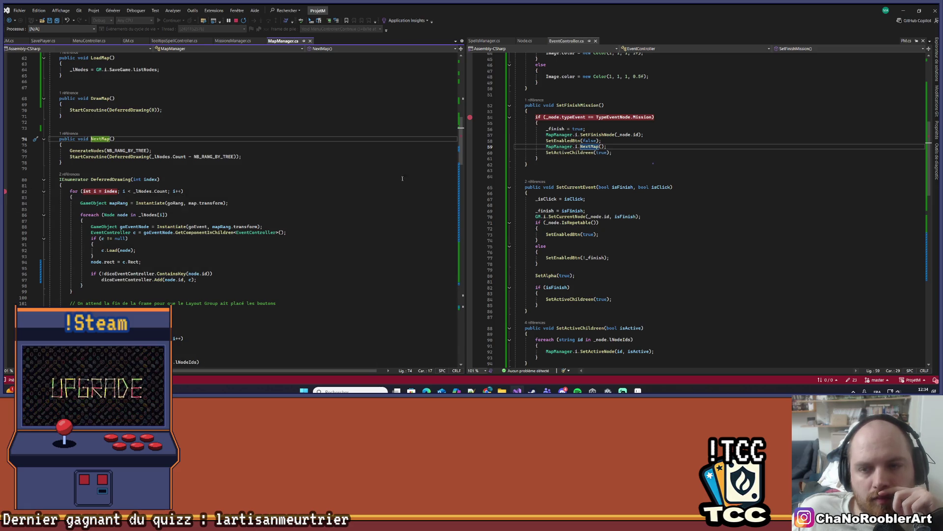
# List all references to SetActiveNode, then go to its definition in MapManager.
pyautogui.rightClick(558, 151)
pyautogui.click(581, 209)
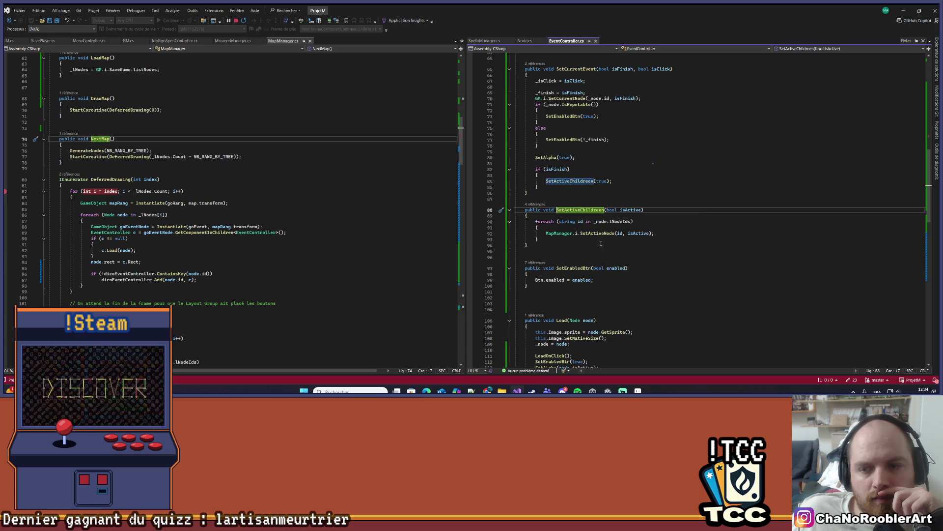
pyautogui.rightClick(603, 233)
pyautogui.click(639, 250)
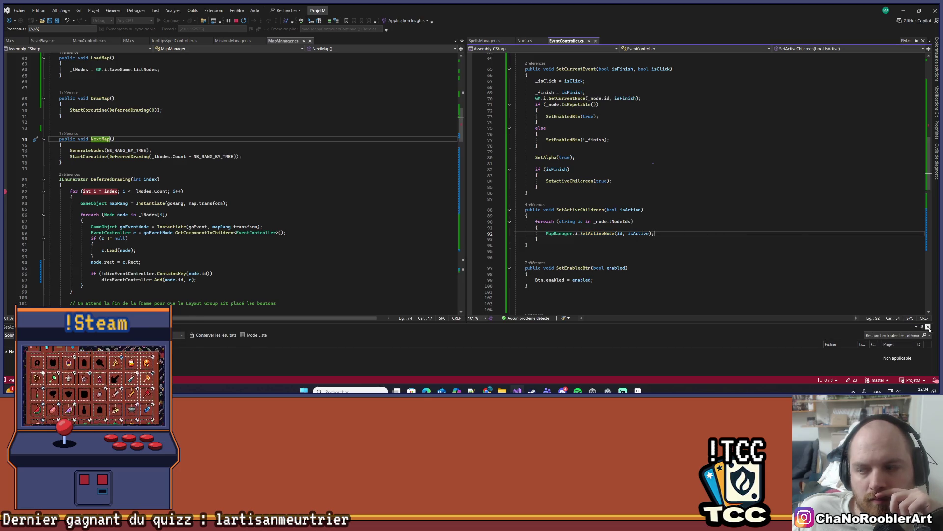
pyautogui.click(928, 327)
pyautogui.rightClick(597, 233)
pyautogui.click(612, 240)
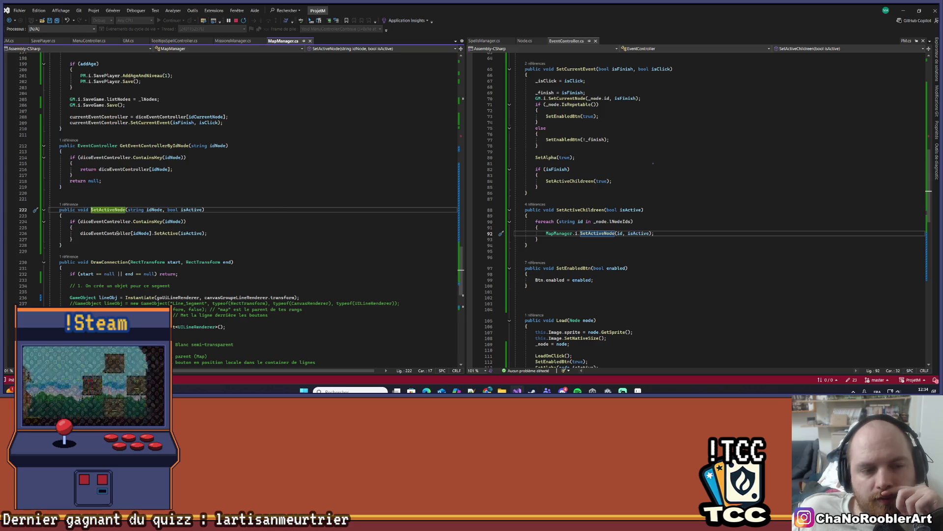
# Review EventController's SetActive method, selecting its two calls on lines 36–37, then switch to Unity.
pyautogui.press('Down')
pyautogui.press('Down')
pyautogui.press('Down')
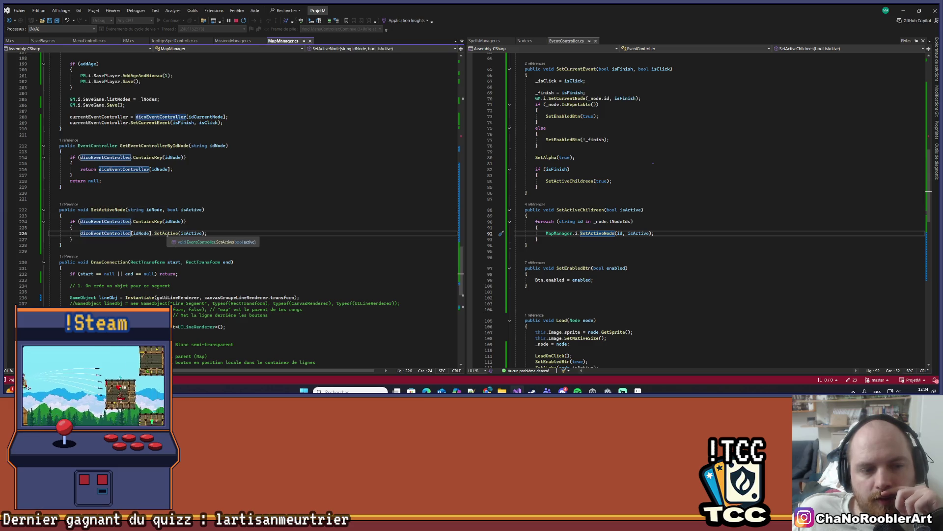
pyautogui.click(170, 233)
pyautogui.scroll(7, 650, 198)
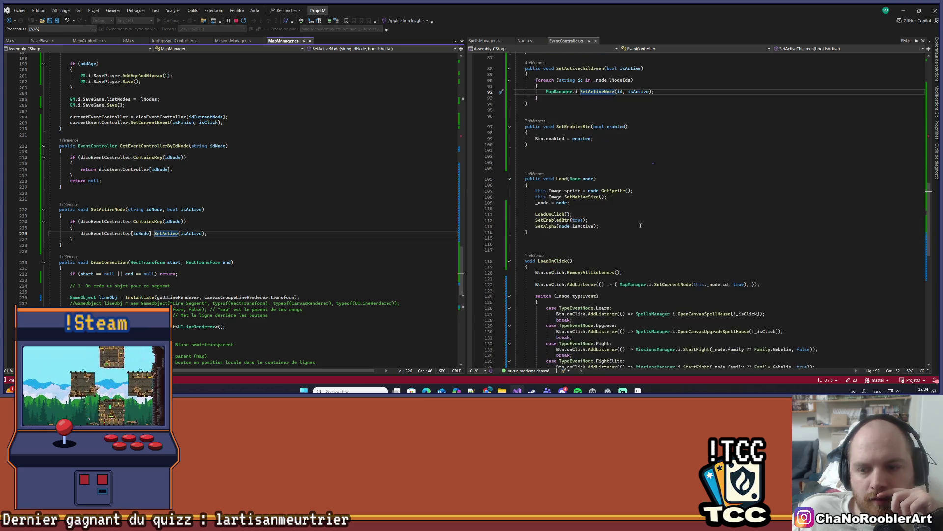
pyautogui.scroll(8, 636, 225)
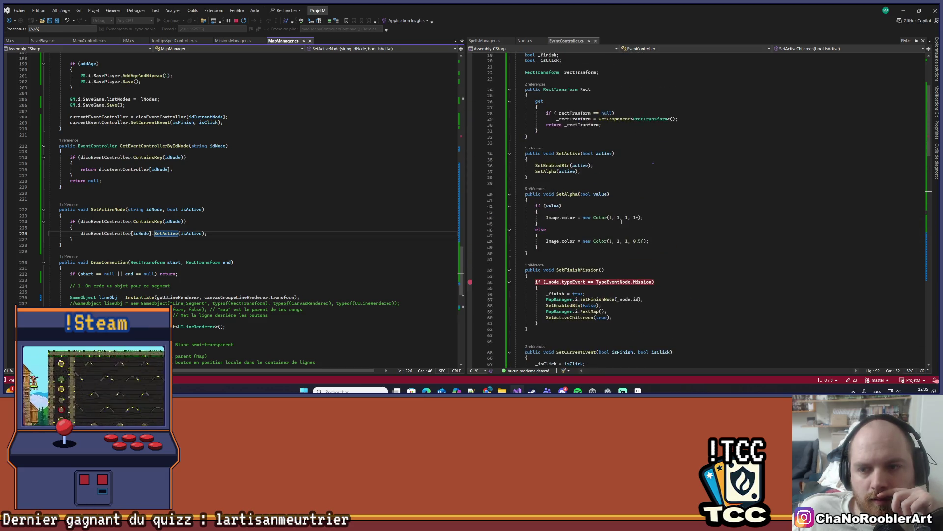
pyautogui.scroll(-1, 555, 167)
pyautogui.scroll(1, 539, 162)
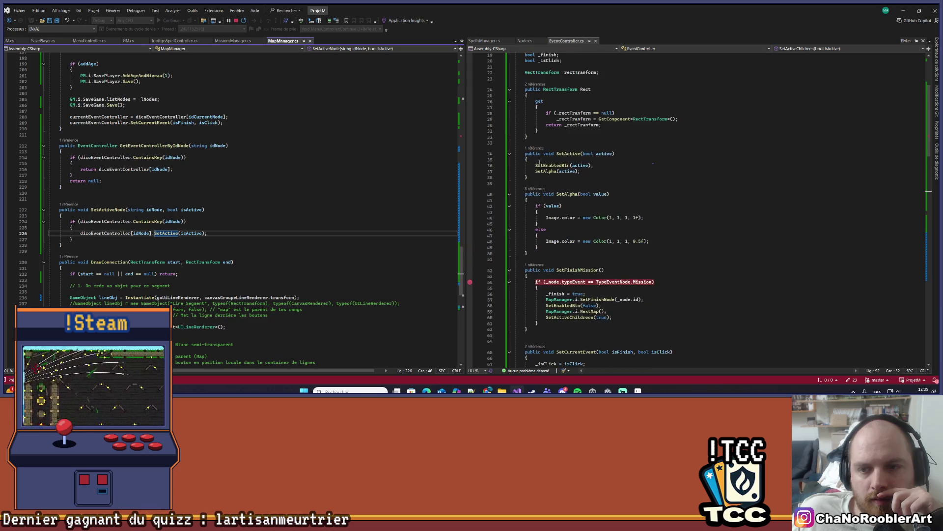
pyautogui.moveTo(524, 167); pyautogui.dragTo(586, 171)
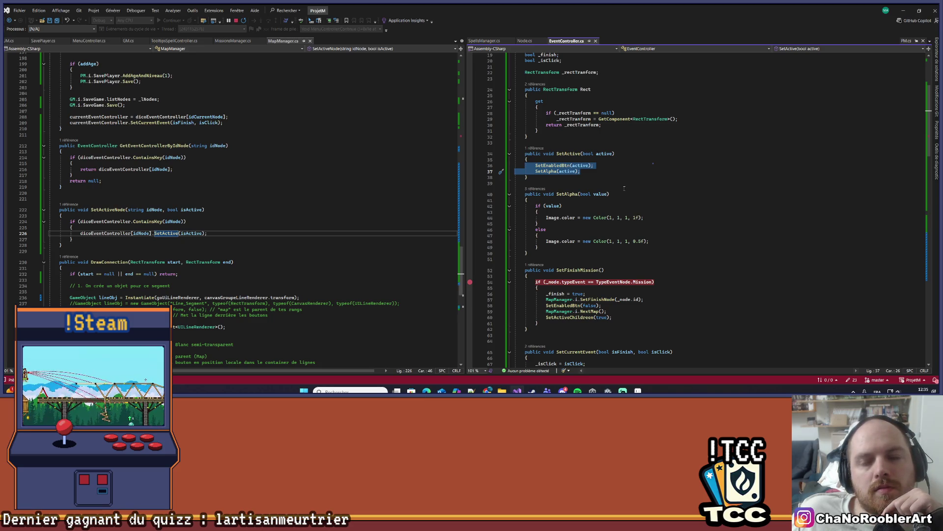
pyautogui.hotkey('alt', 'Tab')
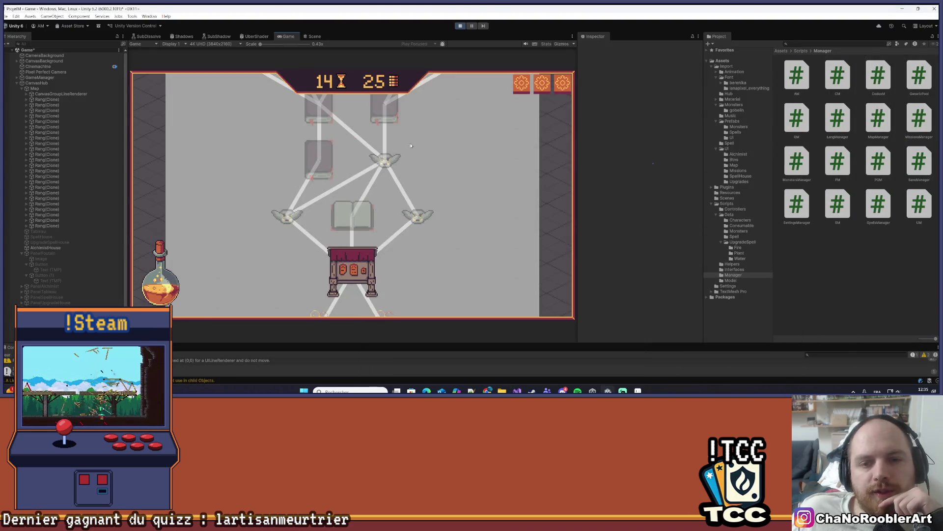
# Scroll the Game view's mission map down to the lower nodes, then return to Visual Studio.
pyautogui.scroll(-3, 437, 295)
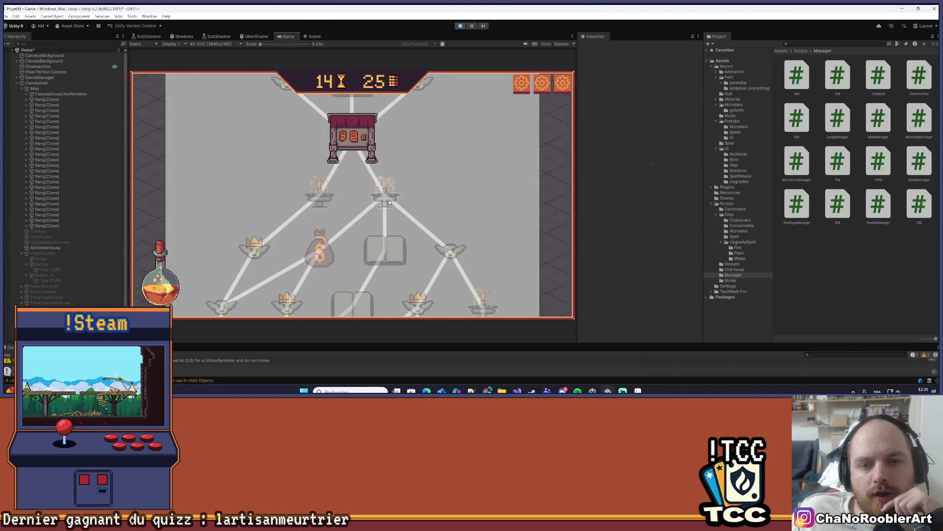
pyautogui.scroll(-4, 385, 252)
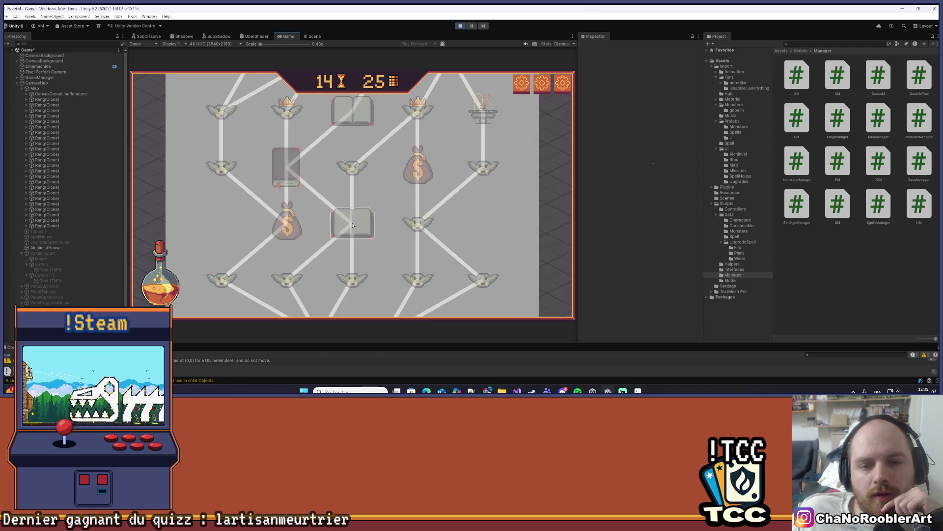
pyautogui.hotkey('alt', 'Tab')
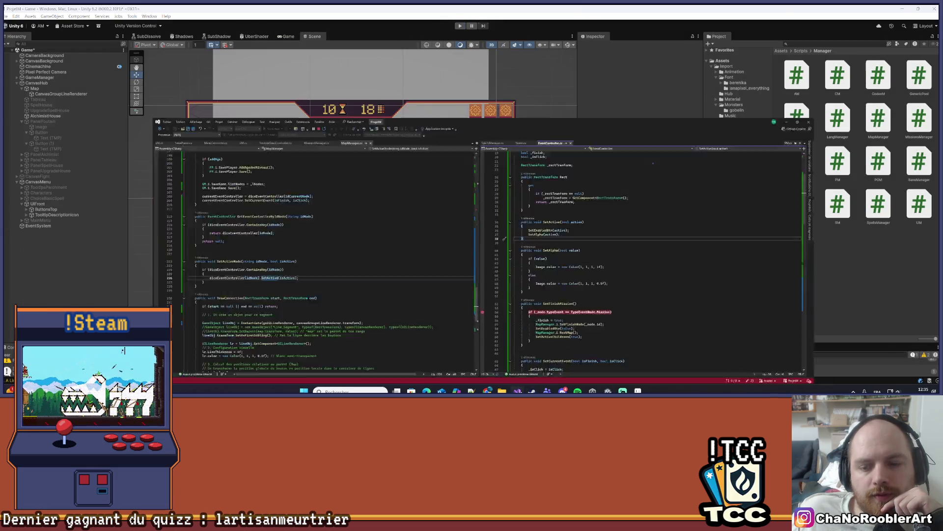
pyautogui.scroll(-1, 650, 264)
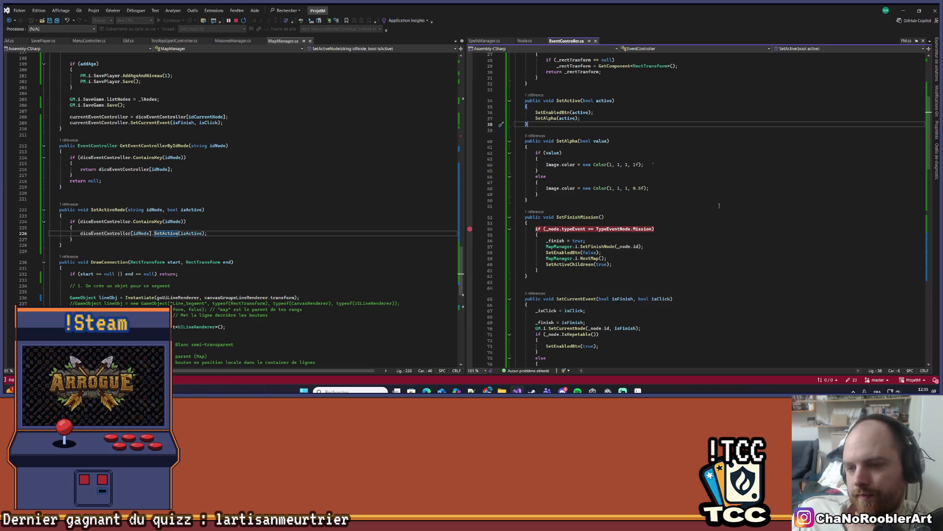
# Scroll through EventController.cs, then enter Play mode in Unity with Ctrl+P.
pyautogui.scroll(-4, 661, 229)
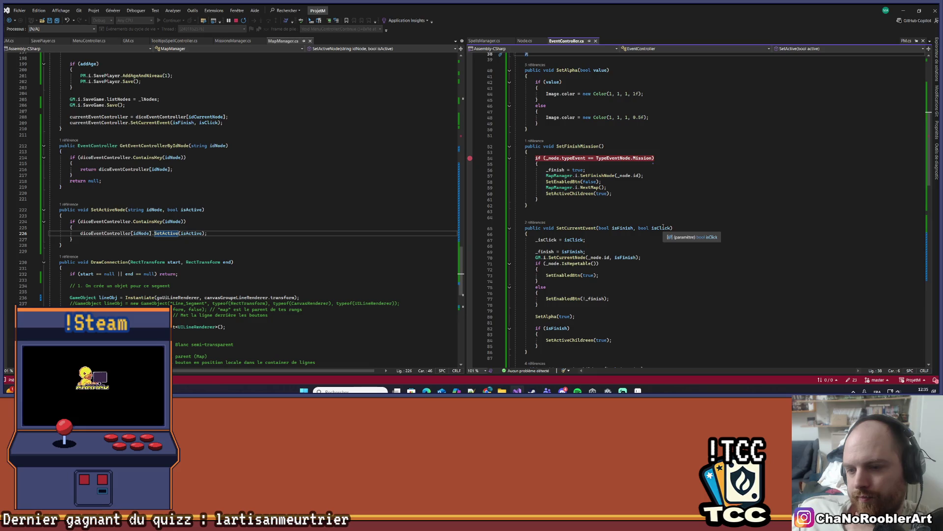
pyautogui.scroll(8, 663, 228)
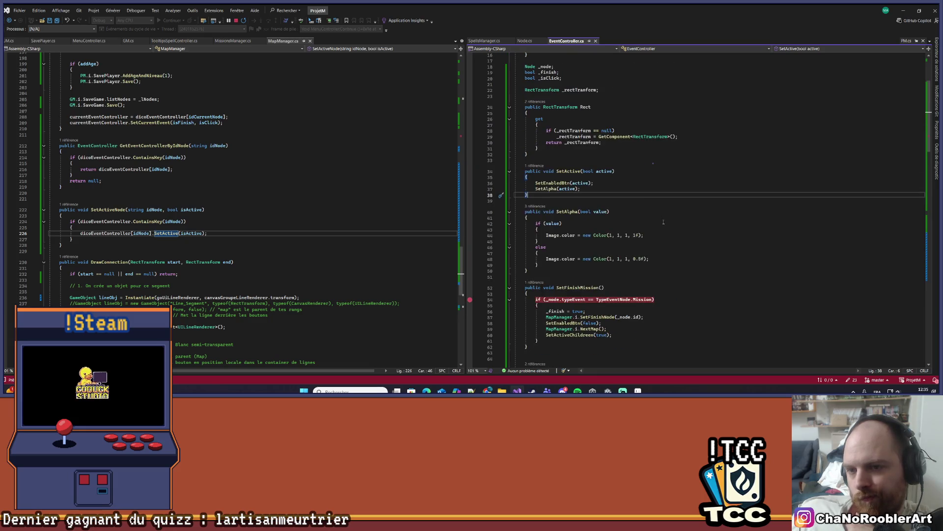
pyautogui.scroll(-20, 671, 223)
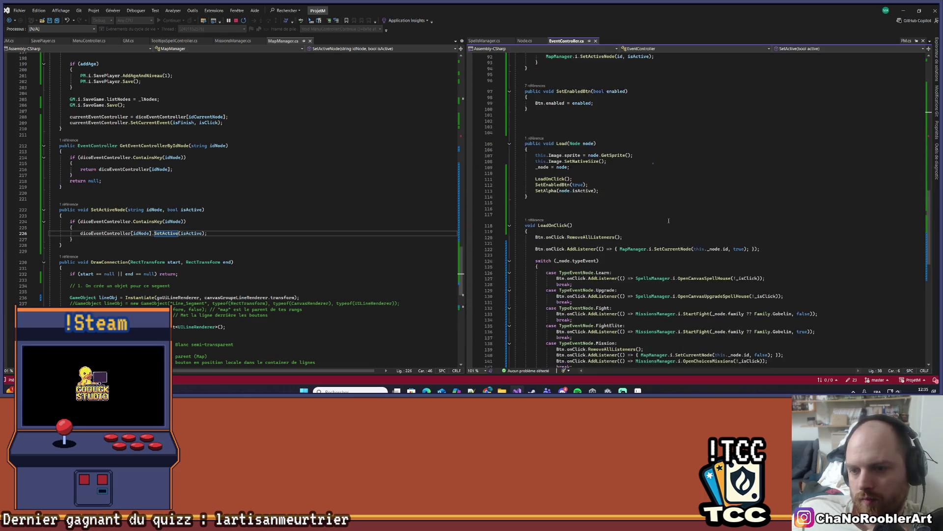
pyautogui.scroll(5, 669, 221)
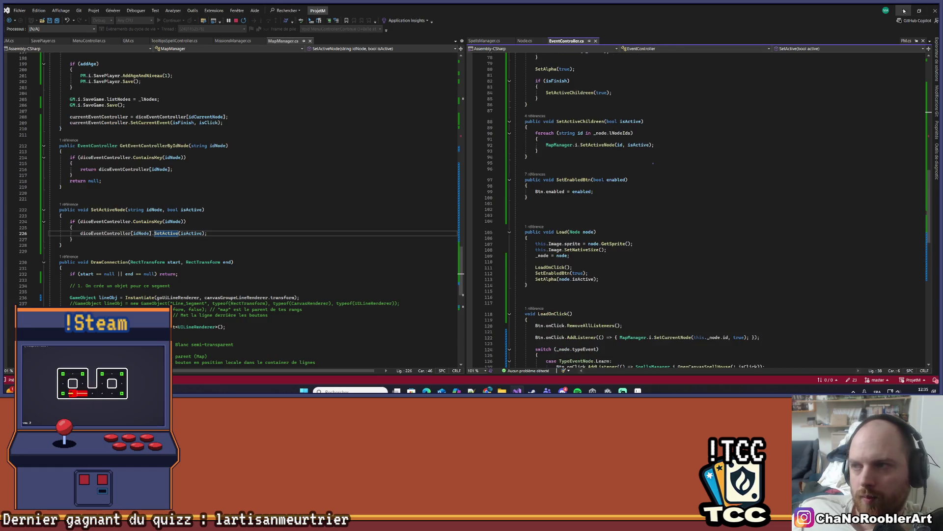
pyautogui.hotkey('alt', 'Tab')
pyautogui.hotkey('ctrl', 'p')
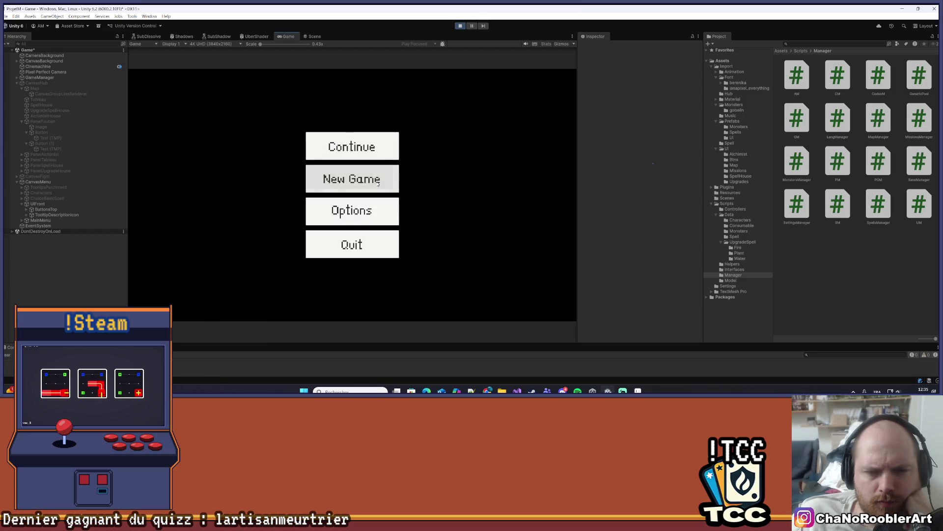
# Start a new game as the apprentice wizard with Needle Rain, resuming past the breakpoint with F5.
pyautogui.click(378, 183)
pyautogui.click(353, 200)
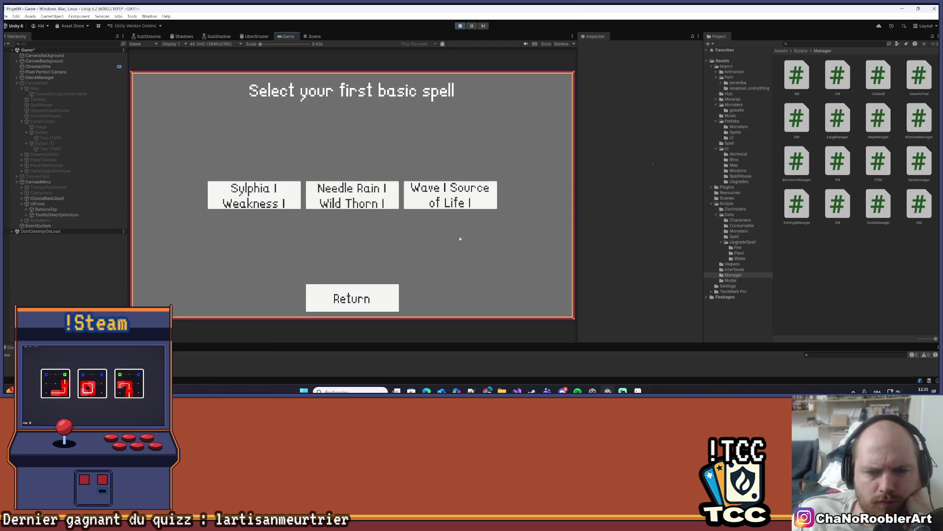
pyautogui.click(353, 195)
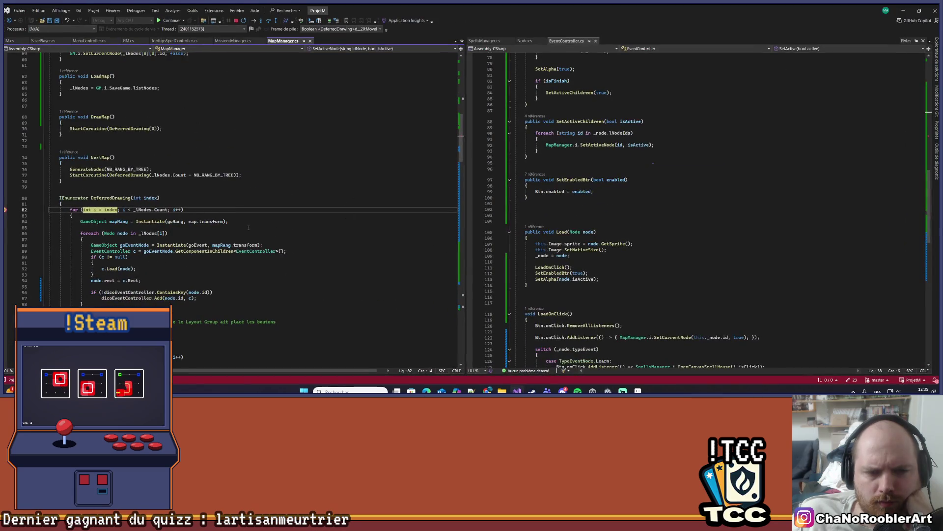
pyautogui.click(229, 182)
pyautogui.press('F5')
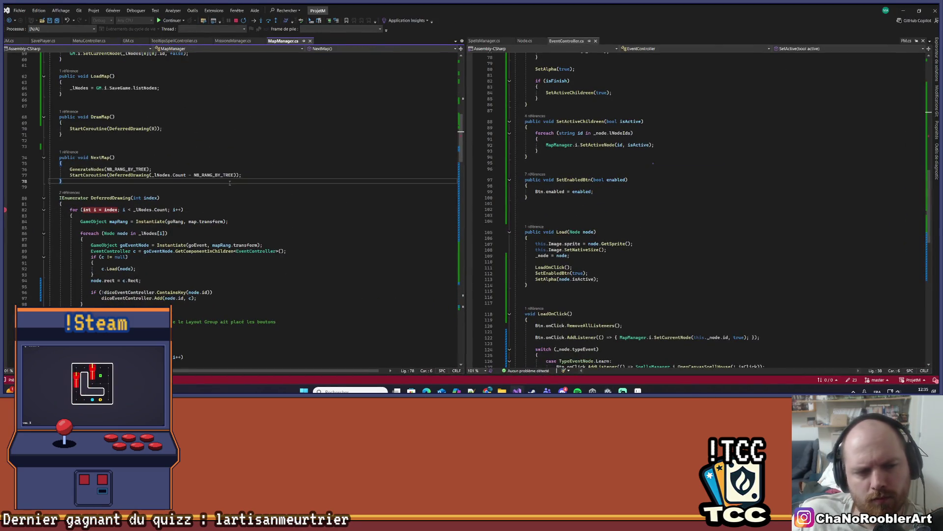
pyautogui.hotkey('alt', 'Tab')
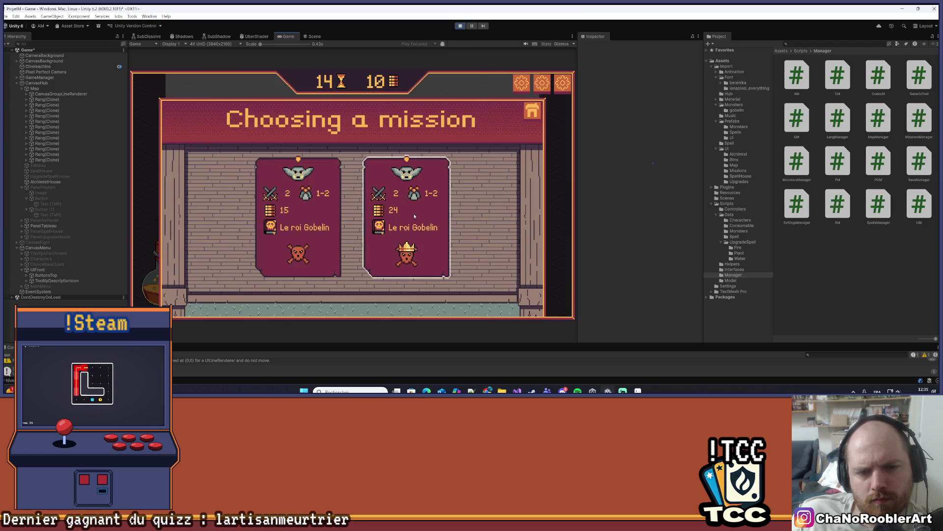
# Take a mission and cast Wild Thorn and Needle Rain until the goblin warrior reaches 0 HP.
pyautogui.click(385, 274)
pyautogui.click(386, 284)
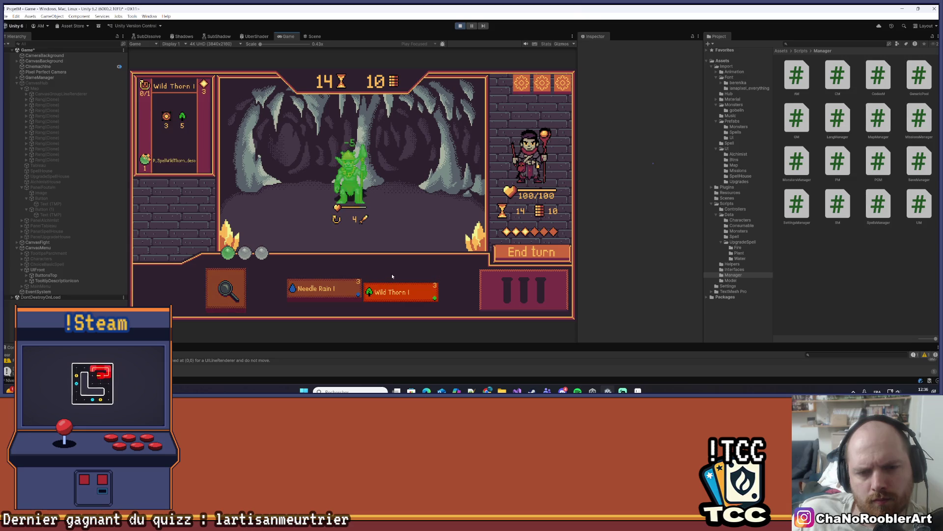
pyautogui.click(351, 290)
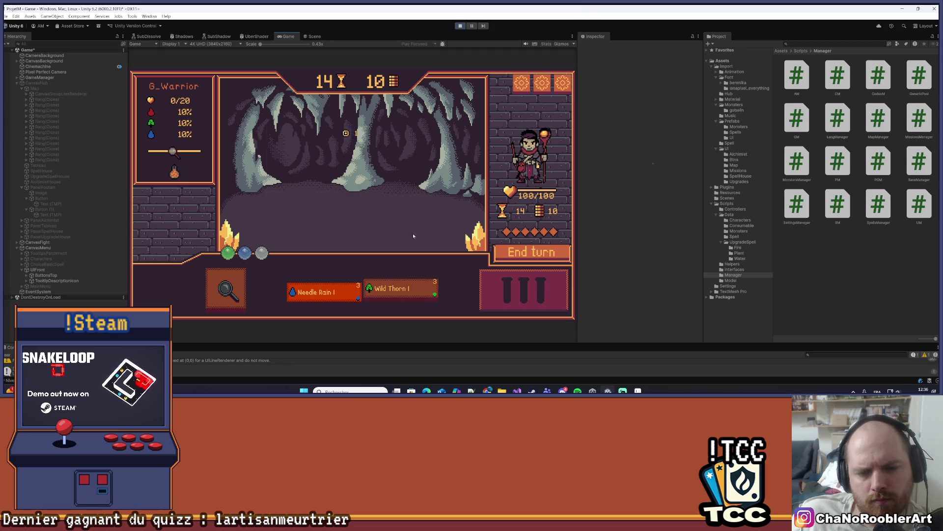
pyautogui.click(398, 230)
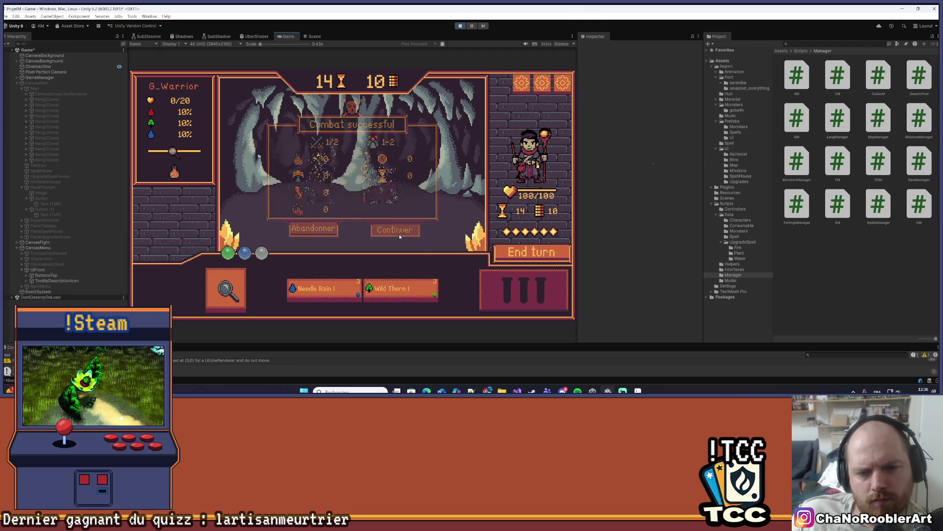
pyautogui.click(396, 285)
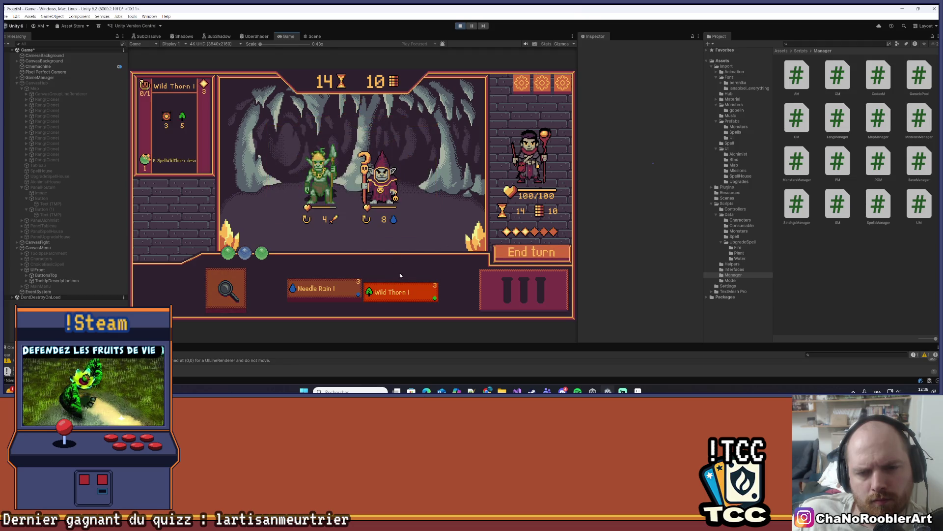
pyautogui.click(338, 292)
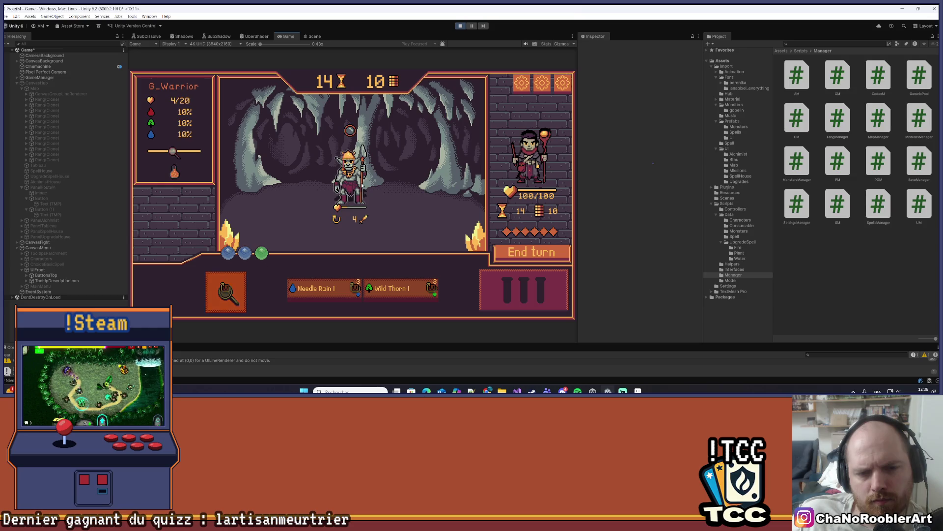
pyautogui.click(531, 252)
pyautogui.click(401, 290)
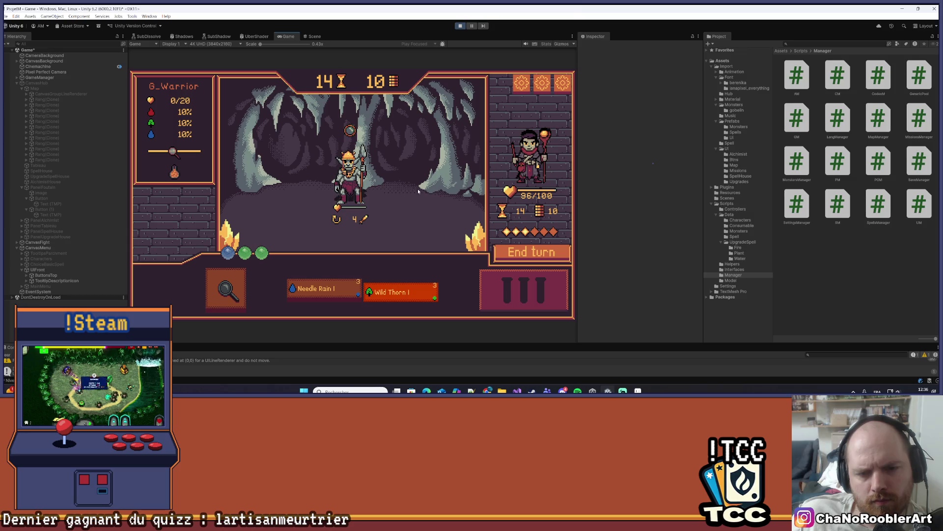
pyautogui.hotkey('alt', 'Tab')
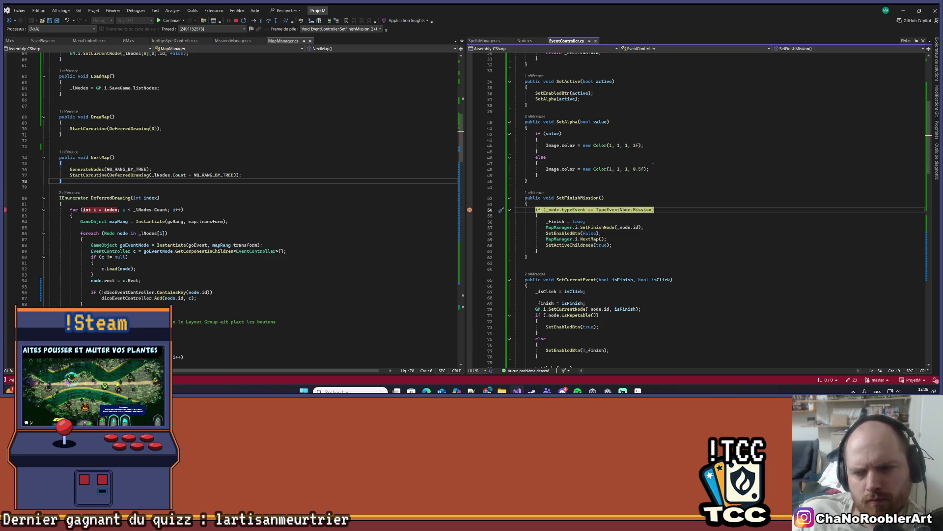
# Step past setting _finish to true and into MapManager's SetFinishNode.
pyautogui.press('F10')
pyautogui.press('F10')
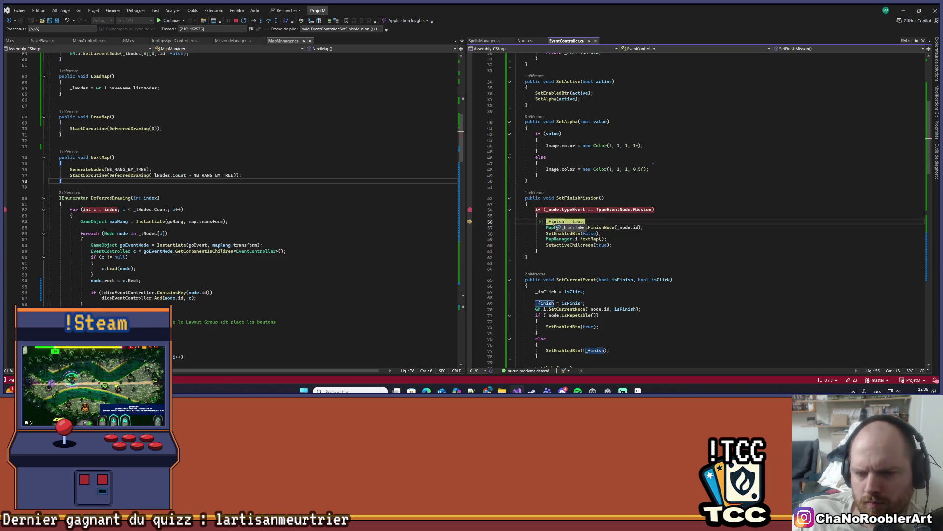
pyautogui.press('F10')
pyautogui.press('F11')
pyautogui.press('F10')
pyautogui.press('F10')
pyautogui.press('F10')
pyautogui.press('F10')
# Step through SetFinishNode's node loop until the matching node is marked finished and saved.
pyautogui.moveTo(103, 228)
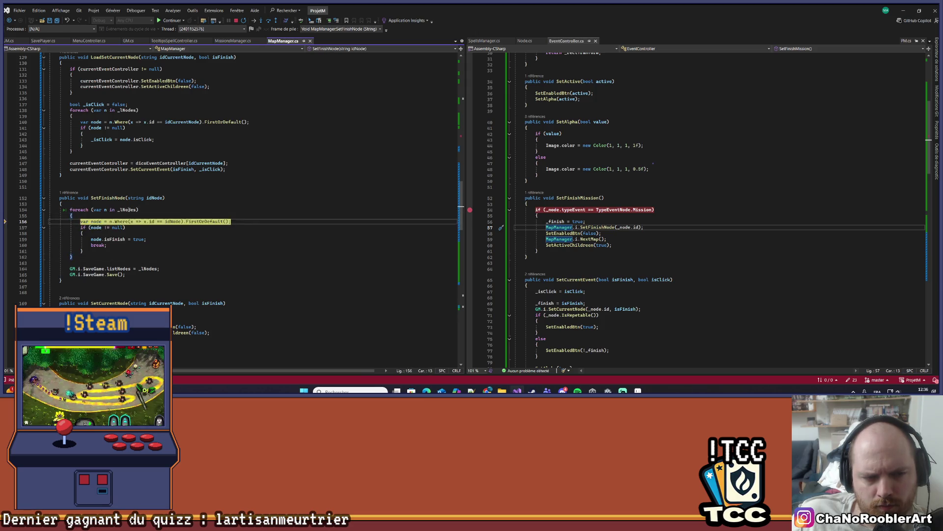
pyautogui.press('F10')
pyautogui.press('F10')
pyautogui.press('F10')
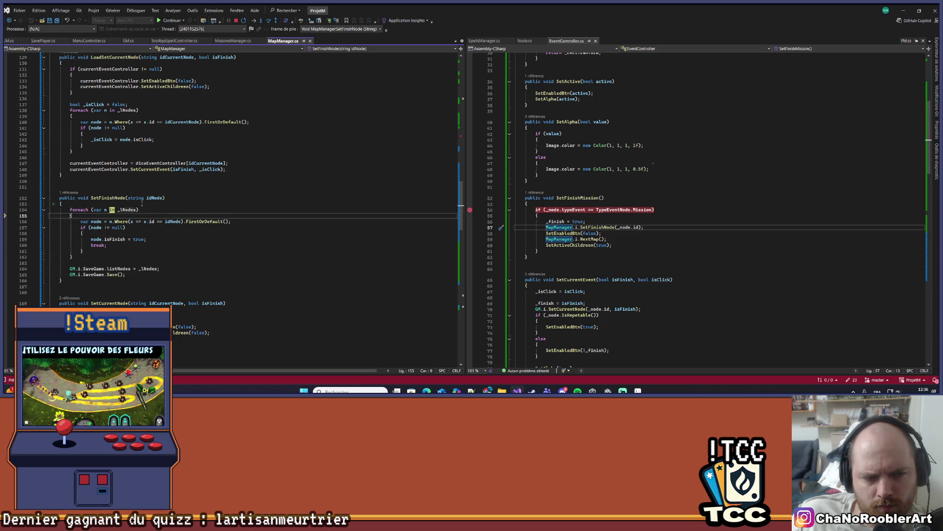
pyautogui.press('F10')
pyautogui.press('F10')
pyautogui.press('F10')
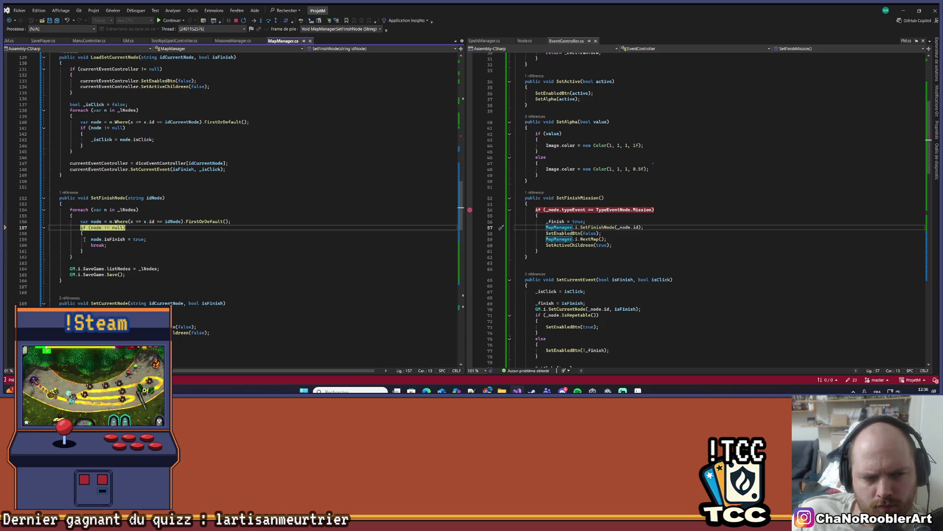
pyautogui.press('F10')
pyautogui.press('F10')
pyautogui.press('F10')
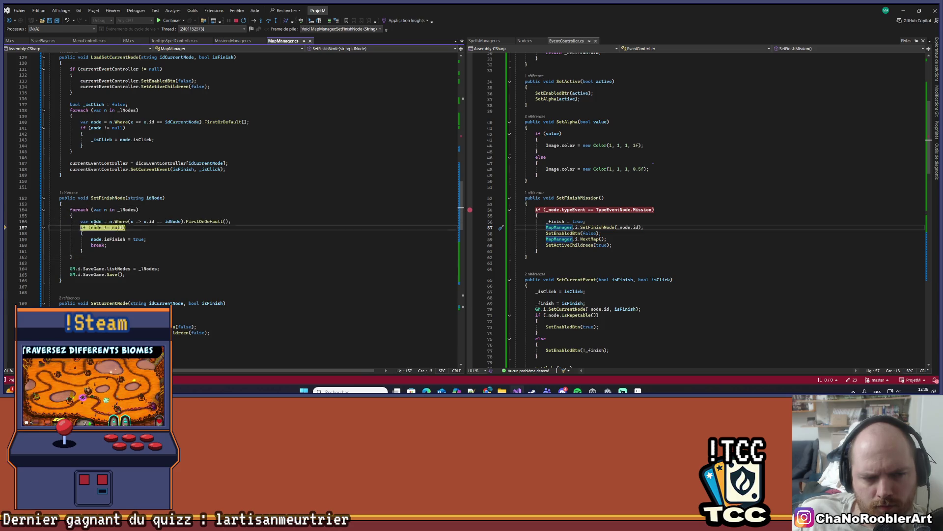
pyautogui.press('F10')
pyautogui.press('F10')
pyautogui.press('F10')
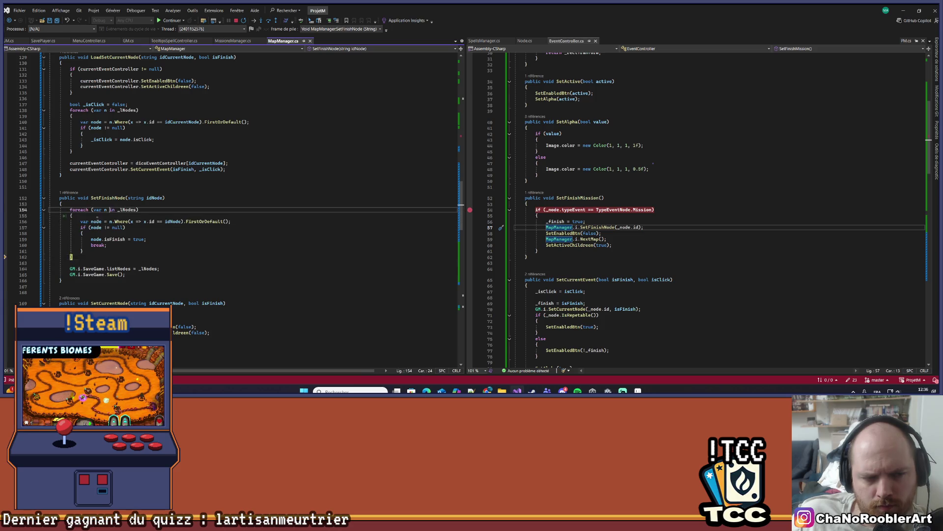
pyautogui.press('F10')
pyautogui.press('F10')
pyautogui.press('F10')
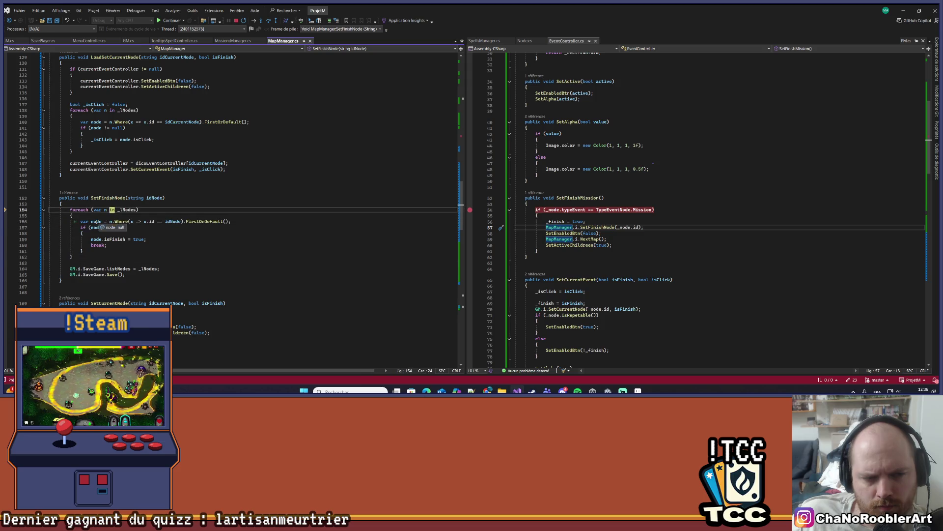
pyautogui.press('F10')
pyautogui.press('F10')
pyautogui.press('F10')
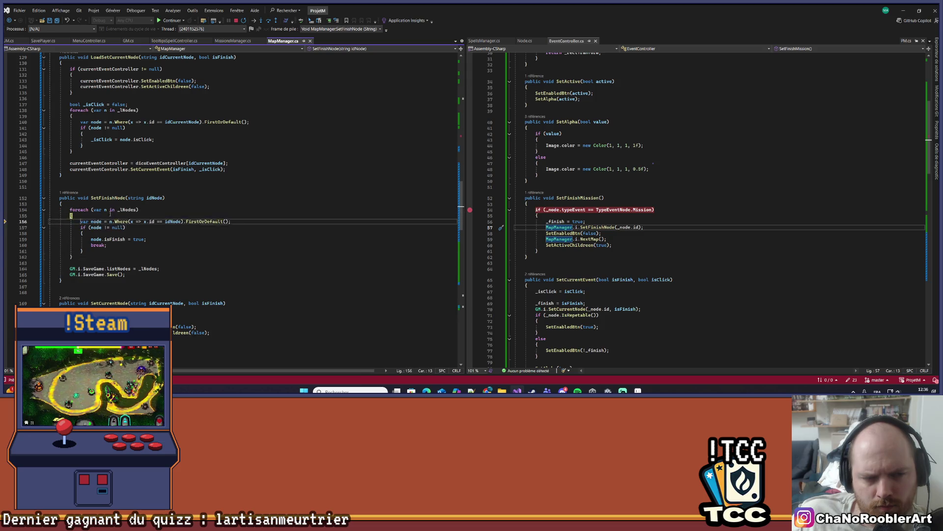
pyautogui.press('F10')
pyautogui.press('F10')
pyautogui.press('F10')
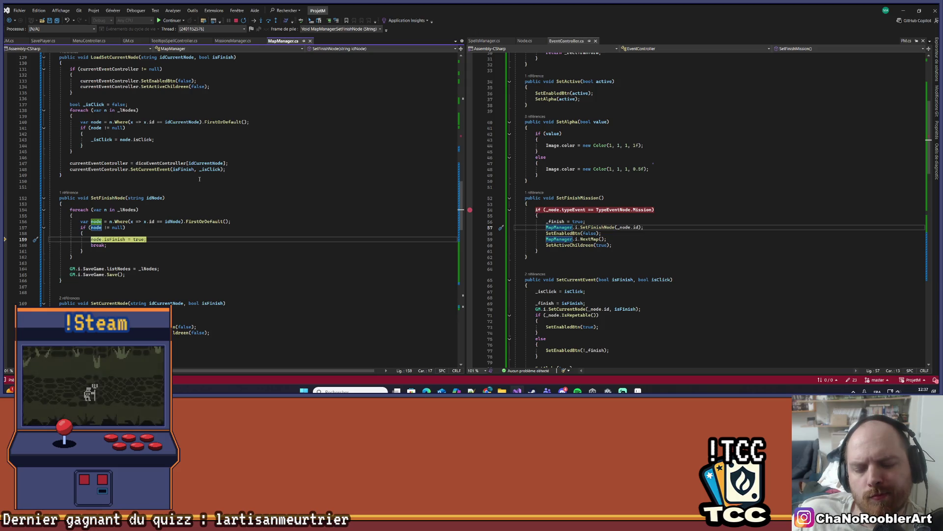
pyautogui.press('F10')
pyautogui.press('F10')
pyautogui.press('F10')
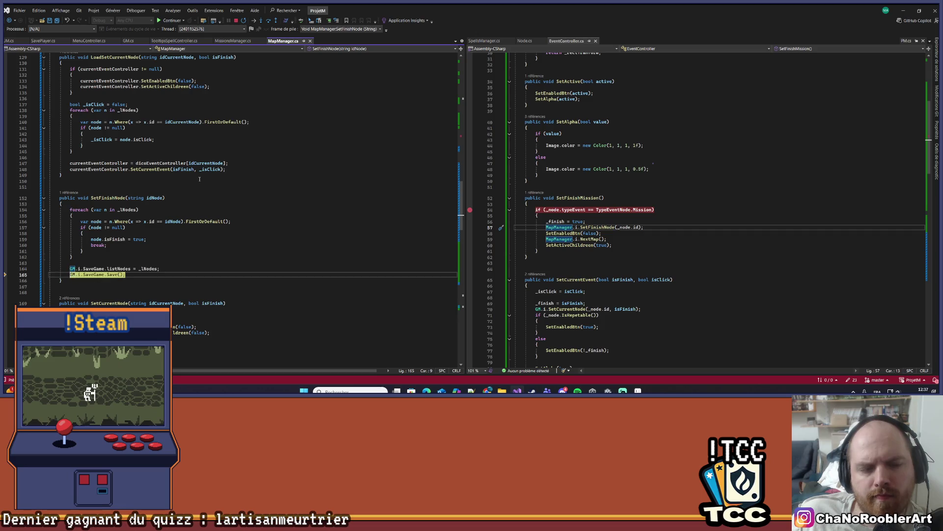
pyautogui.press('F10')
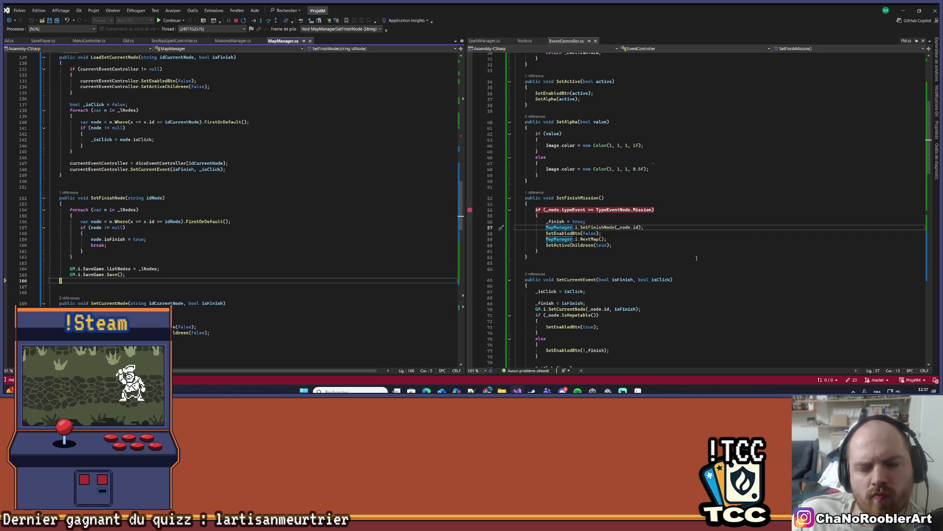
# Set a breakpoint on line 58 SetEnabledBtn(false), continue to it, and step on to NextMap.
pyautogui.click(470, 233)
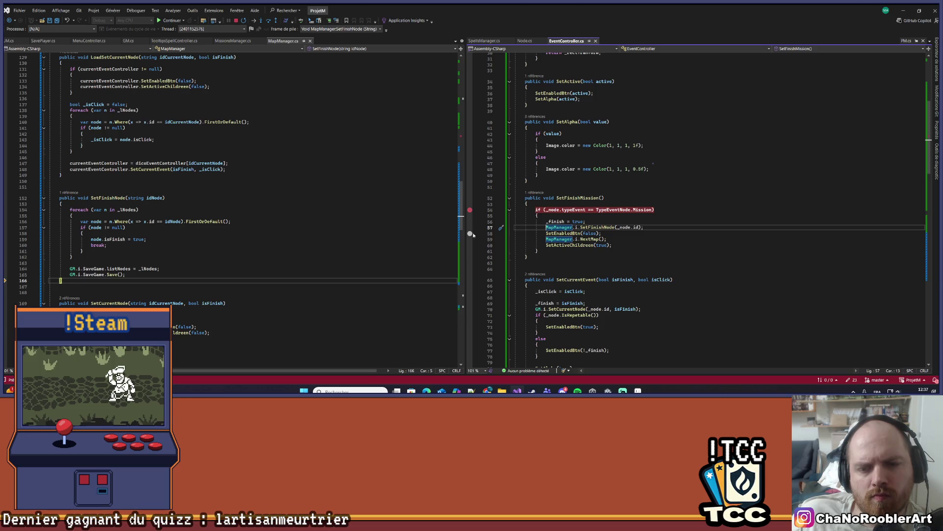
pyautogui.press('F5')
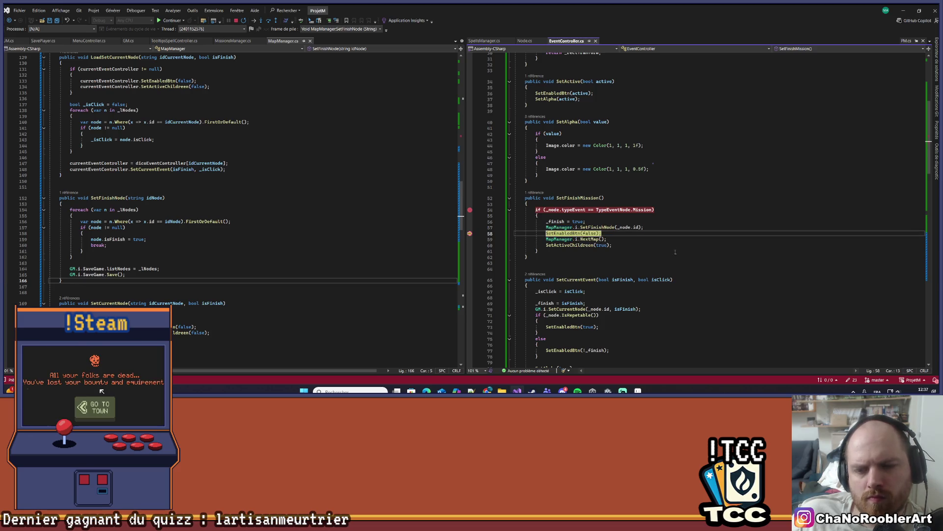
pyautogui.press('F10')
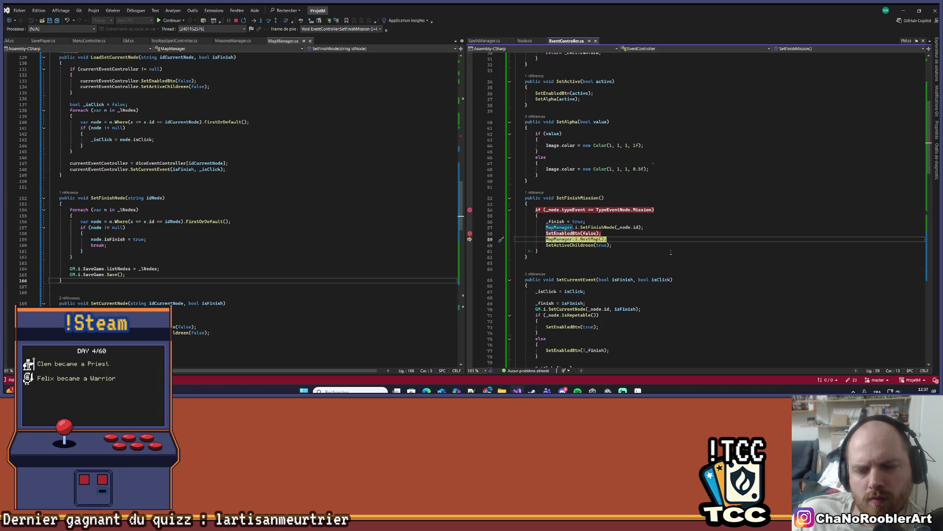
# Step into DeferredDrawing and inspect the _lNodes list at the node limit calculation.
pyautogui.press('F11')
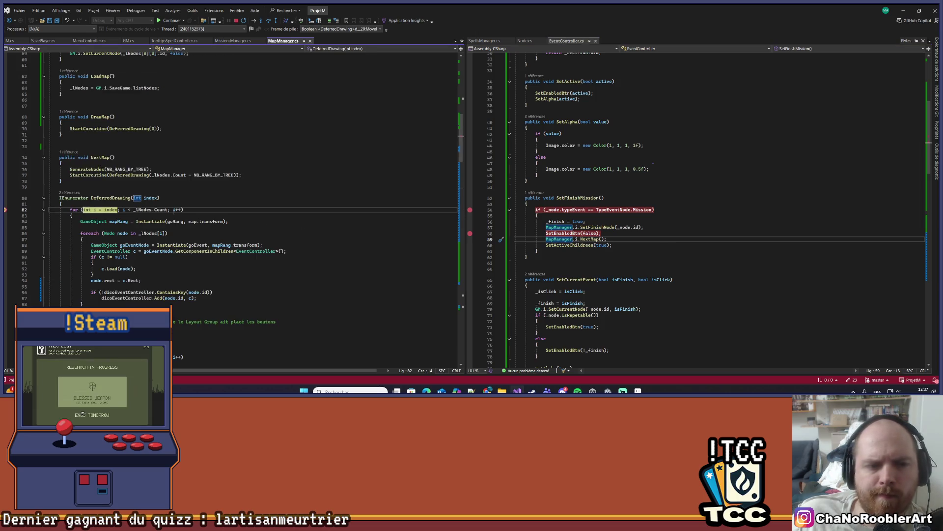
pyautogui.moveTo(143, 210)
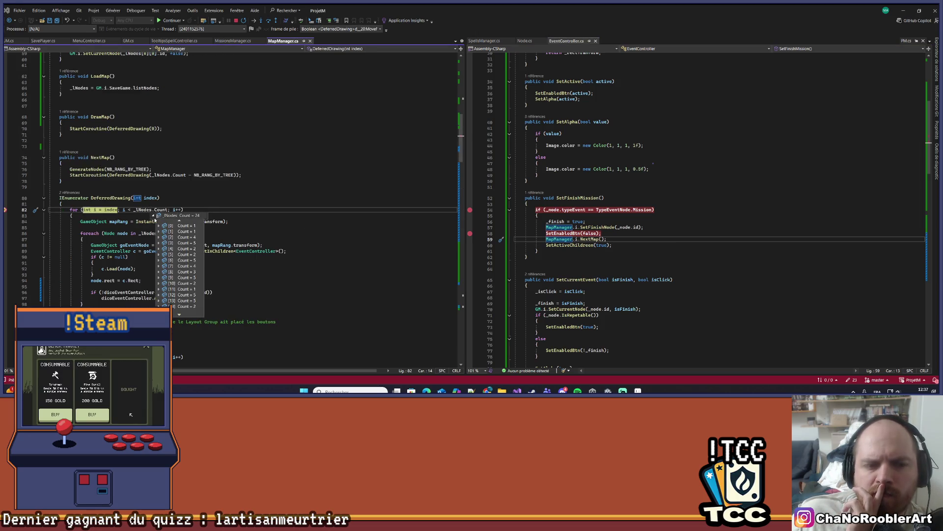
pyautogui.scroll(-6, 340, 243)
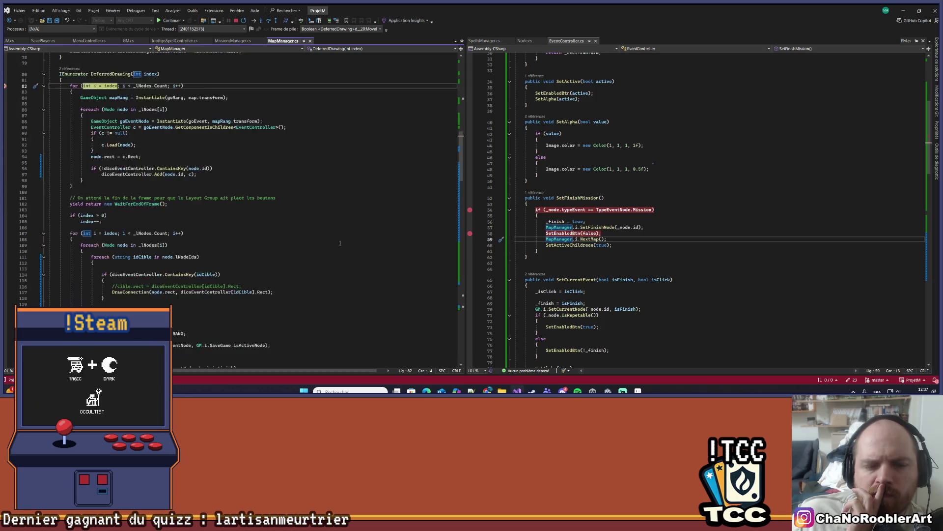
pyautogui.scroll(-2, 341, 242)
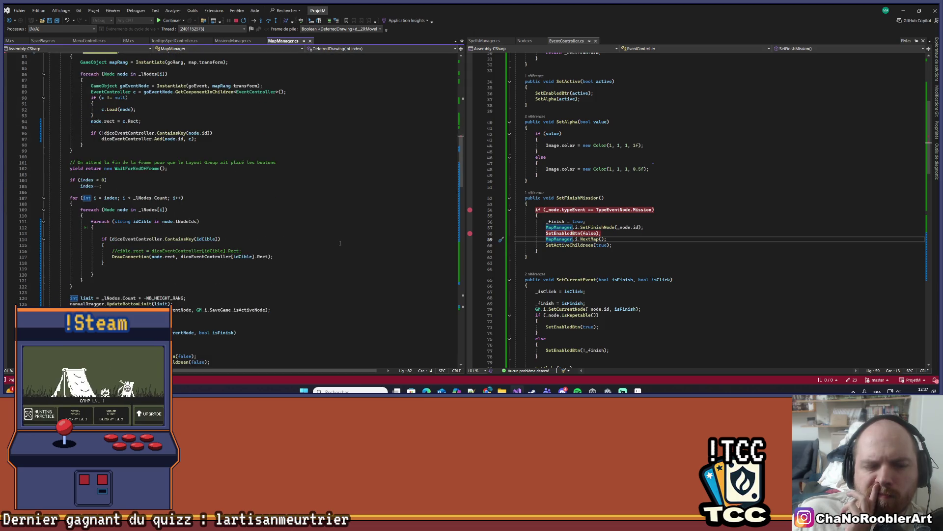
pyautogui.scroll(3, 340, 243)
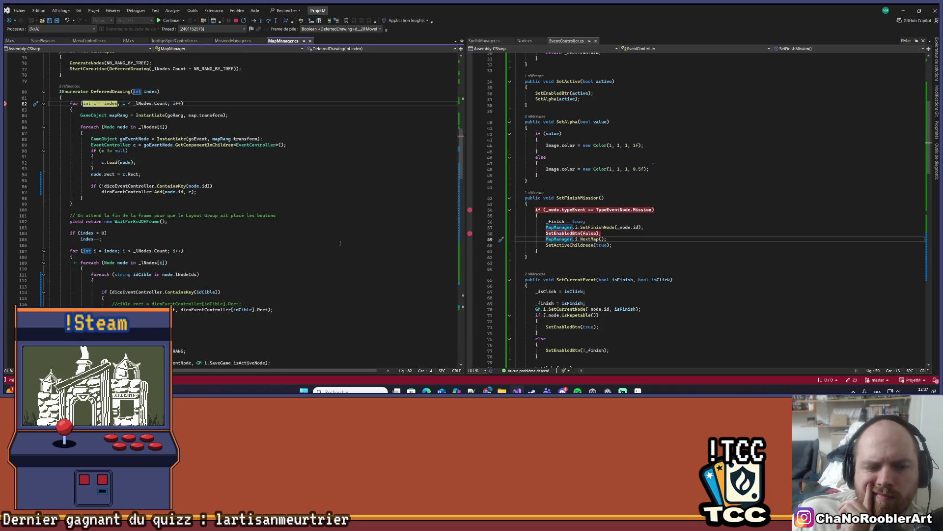
pyautogui.scroll(-3, 340, 243)
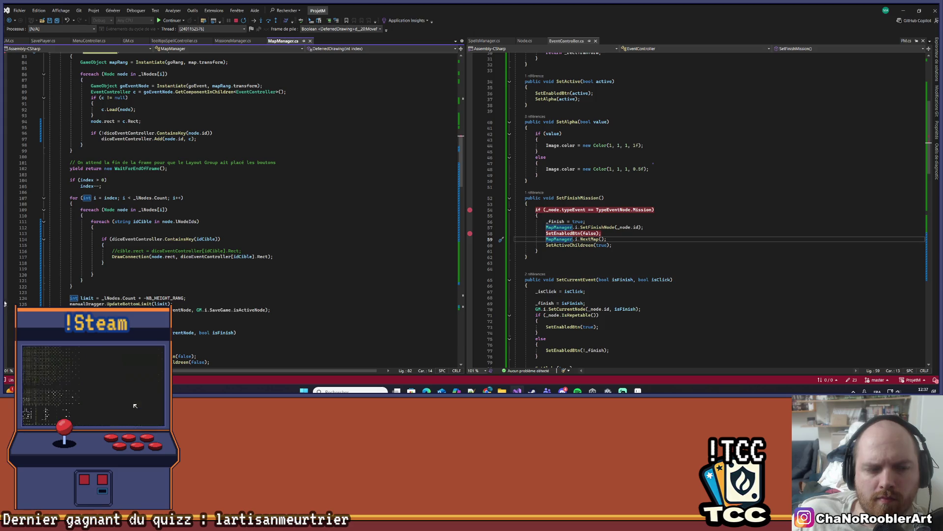
pyautogui.press('F10')
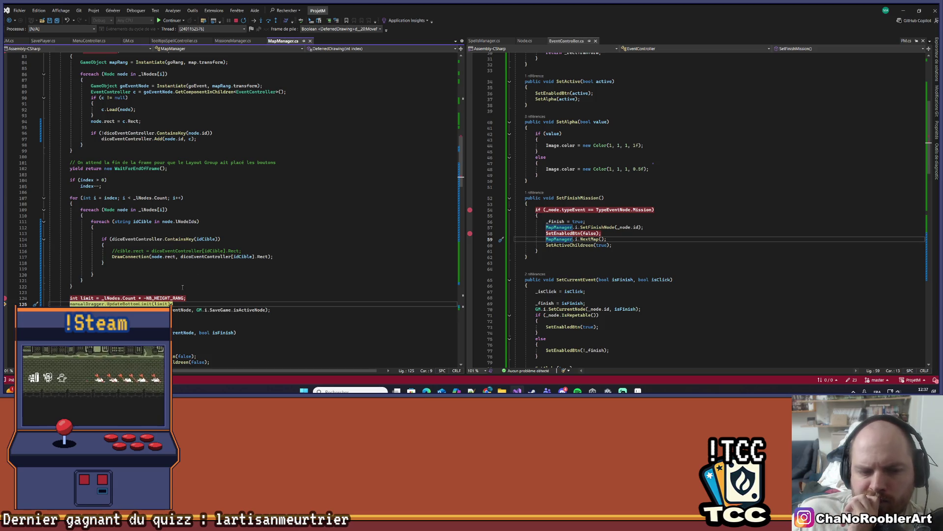
pyautogui.scroll(3, 141, 278)
pyautogui.moveTo(143, 250)
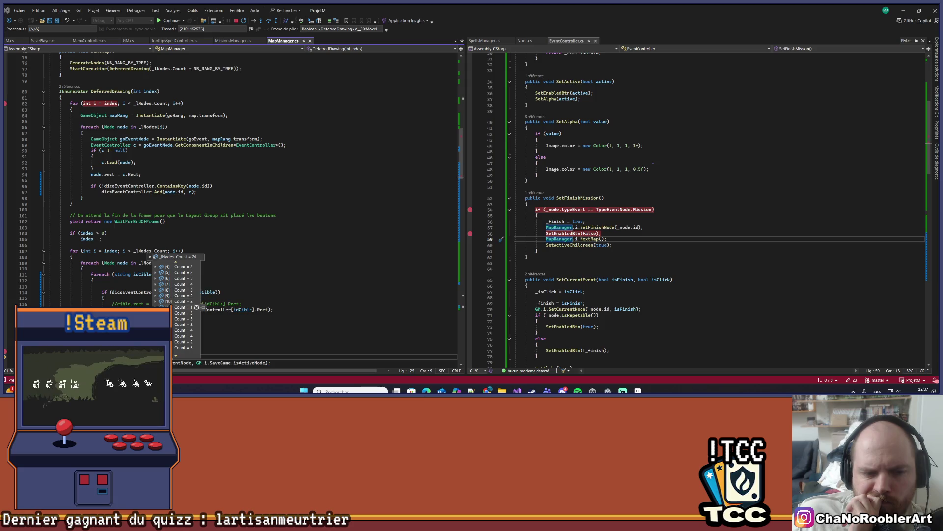
pyautogui.moveTo(155, 313)
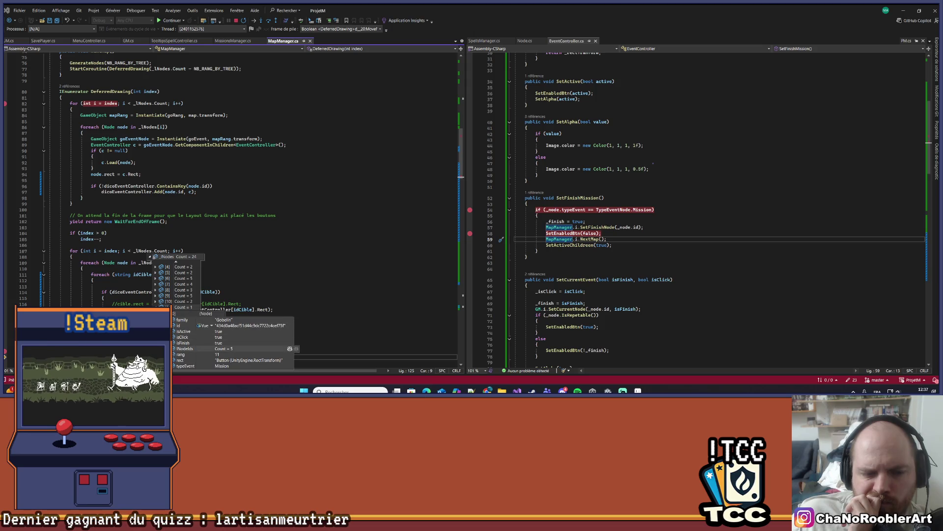
pyautogui.click(564, 245)
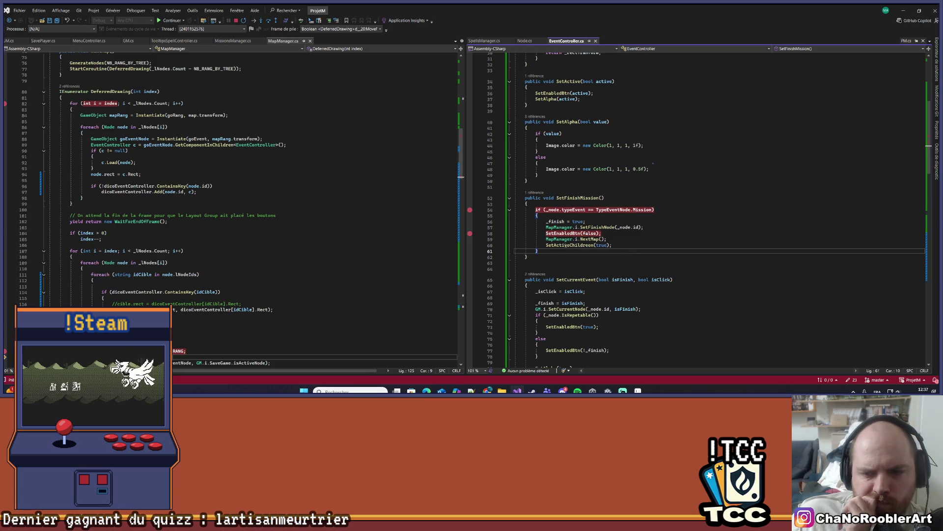
# Inspect the lNodeIds child list and node details in SetActiveChildreen.
pyautogui.scroll(-8, 479, 284)
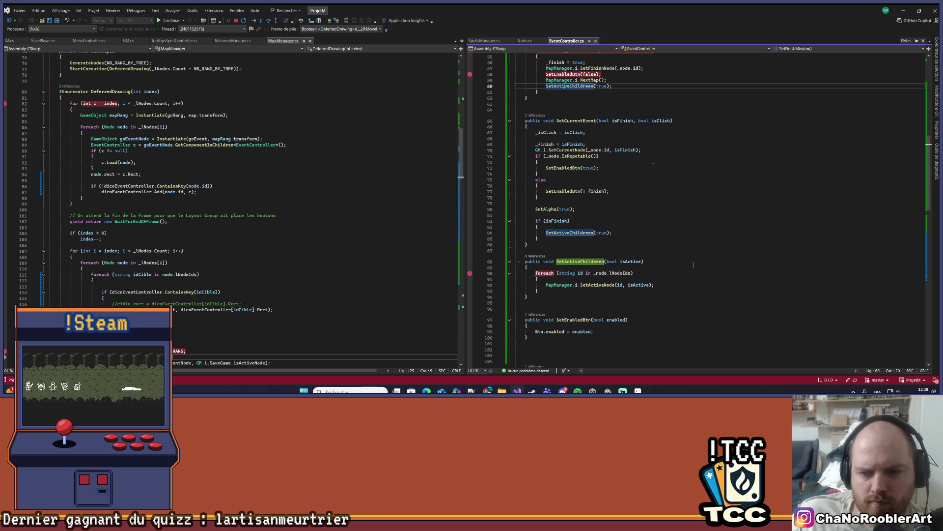
pyautogui.moveTo(620, 273)
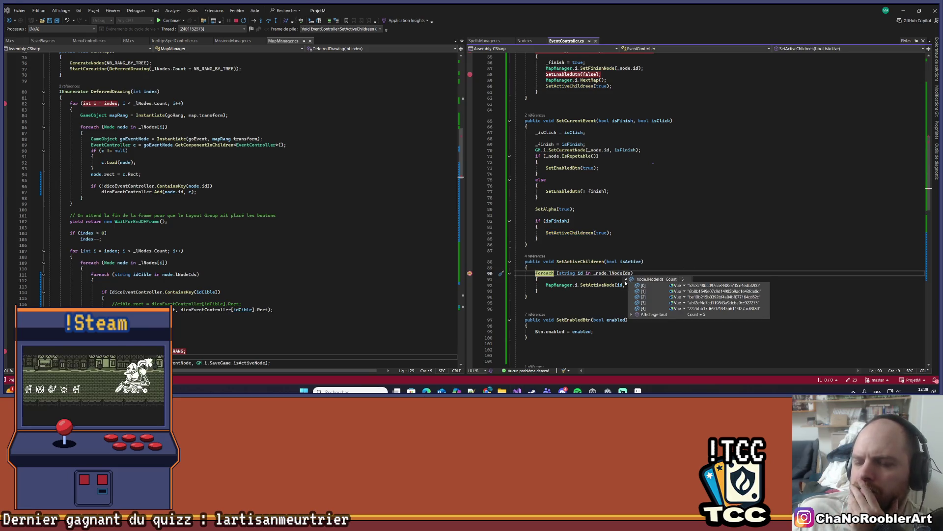
pyautogui.click(610, 278)
pyautogui.moveTo(600, 273)
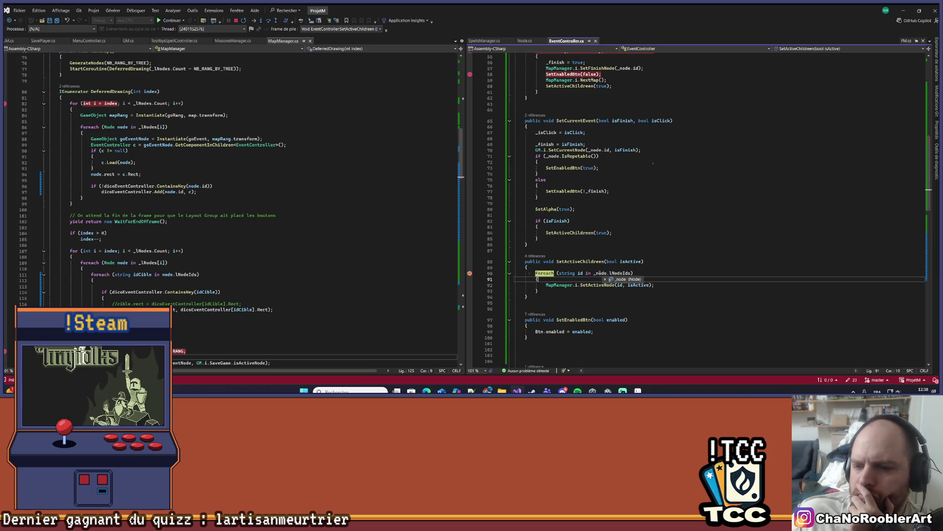
pyautogui.click(664, 250)
# Step into MapManager.SetActiveNode for the first child, then on into EventController.SetActive.
pyautogui.press('F10')
pyautogui.press('F10')
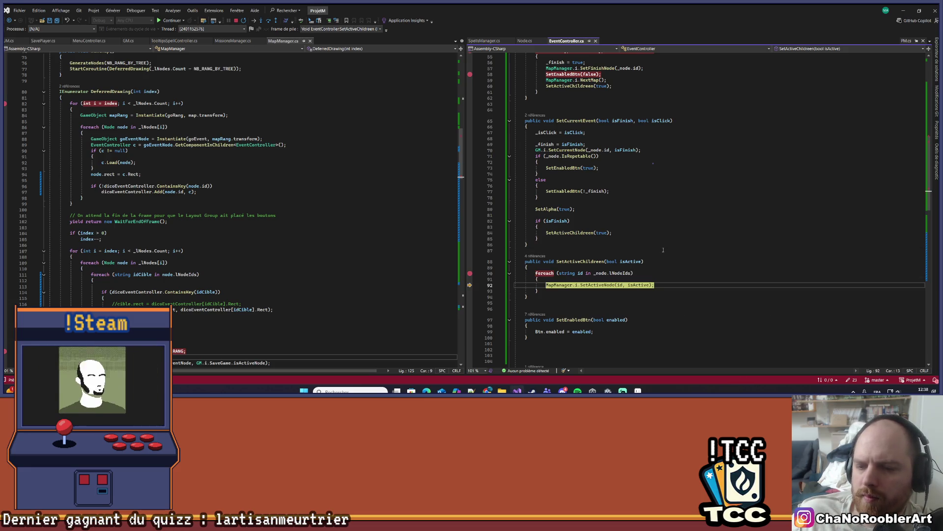
pyautogui.moveTo(620, 286)
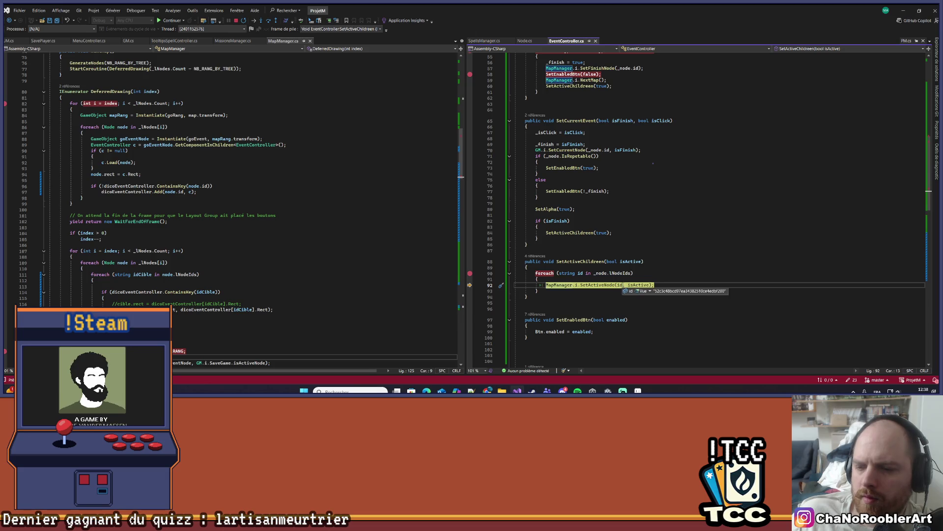
pyautogui.press('F11')
pyautogui.press('F10')
pyautogui.press('F10')
pyautogui.press('F10')
pyautogui.press('F11')
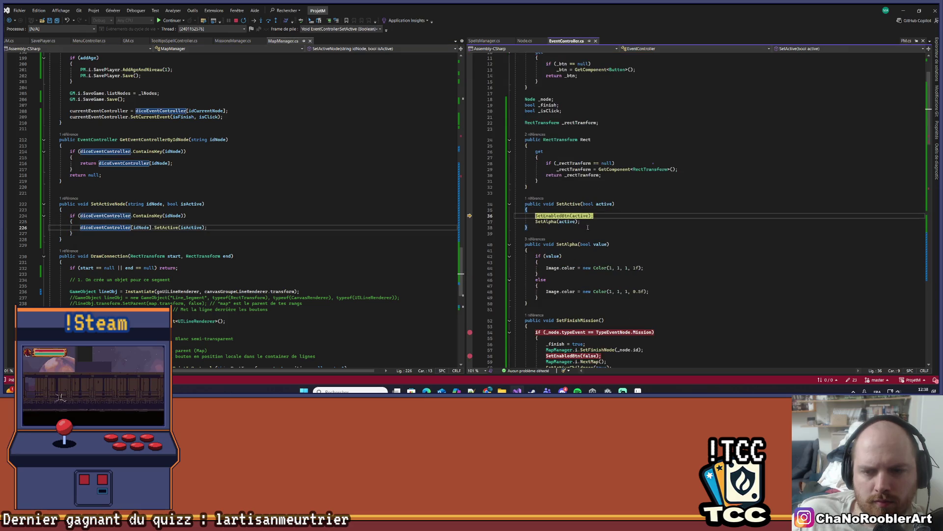
# Step to SetAlpha(active), confirm active is false, then finish SetActive back to SetActiveNode.
pyautogui.press('F10')
pyautogui.moveTo(584, 217)
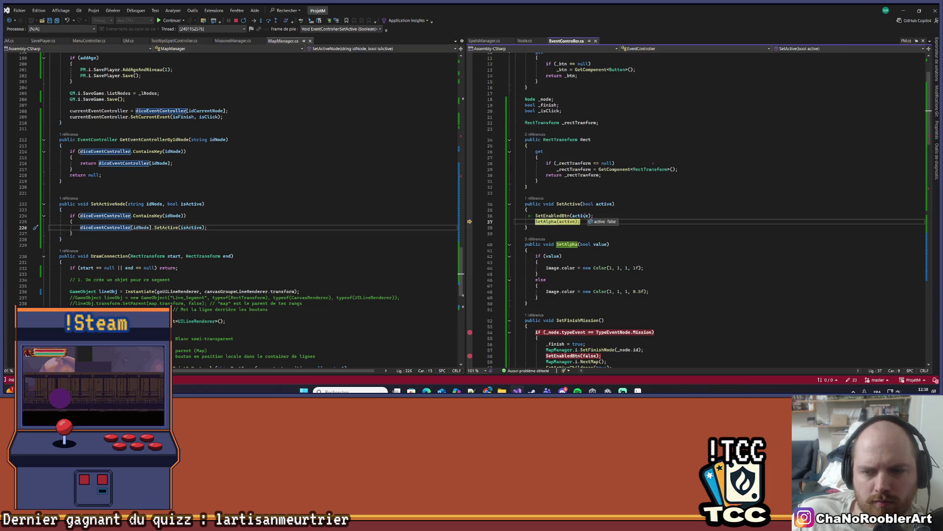
pyautogui.click(605, 203)
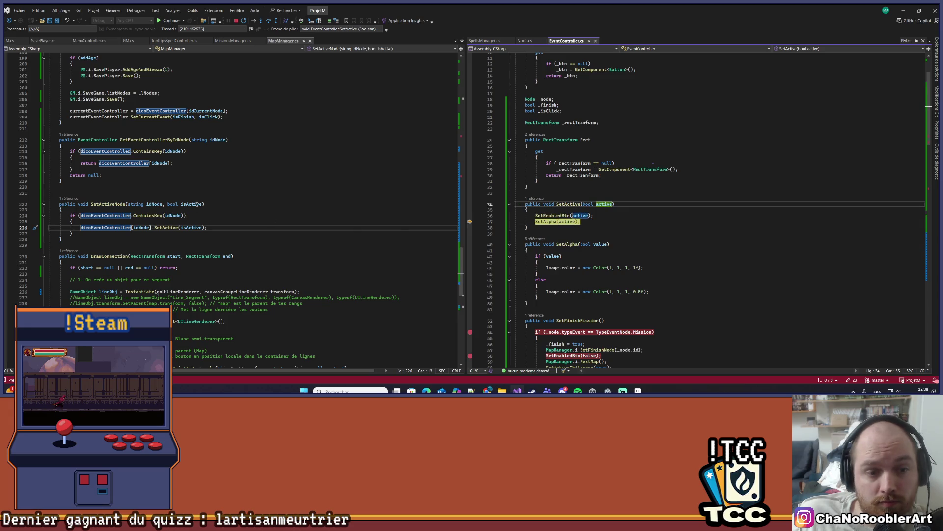
pyautogui.scroll(-5, 622, 213)
pyautogui.scroll(-10, 622, 213)
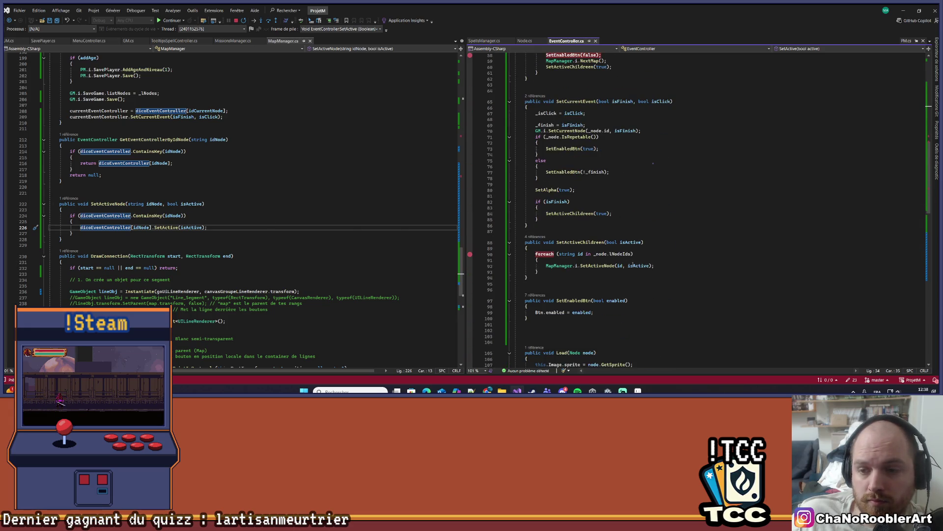
pyautogui.click(593, 242)
pyautogui.scroll(3, 606, 161)
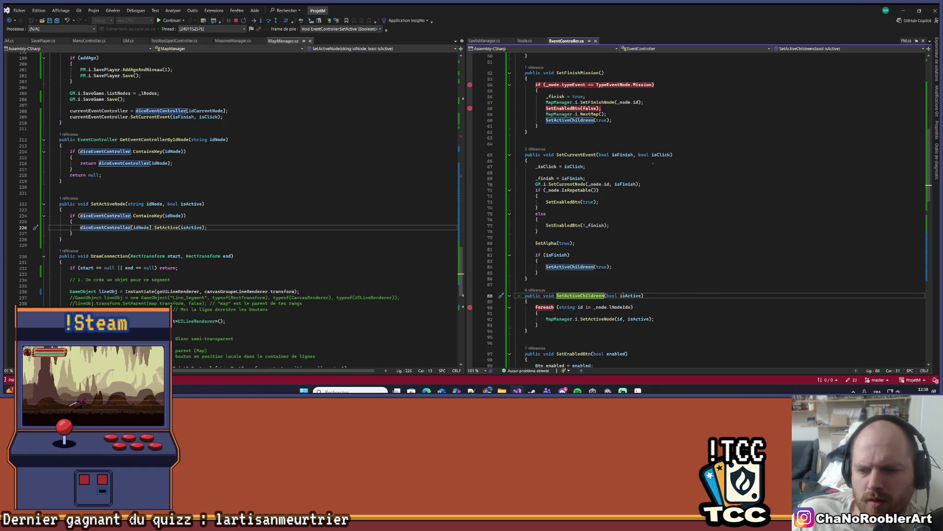
pyautogui.press('F10')
pyautogui.press('F10')
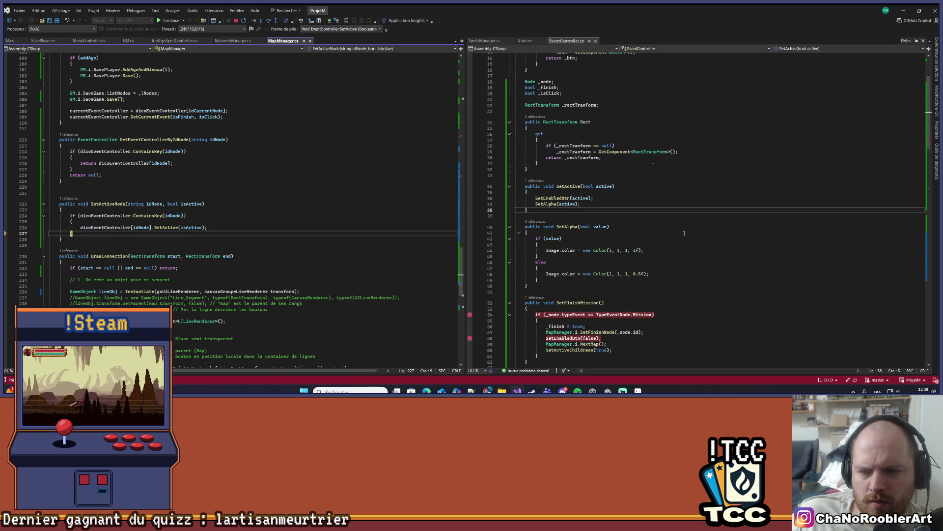
pyautogui.press('F10')
pyautogui.press('F10')
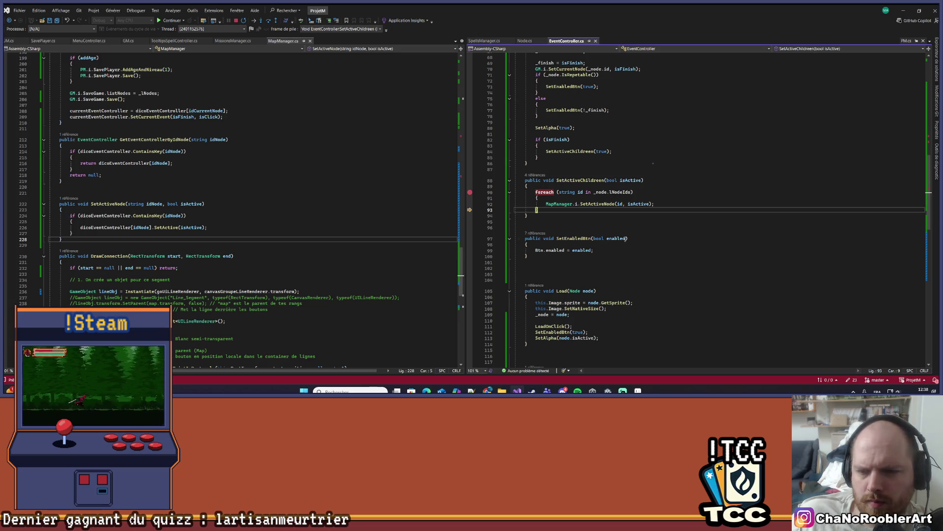
# Step into the SetActiveChildreen loop, see isActive is false, and compare SetFinishMission's SetActiveChildreen(true) call.
pyautogui.press('F10')
pyautogui.press('F10')
pyautogui.press('F10')
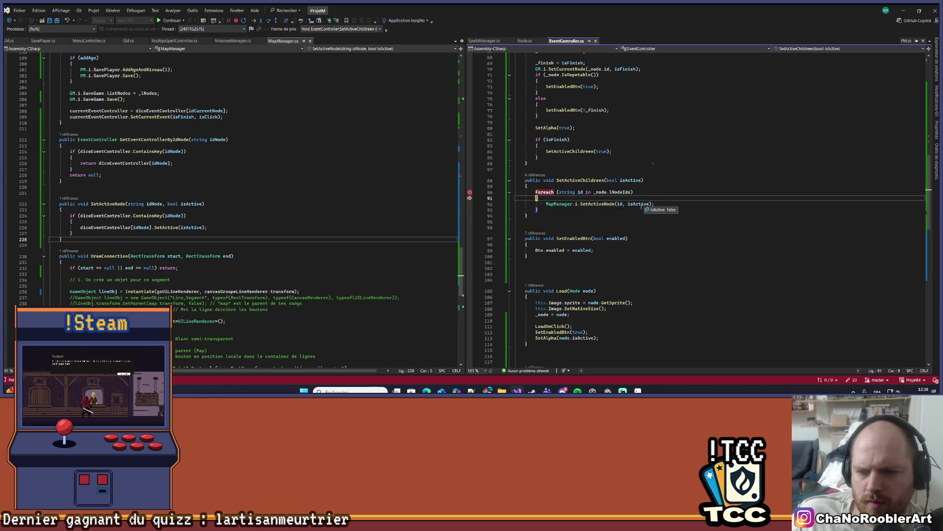
pyautogui.moveTo(640, 204)
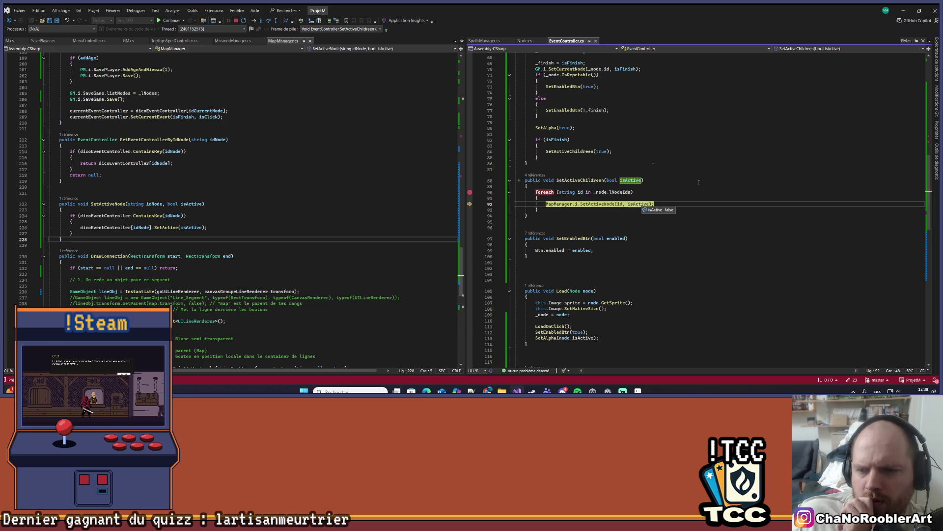
pyautogui.scroll(5, 704, 185)
pyautogui.click(565, 268)
pyautogui.scroll(9, 696, 227)
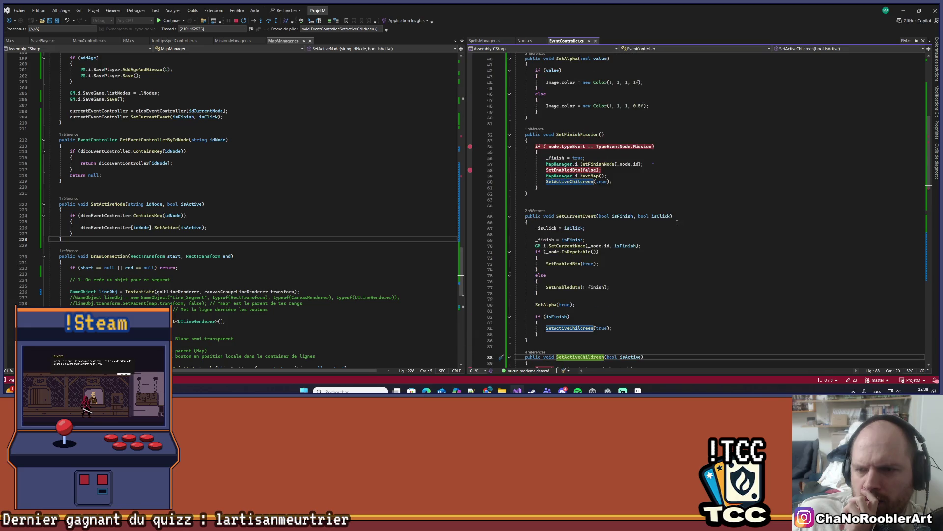
pyautogui.scroll(3, 677, 223)
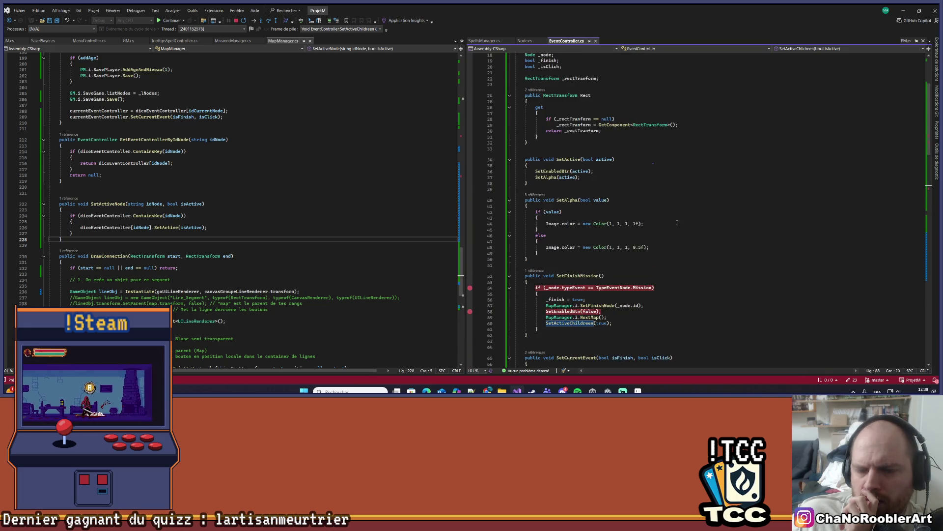
pyautogui.scroll(-10, 676, 223)
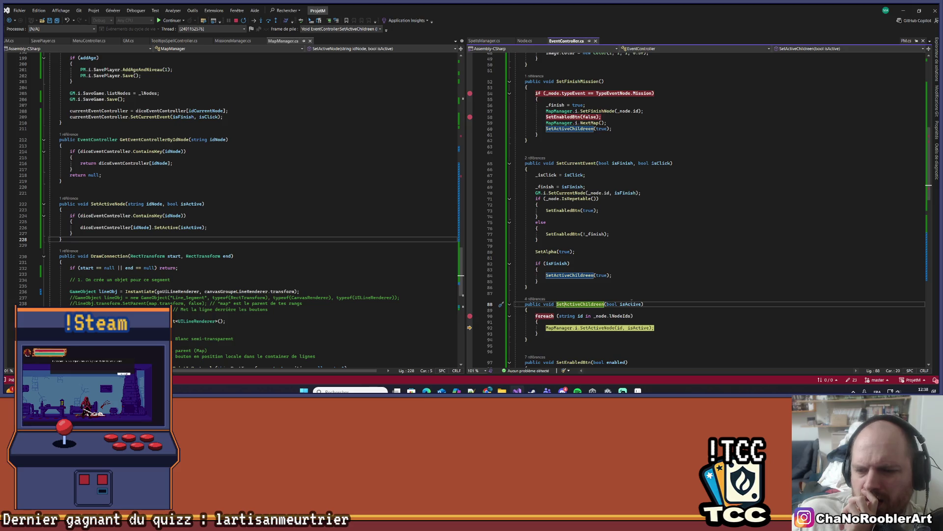
pyautogui.click(630, 304)
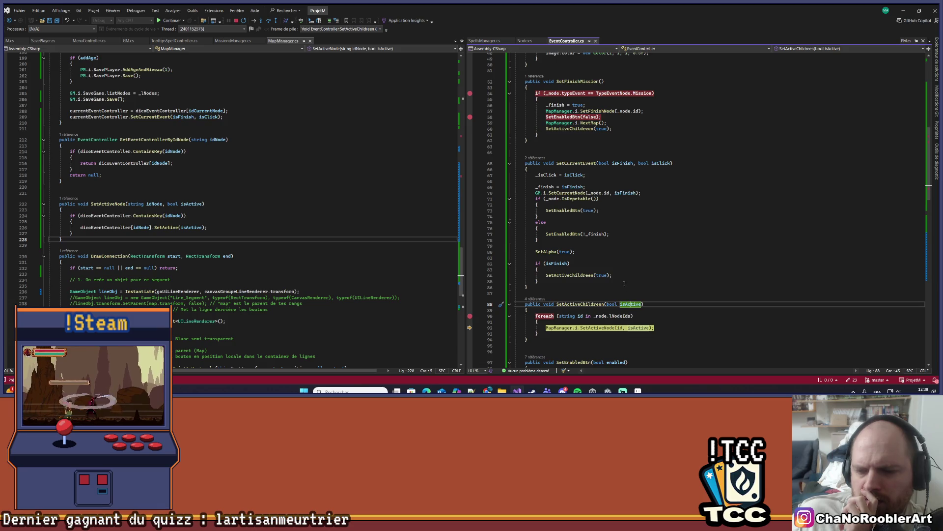
pyautogui.click(582, 128)
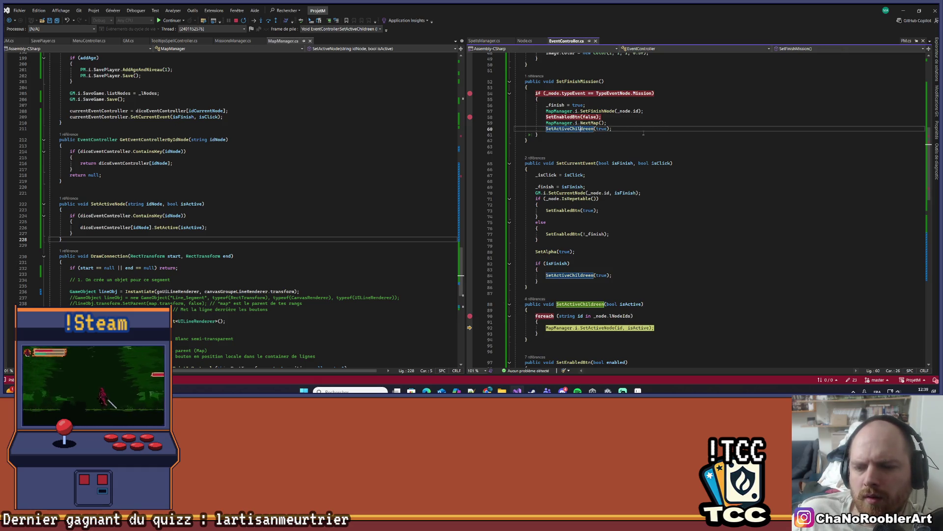
pyautogui.scroll(15, 644, 133)
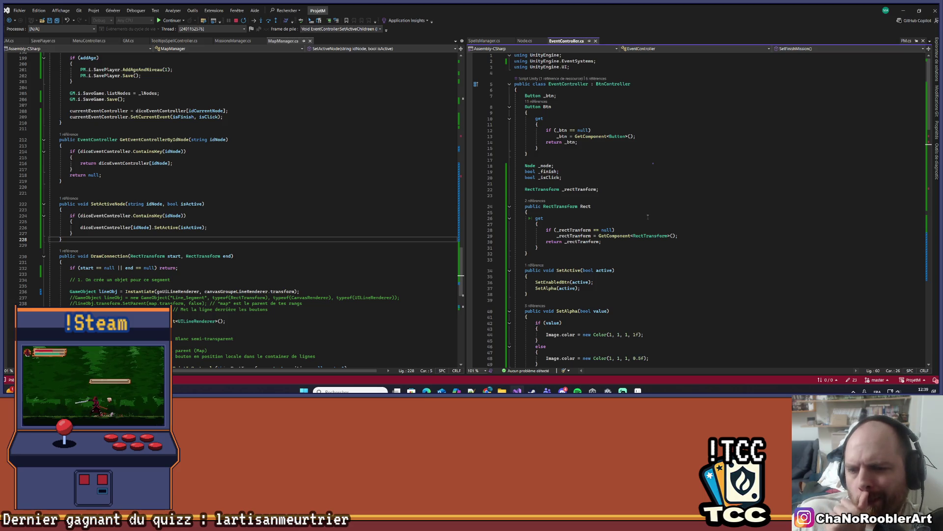
# Re-examine where the isActive parameter is used in SetActiveChildreen.
pyautogui.scroll(-3, 648, 217)
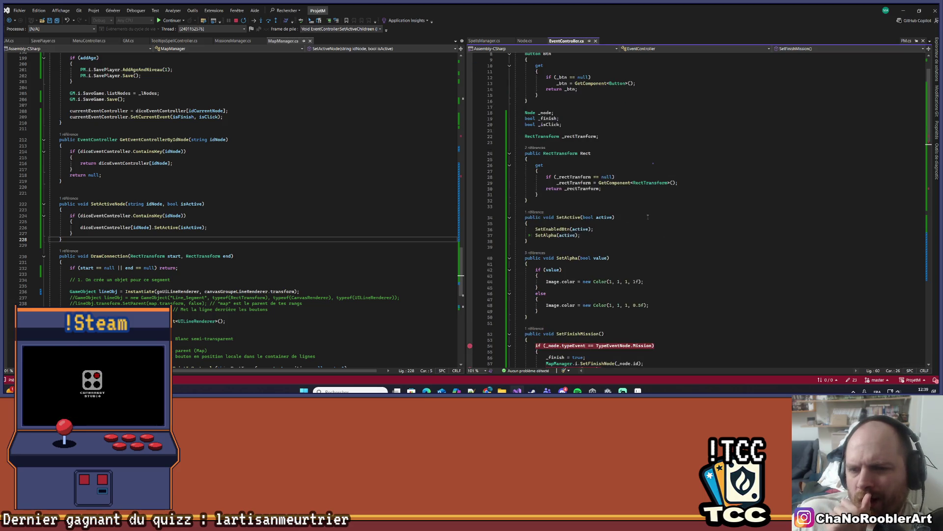
pyautogui.scroll(2, 644, 216)
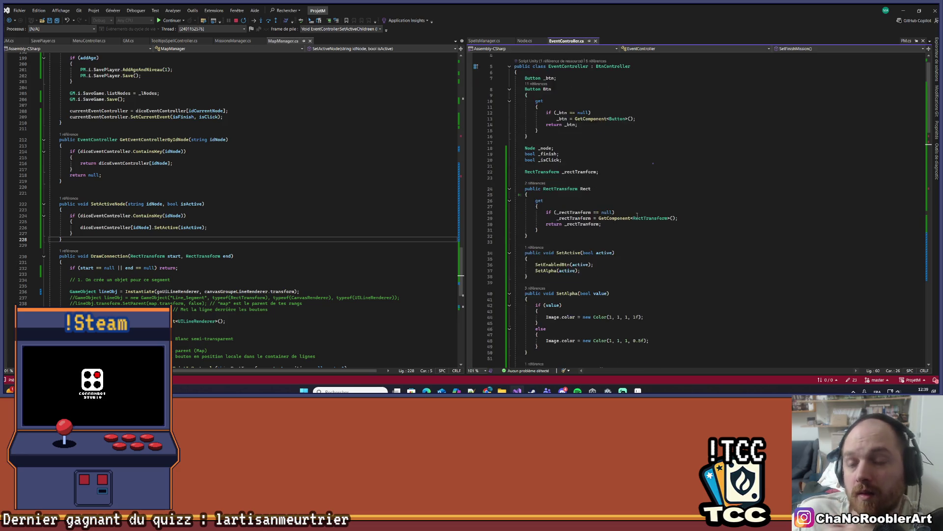
pyautogui.scroll(-15, 638, 214)
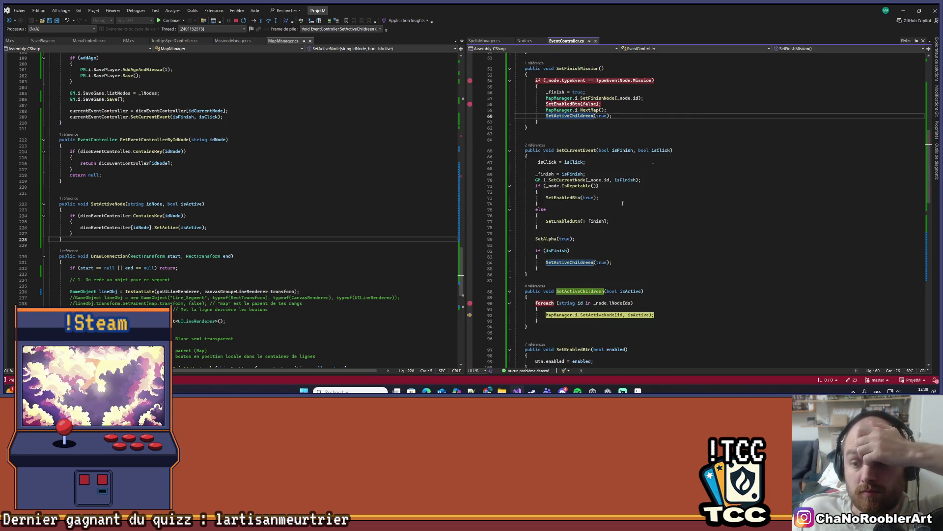
pyautogui.moveTo(631, 291)
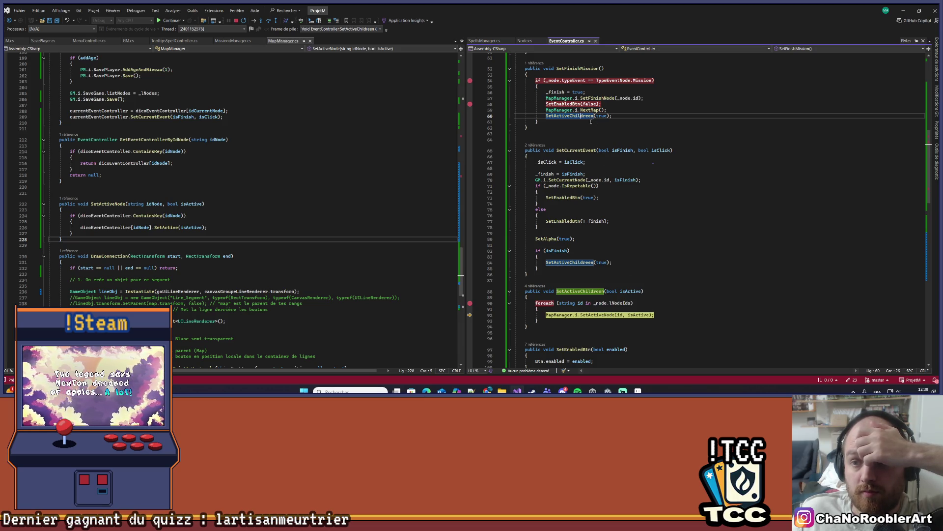
pyautogui.moveTo(602, 116)
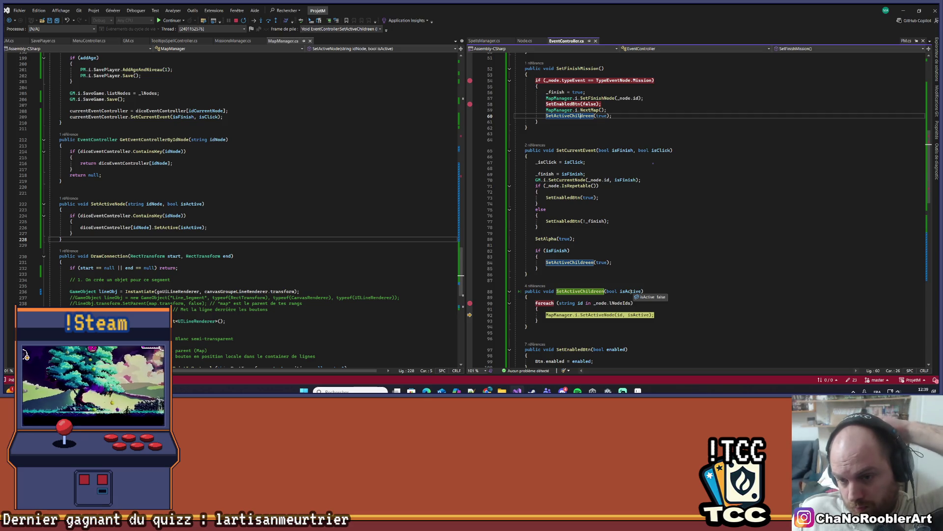
pyautogui.click(628, 291)
pyautogui.scroll(-3, 661, 262)
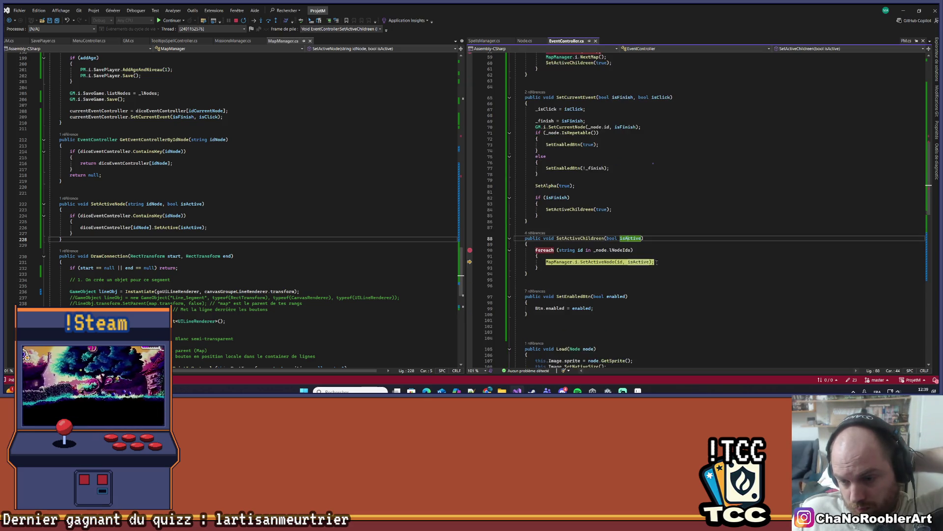
pyautogui.moveTo(633, 262)
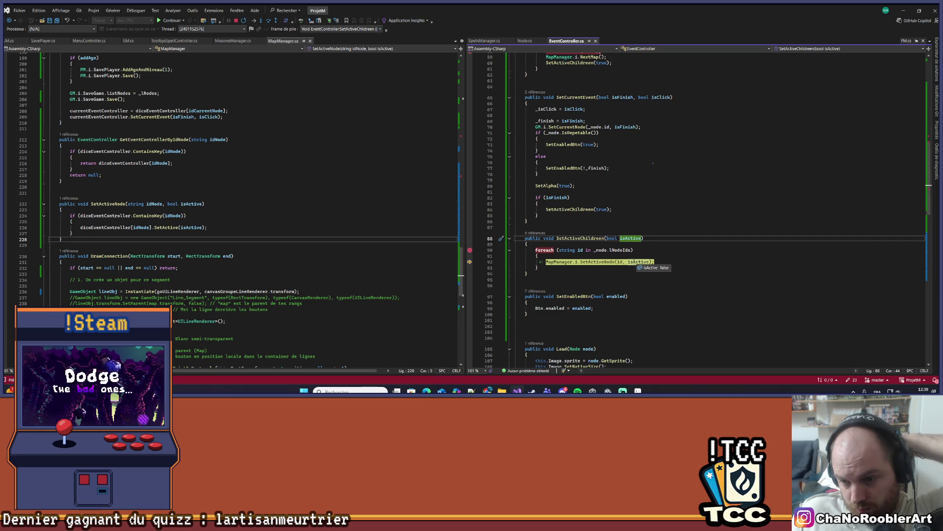
pyautogui.scroll(-13, 677, 224)
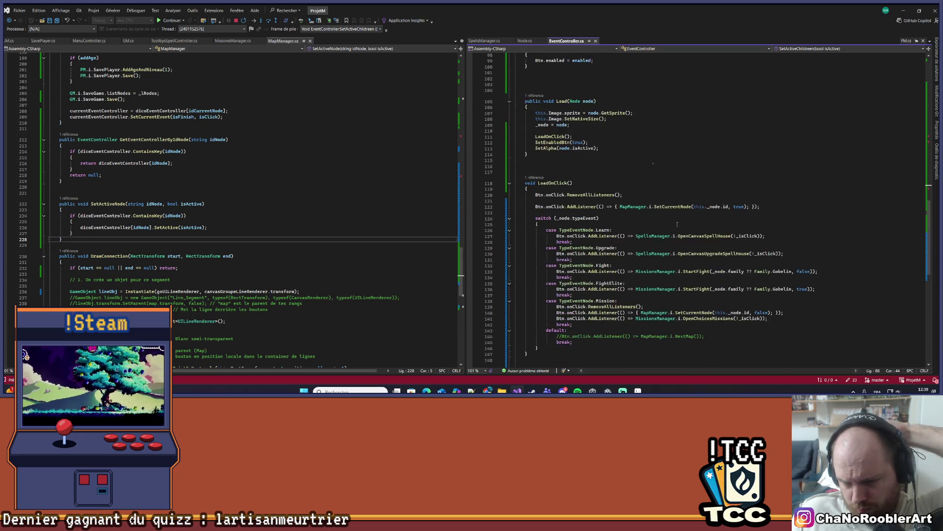
pyautogui.scroll(-4, 677, 225)
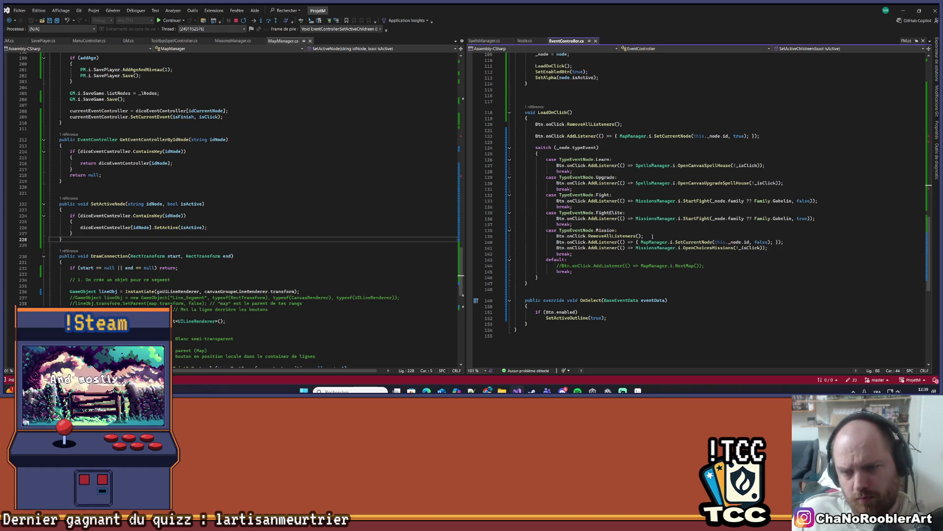
pyautogui.scroll(11, 652, 236)
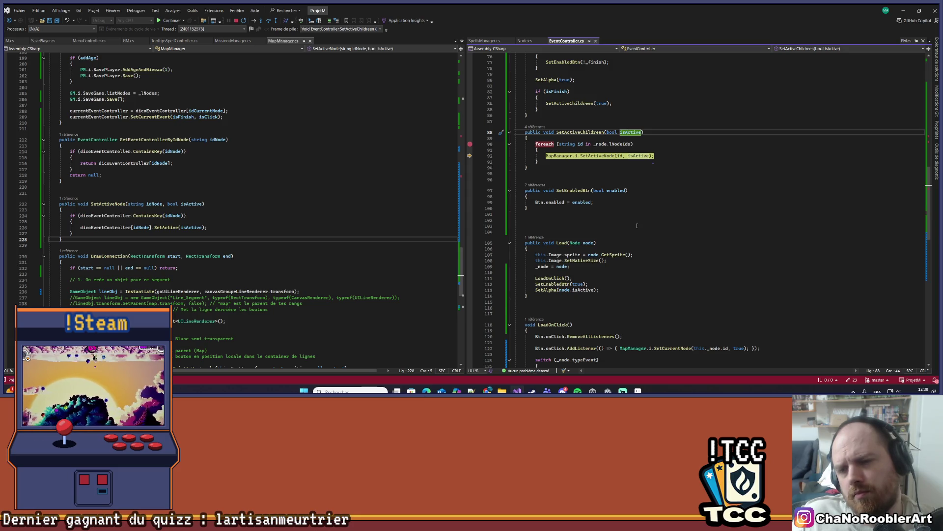
pyautogui.scroll(9, 638, 222)
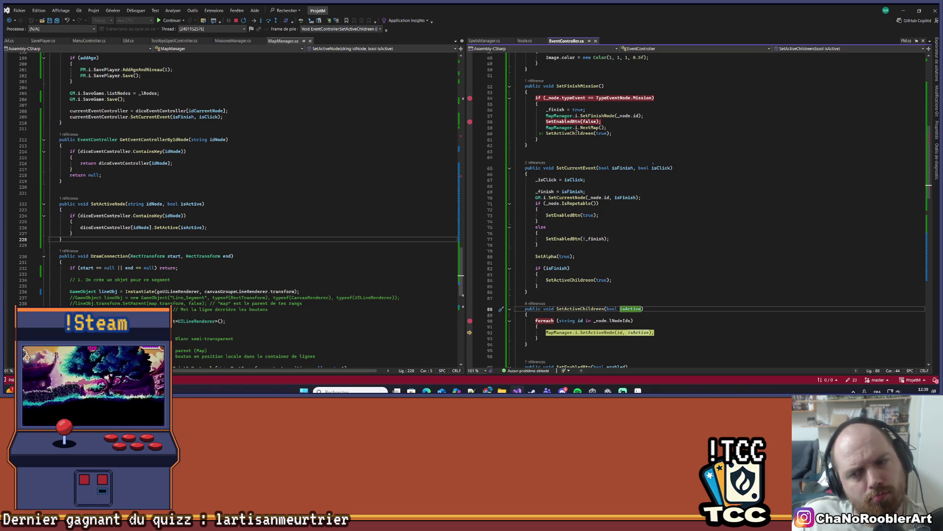
# From the '4 références' CodeLens, open the SetActiveChildren(false) call at MapManager.cs line 134.
pyautogui.scroll(-14, 731, 290)
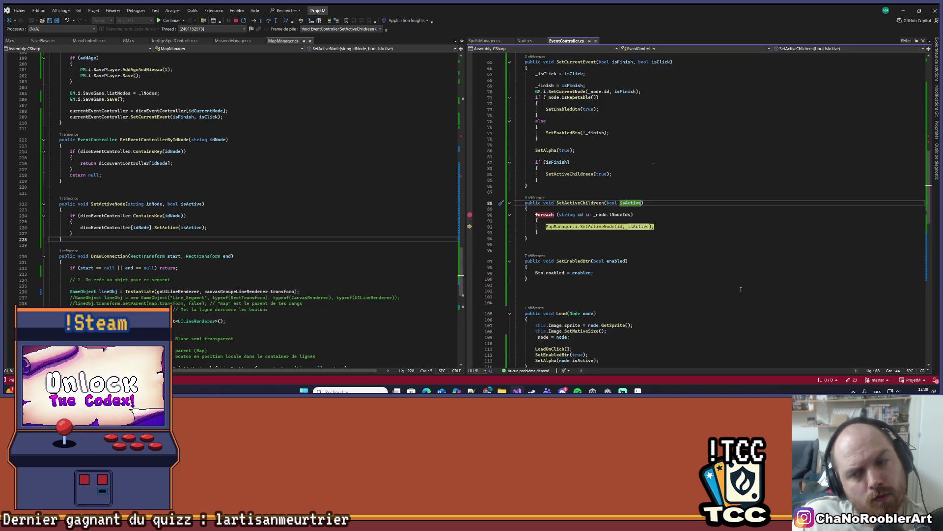
pyautogui.scroll(-7, 731, 290)
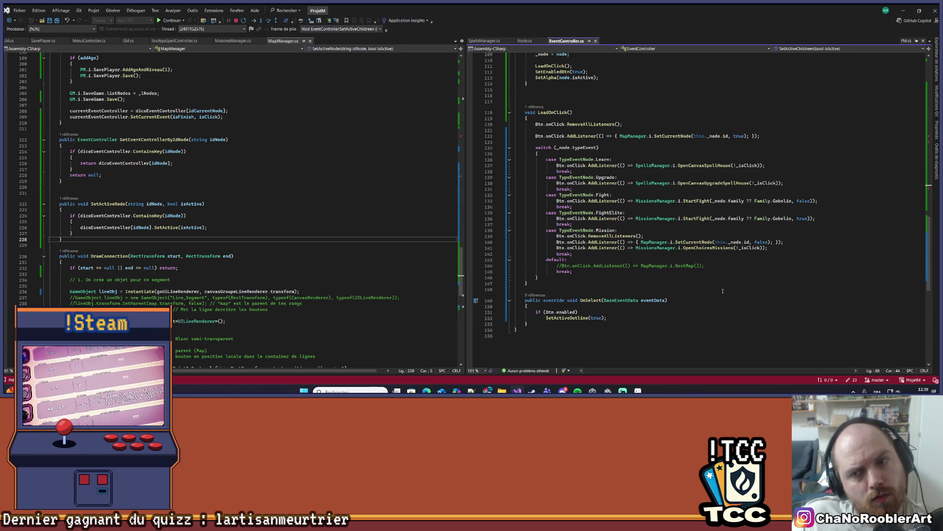
pyautogui.scroll(12, 722, 291)
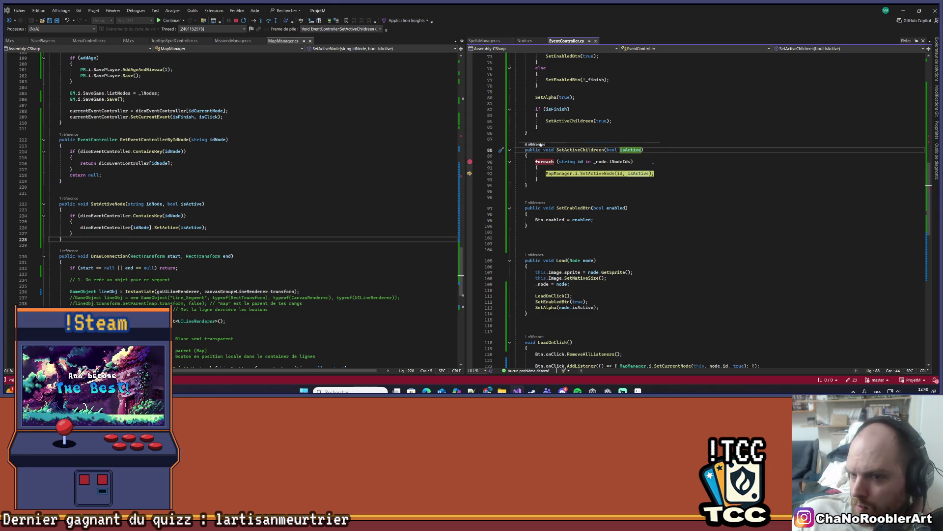
pyautogui.click(540, 144)
pyautogui.click(596, 119)
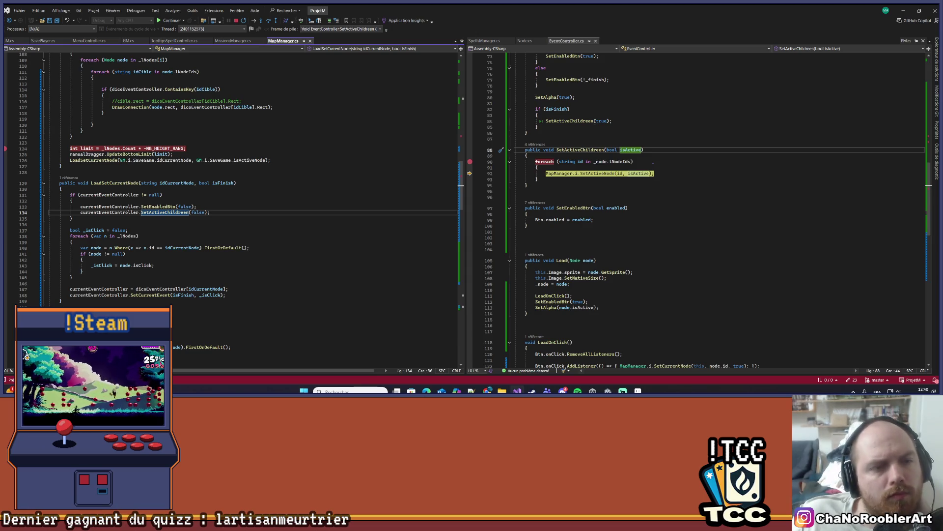
pyautogui.scroll(4, 372, 224)
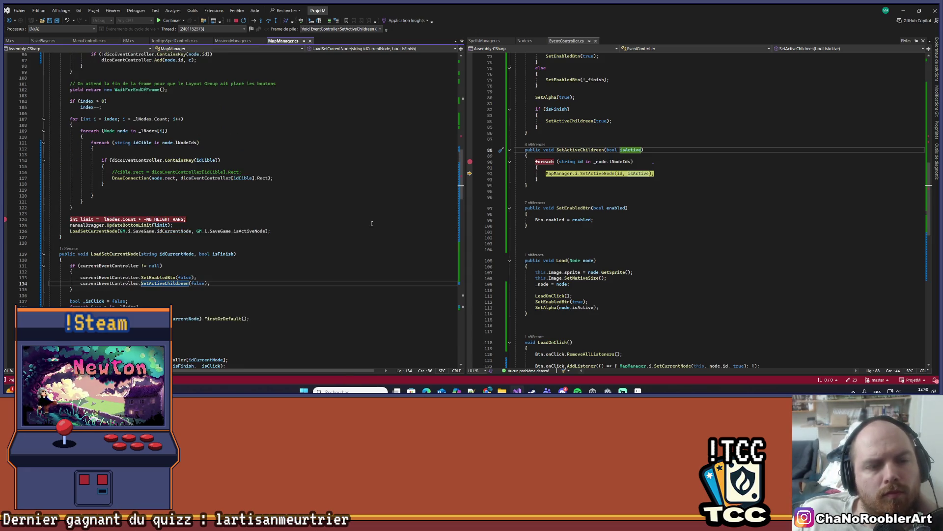
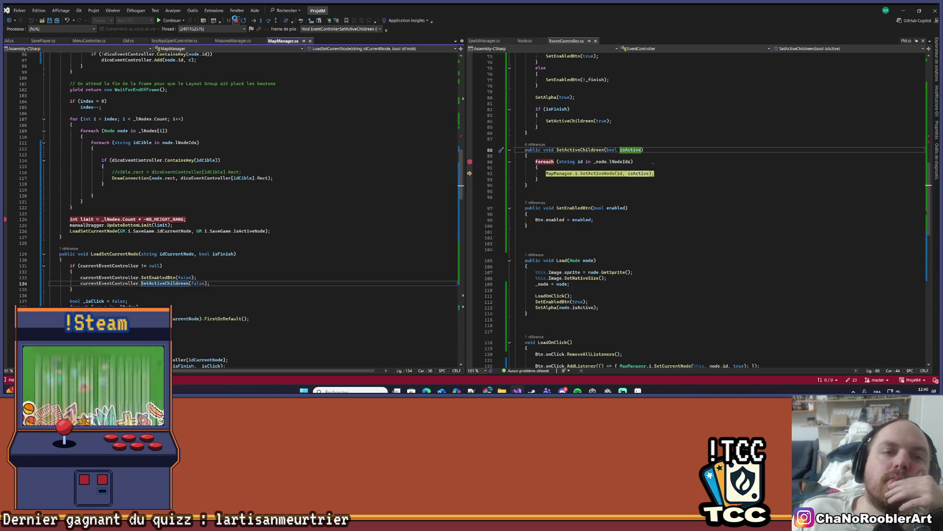
# Stop debugging the game and scroll through LoadSetCurrentNode in MapManager.cs.
pyautogui.click(235, 20)
pyautogui.scroll(-9, 287, 64)
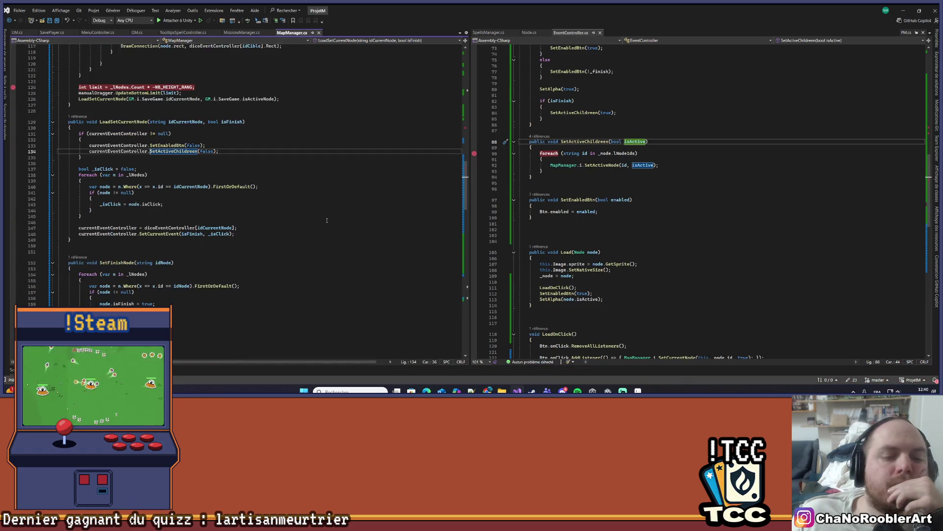
pyautogui.scroll(7, 229, 213)
# Check isFinish and the SetEnabledBtn(false) call, then jump to the SetCurrentEvent definition.
pyautogui.click(230, 211)
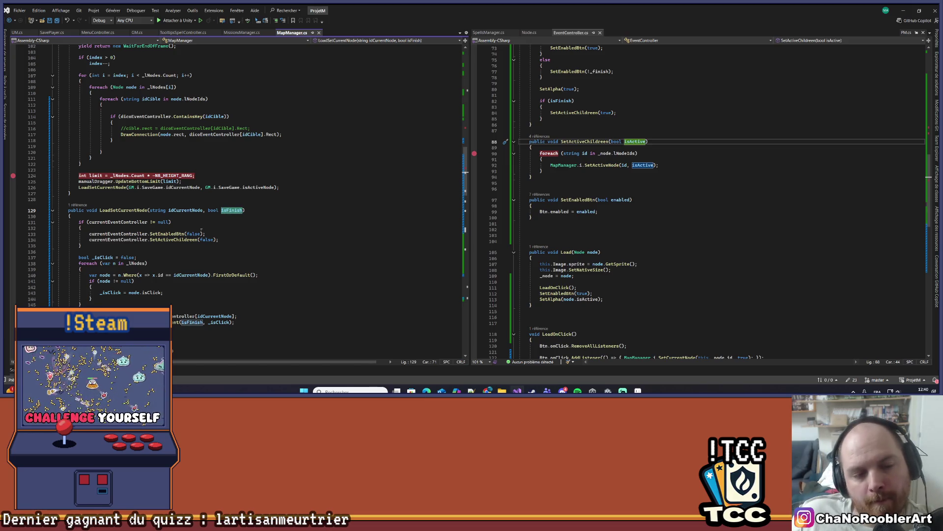
pyautogui.click(192, 235)
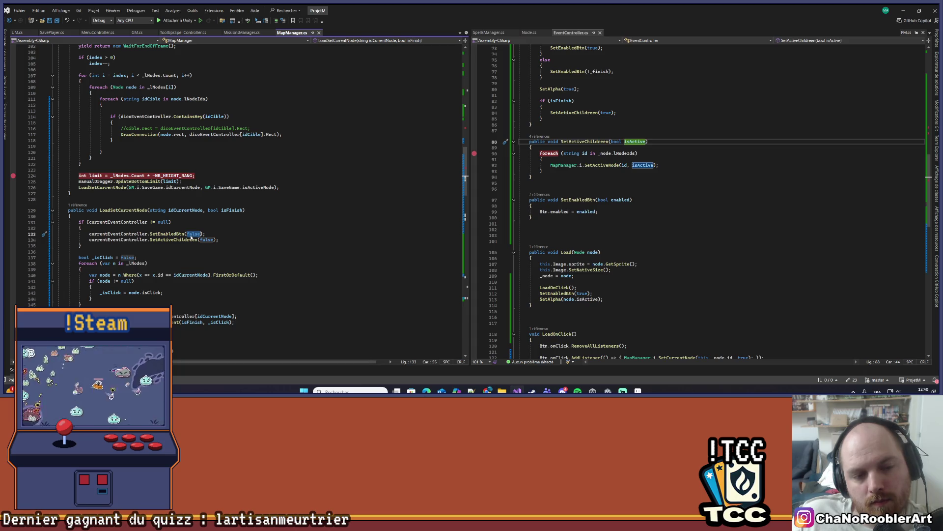
pyautogui.click(233, 233)
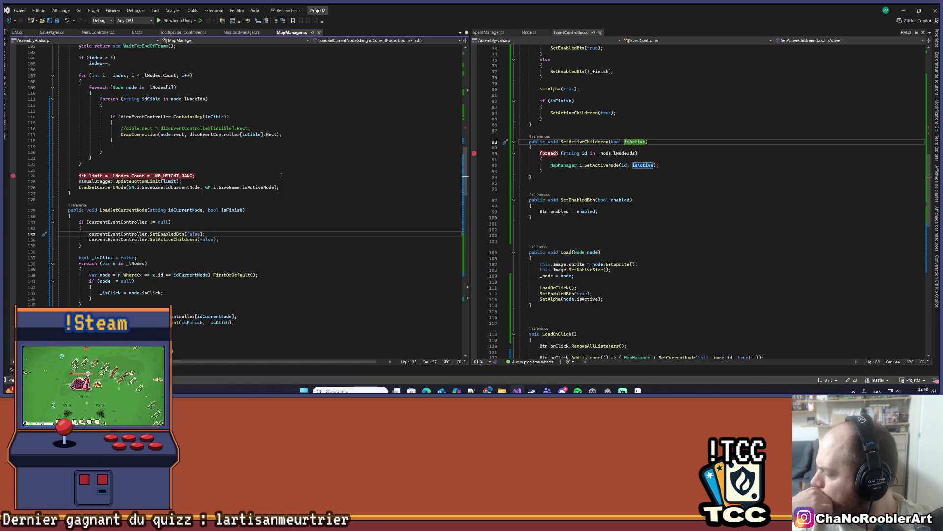
pyautogui.hotkey('ctrl', '-')
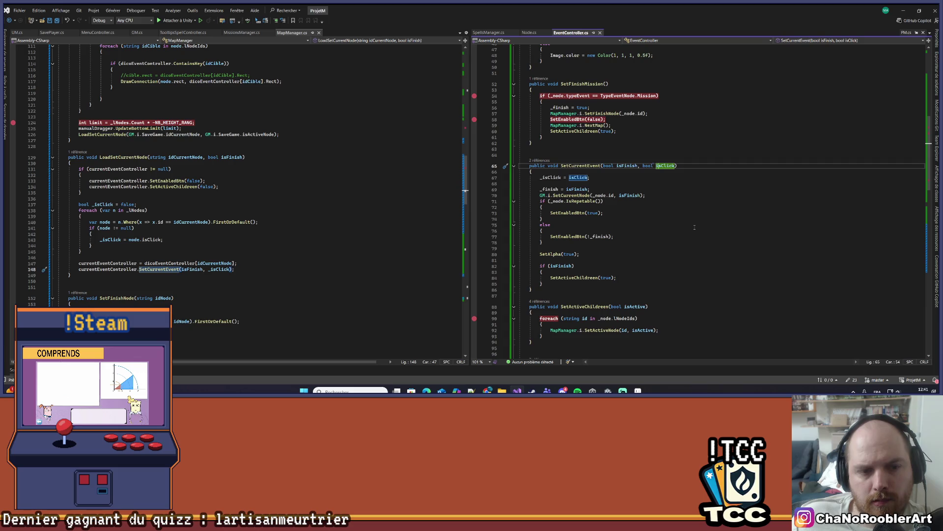
# Highlight the uses of isFinish, LoadSetCurrentNode and the line 126 isActiveNode argument.
pyautogui.click(195, 270)
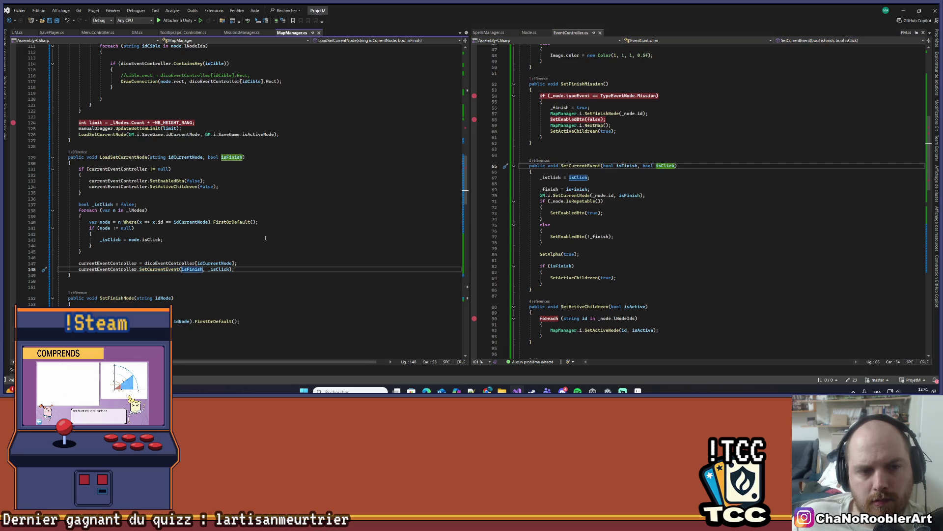
pyautogui.scroll(3, 251, 227)
pyautogui.click(131, 210)
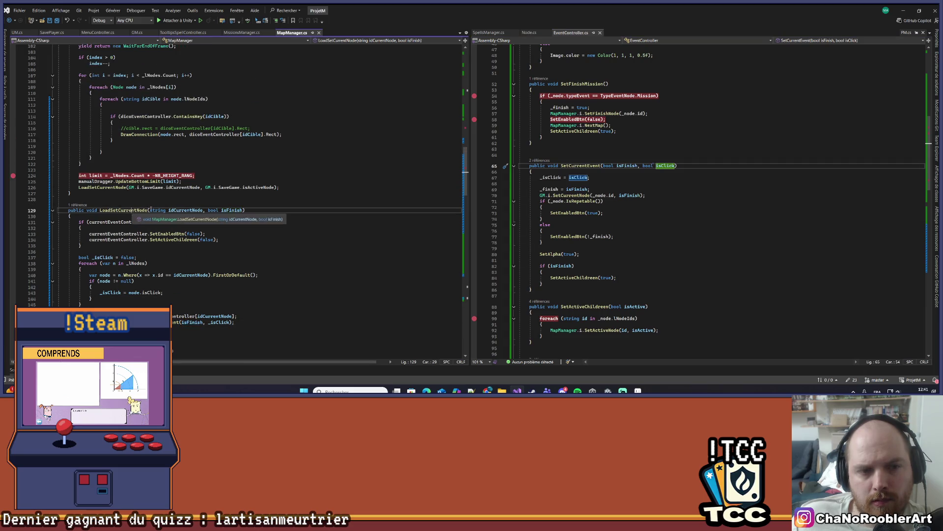
pyautogui.click(256, 188)
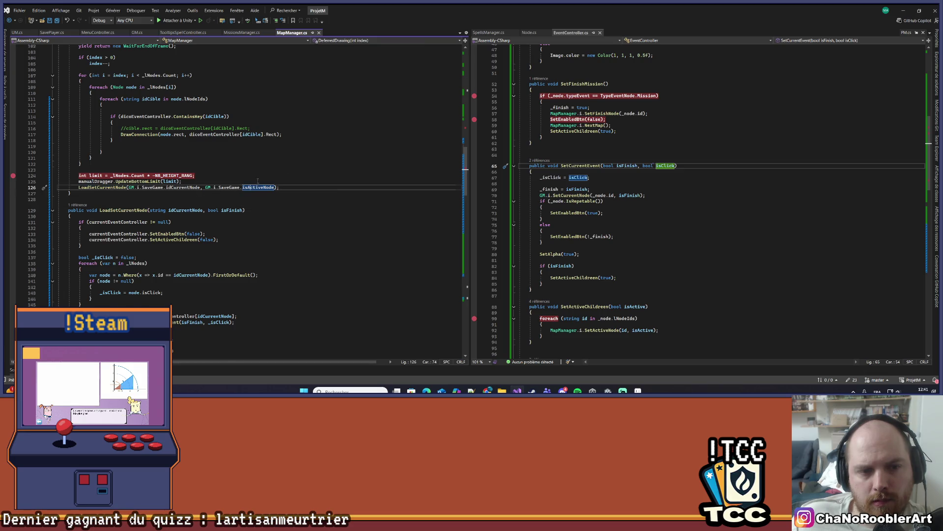
pyautogui.scroll(3, 258, 181)
pyautogui.scroll(5, 258, 181)
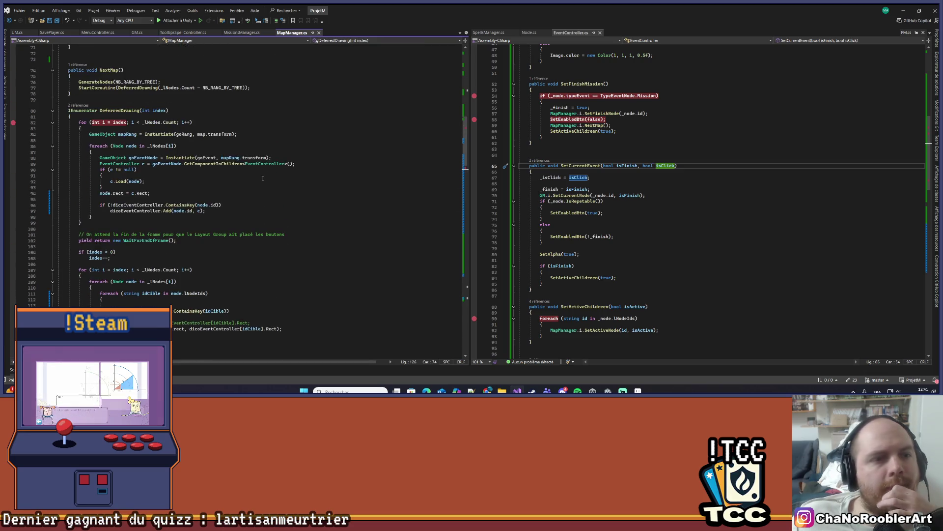
# Scroll to LoadOnClick in EventController.cs and open the context menu on its SetCurrentNode call.
pyautogui.scroll(-3, 259, 181)
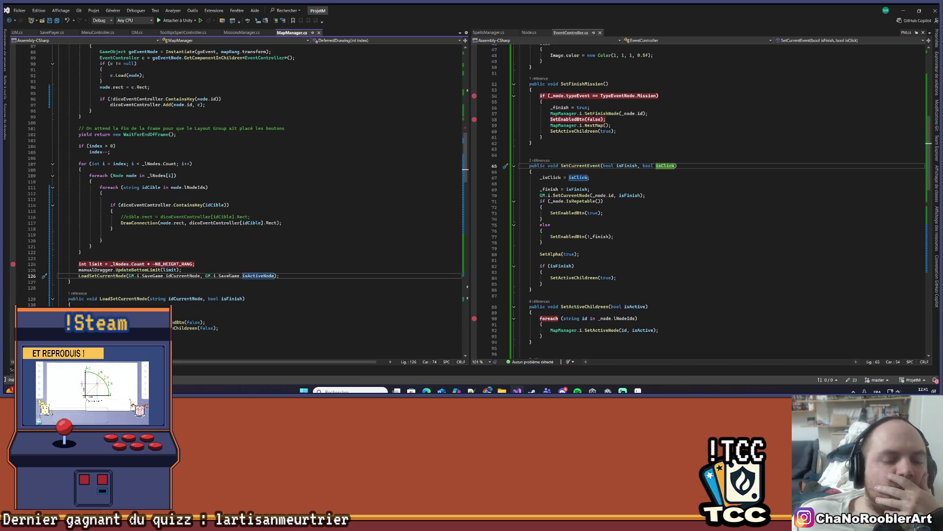
pyautogui.scroll(-14, 700, 225)
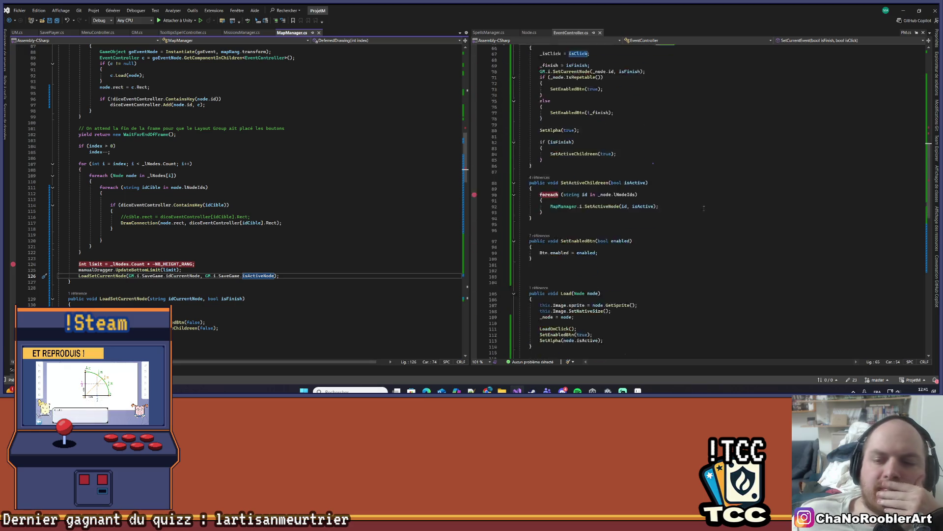
pyautogui.scroll(-3, 700, 225)
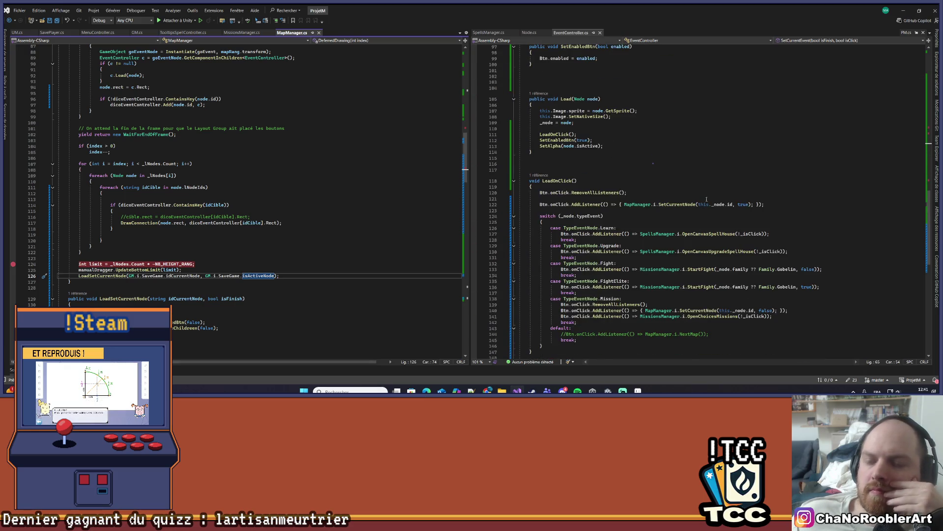
pyautogui.rightClick(620, 245)
pyautogui.press('Escape')
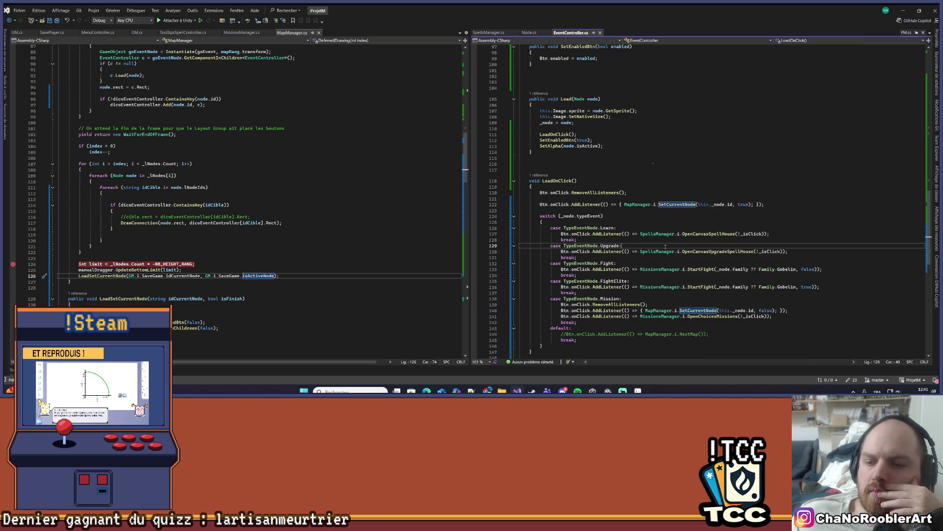
pyautogui.rightClick(708, 311)
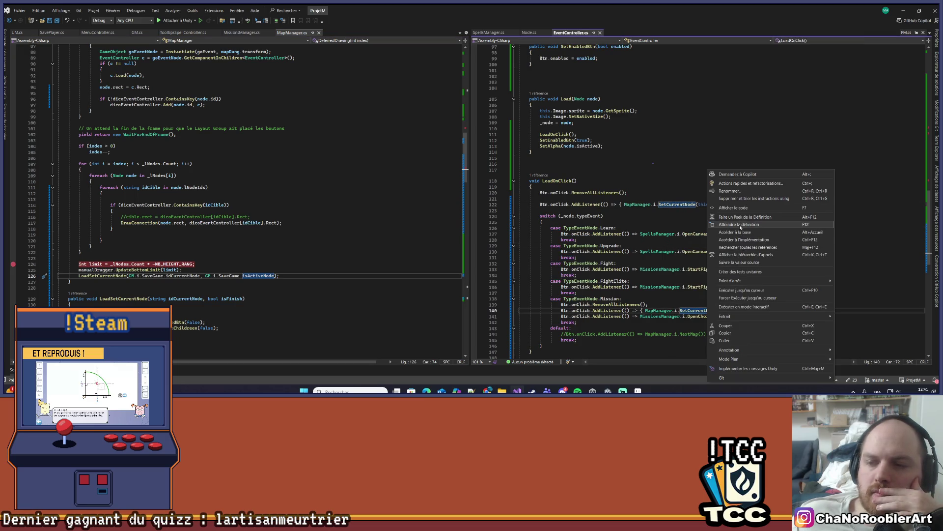
# Open the SetCurrentNode definition and review its isFinish uses and the node.isActive = true line.
pyautogui.click(733, 232)
pyautogui.click(222, 201)
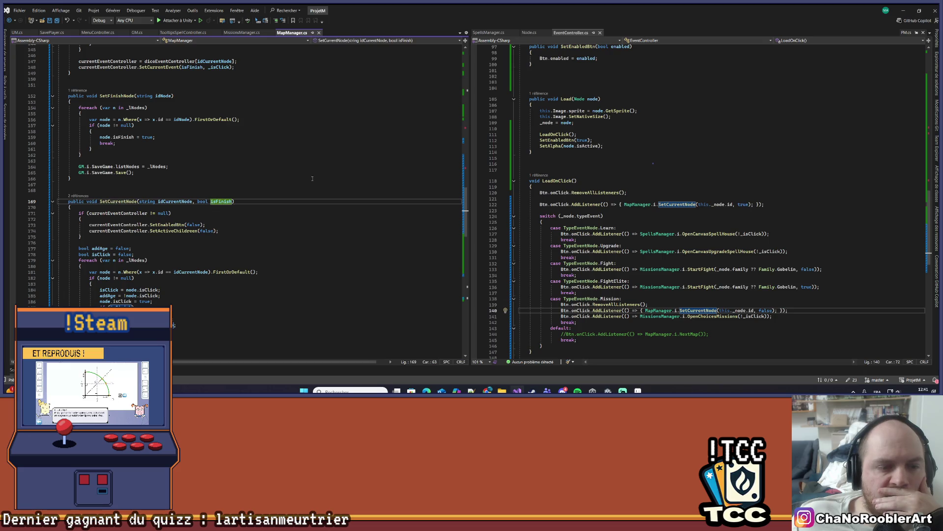
pyautogui.scroll(-3, 312, 178)
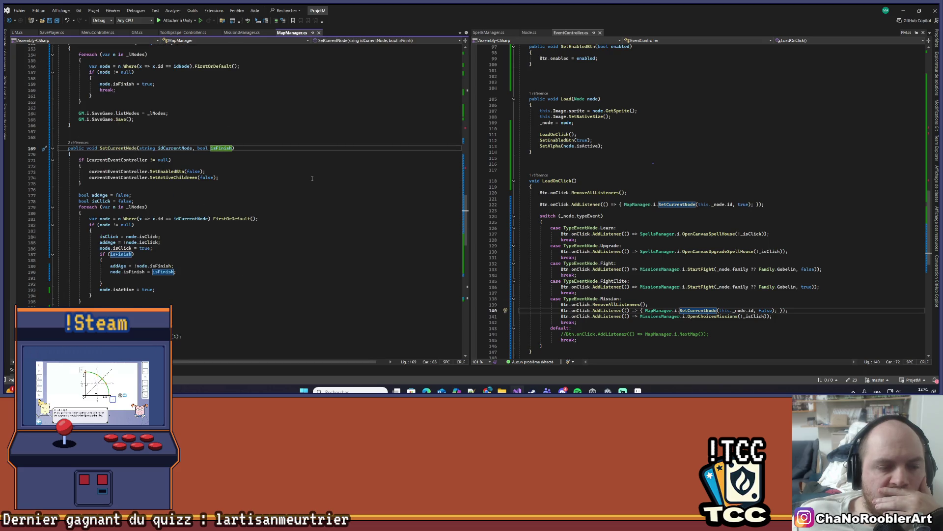
pyautogui.scroll(-4, 312, 178)
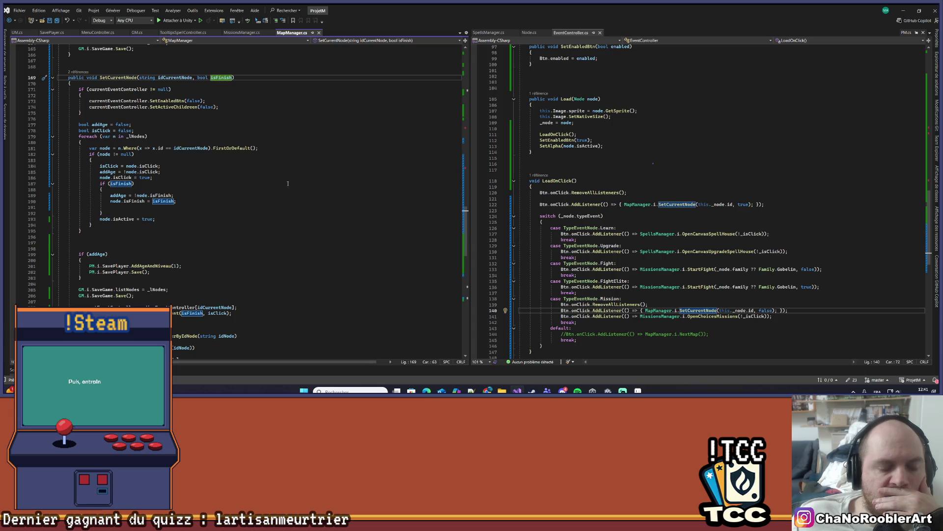
pyautogui.moveTo(90, 218); pyautogui.dragTo(156, 218)
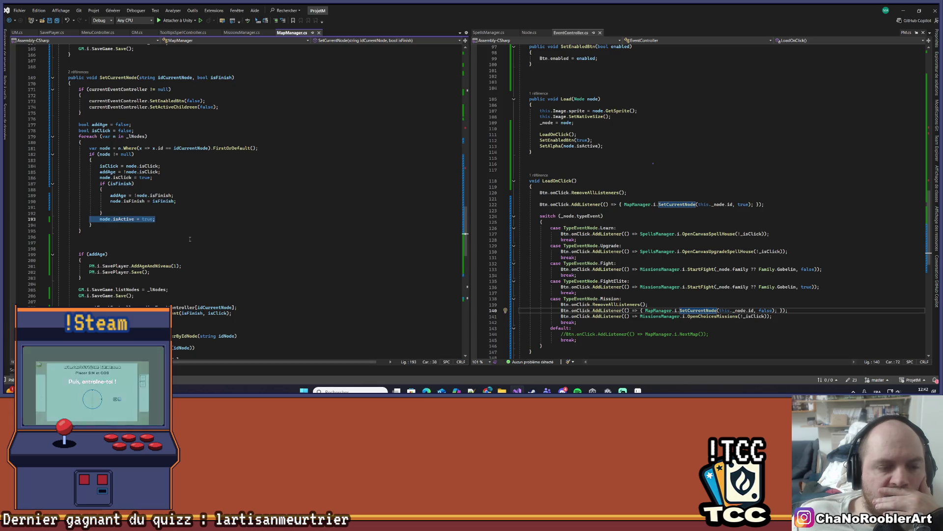
pyautogui.click(193, 230)
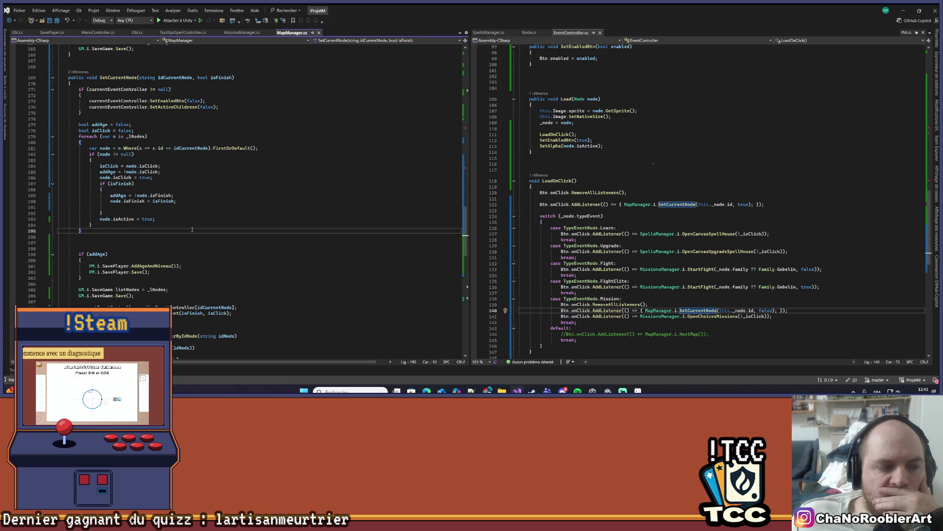
pyautogui.click(190, 198)
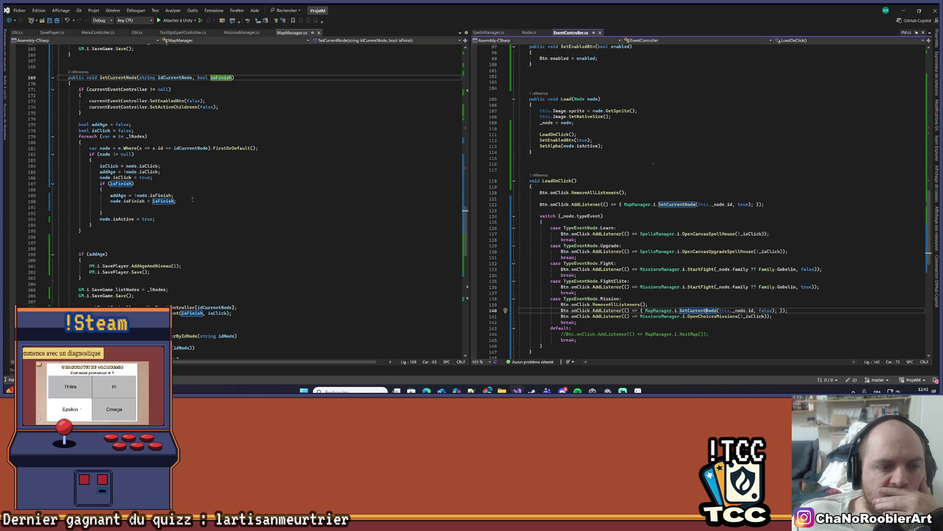
# Navigate back to the SetCurrentEvent call in LoadSetCurrentNode, then switch to Unity.
pyautogui.hotkey('ctrl', '-')
pyautogui.hotkey('ctrl', '-')
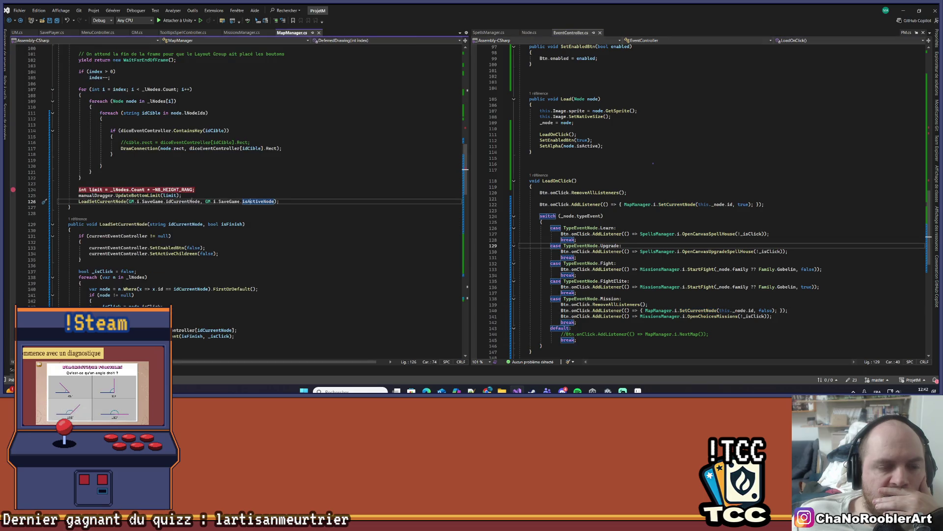
pyautogui.scroll(4, 259, 222)
pyautogui.scroll(6, 259, 222)
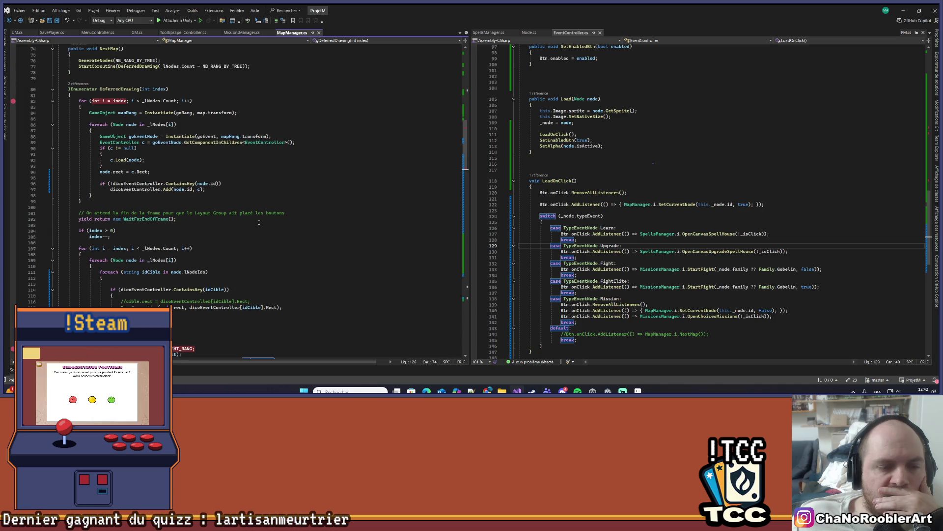
pyautogui.hotkey('ctrl', '-')
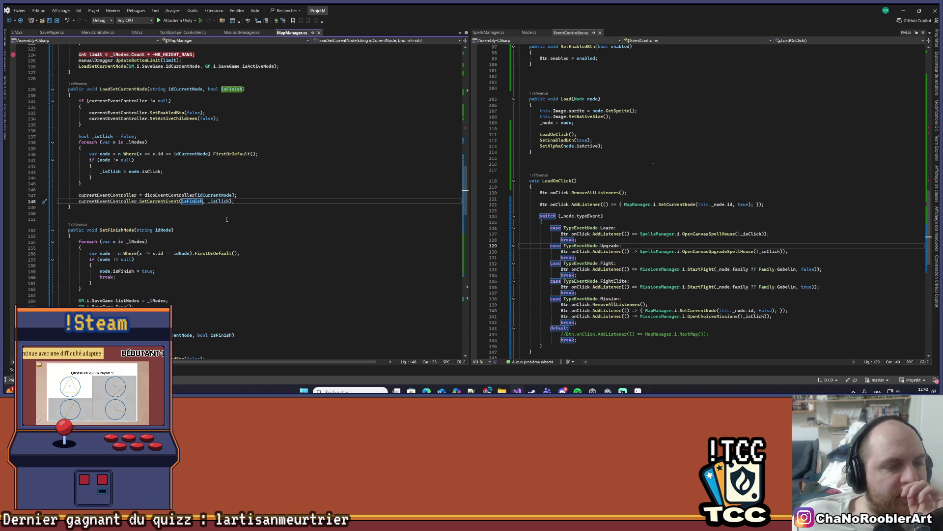
pyautogui.scroll(3, 227, 219)
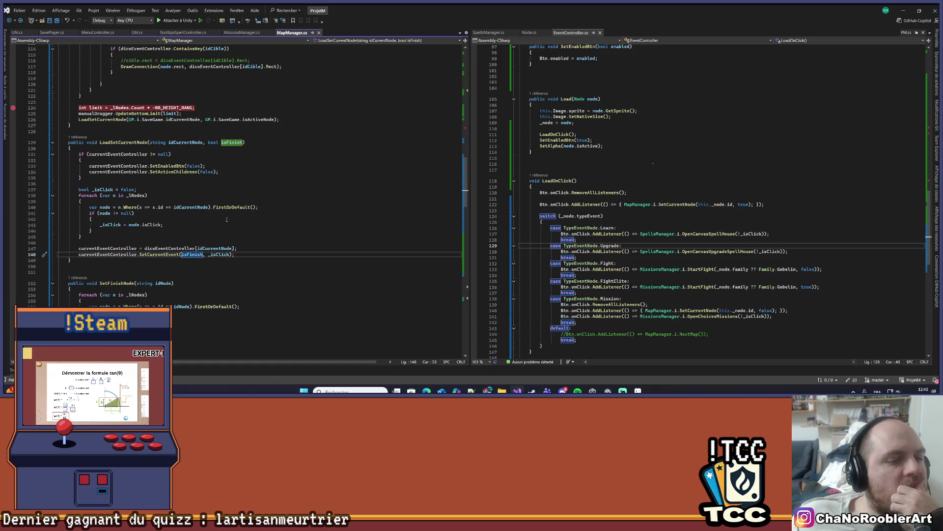
pyautogui.hotkey('alt', 'Tab')
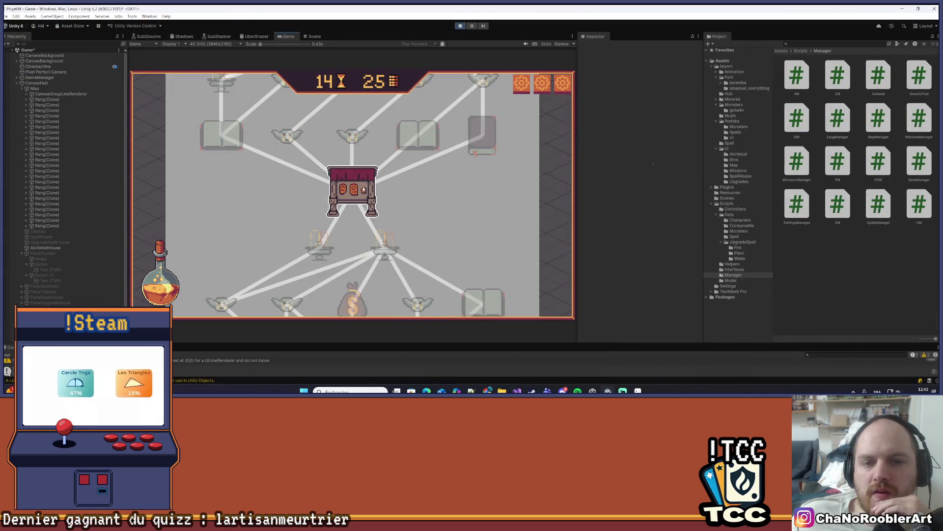
# Stop the game, replay it via Continue to load the node map, then stop and return to Visual Studio.
pyautogui.scroll(1, 490, 246)
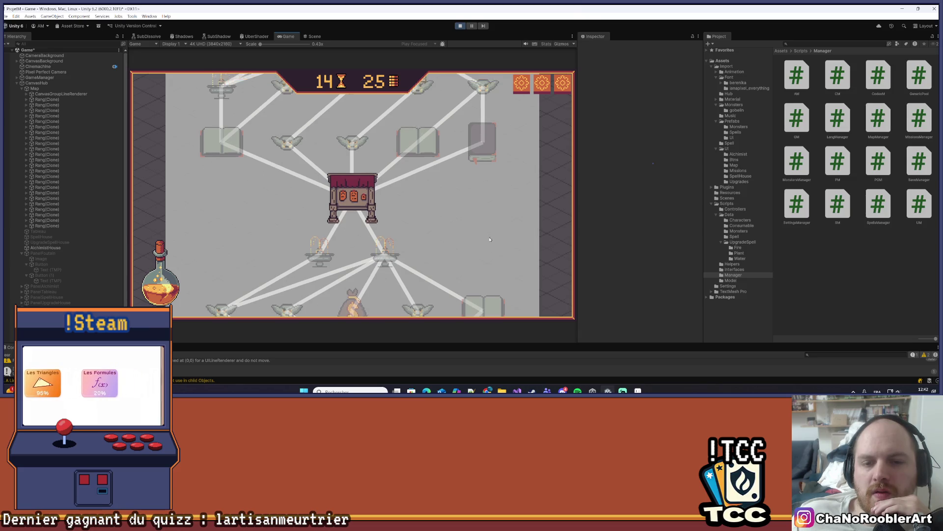
pyautogui.scroll(-8, 490, 246)
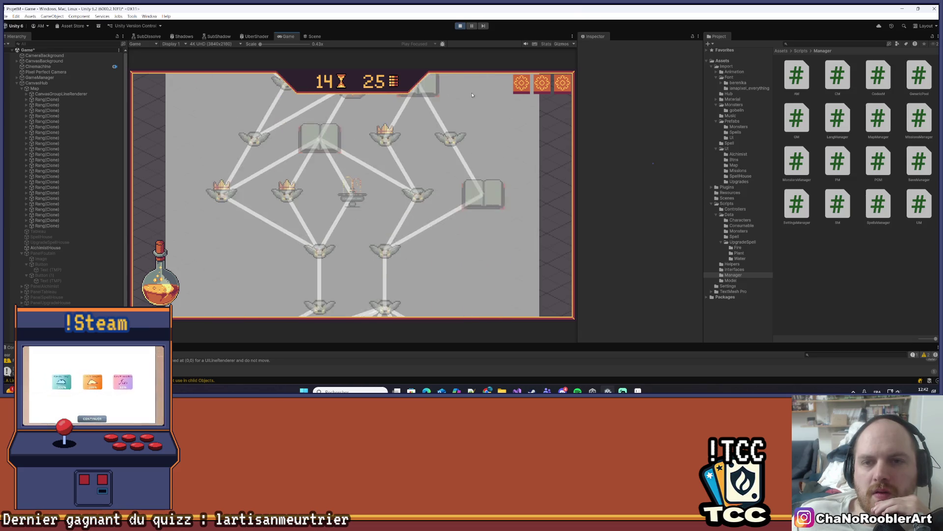
pyautogui.click(460, 25)
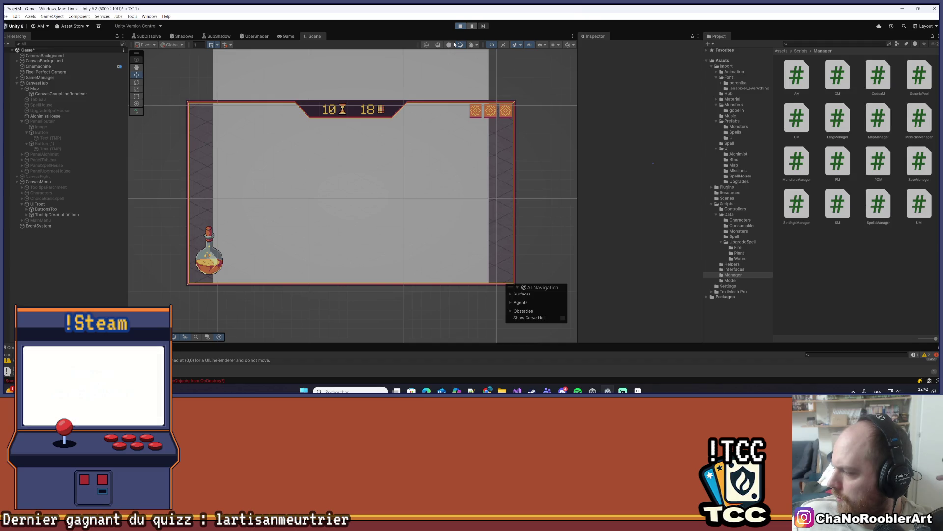
pyautogui.click(383, 145)
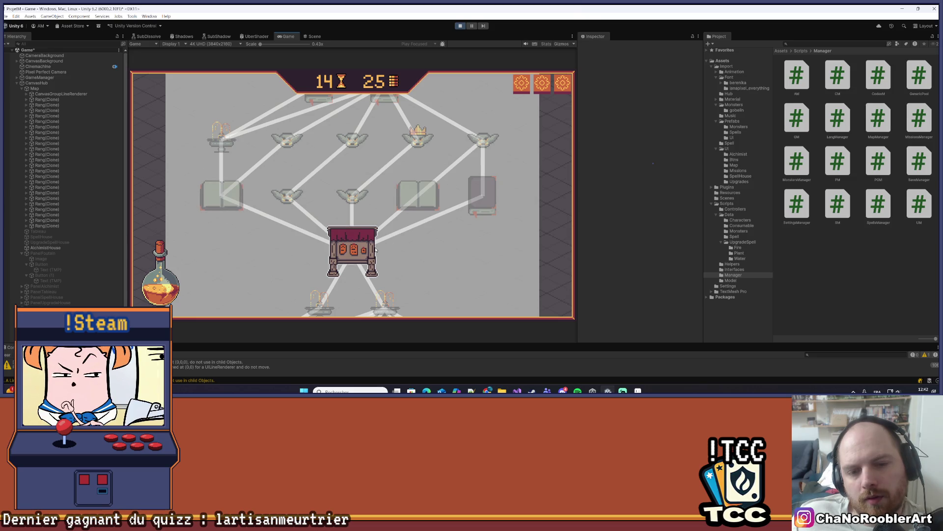
pyautogui.scroll(-2, 466, 270)
pyautogui.click(460, 26)
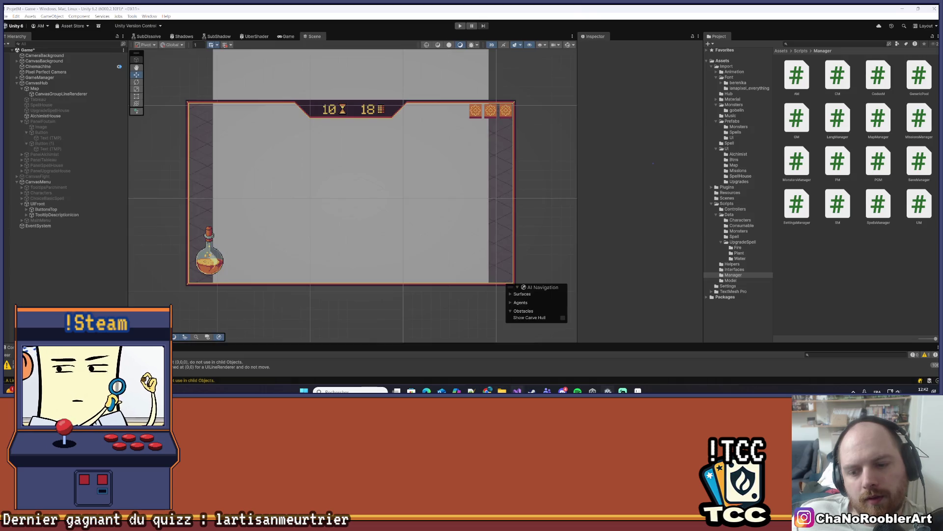
pyautogui.hotkey('alt', 'Tab')
pyautogui.scroll(12, 142, 183)
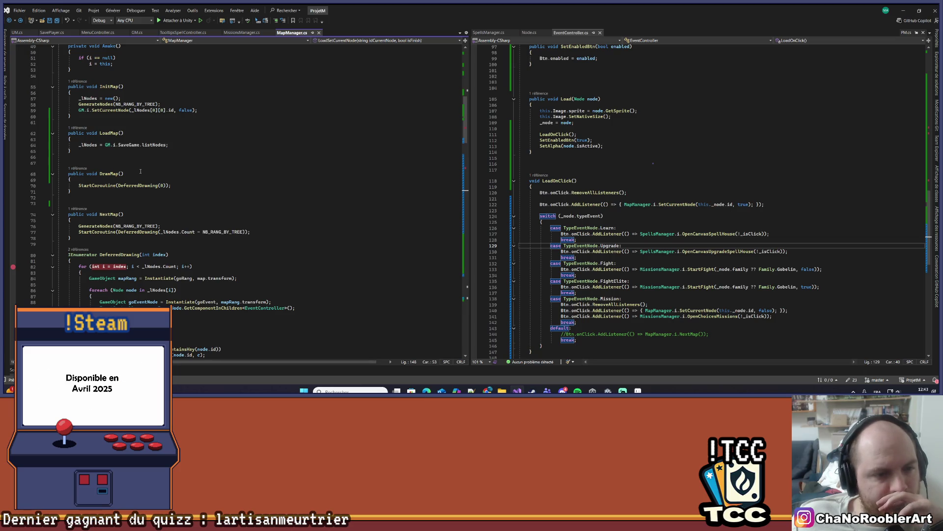
# Re-set the line 124 breakpoint and start debugging with Attacher à Unity.
pyautogui.scroll(-2, 148, 170)
pyautogui.scroll(-10, 215, 159)
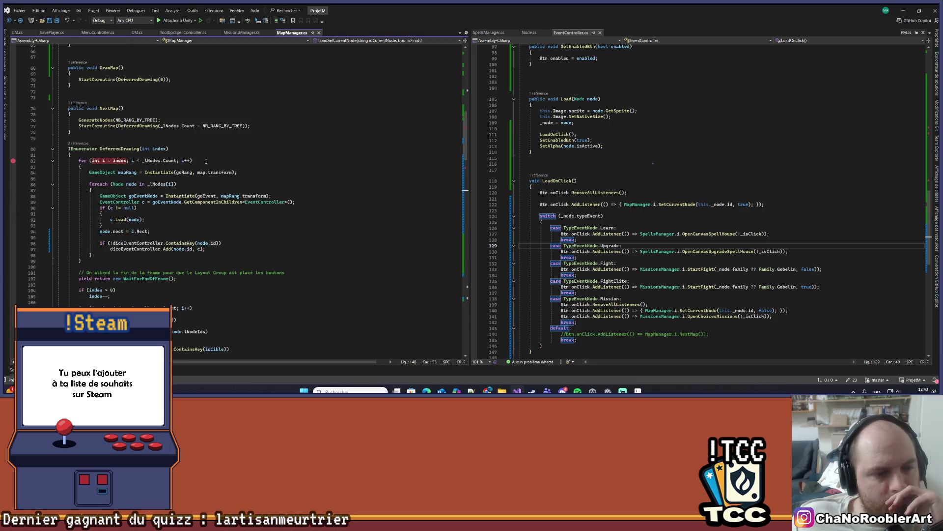
pyautogui.click(13, 284)
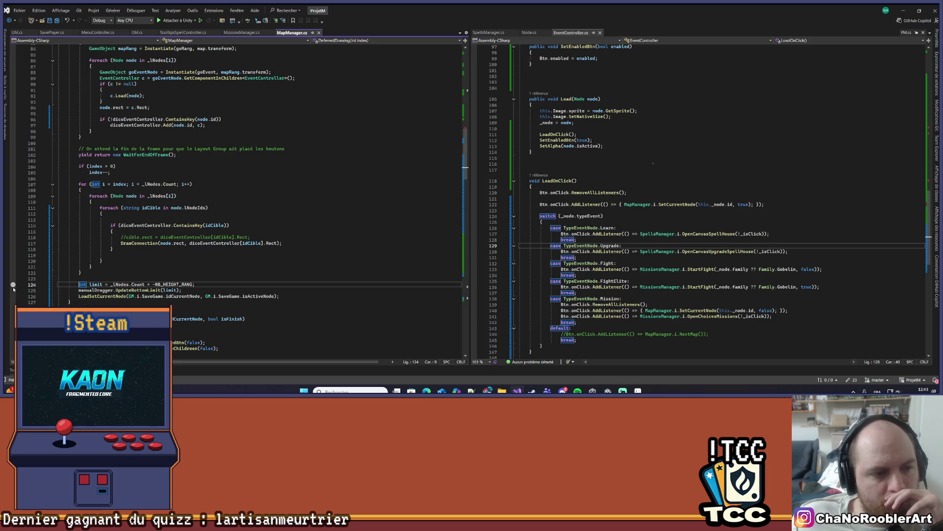
pyautogui.click(14, 284)
pyautogui.click(175, 20)
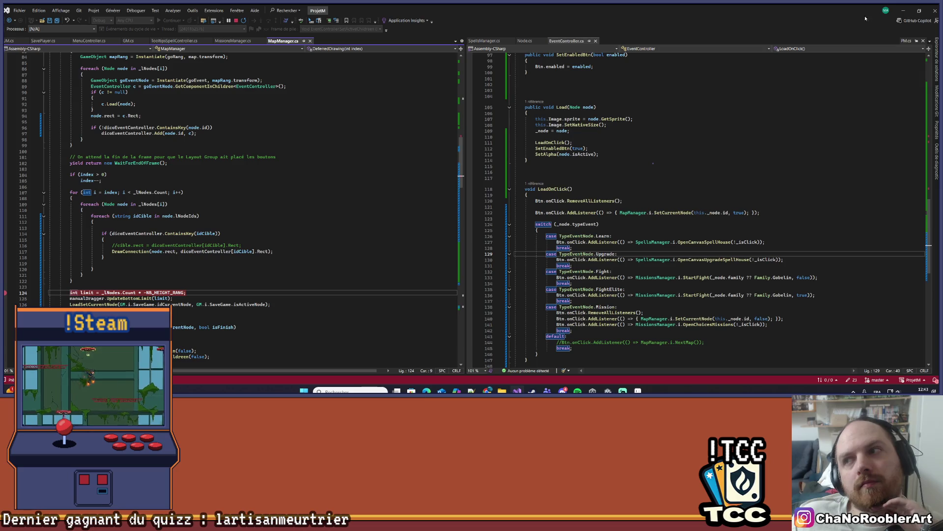
# In Unity, press Play and choose Continue so the saved game hits the breakpoint.
pyautogui.click(904, 10)
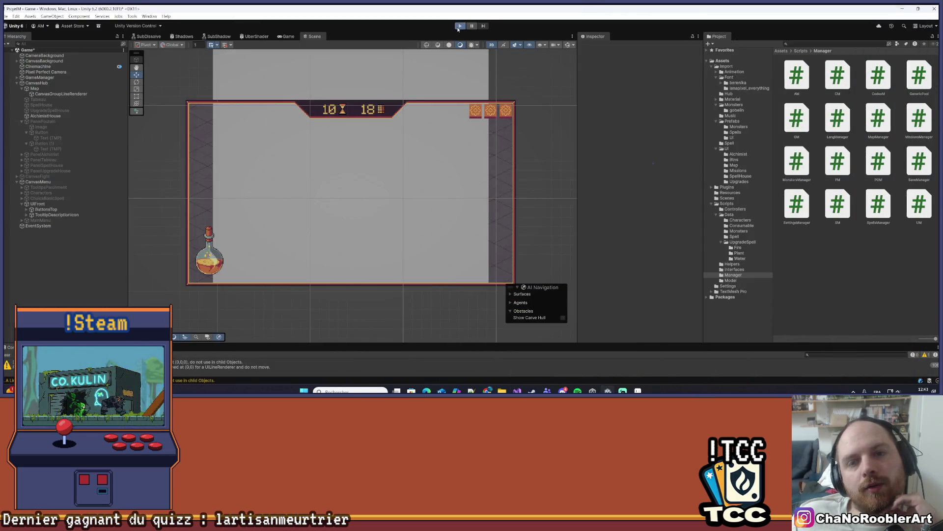
pyautogui.click(459, 26)
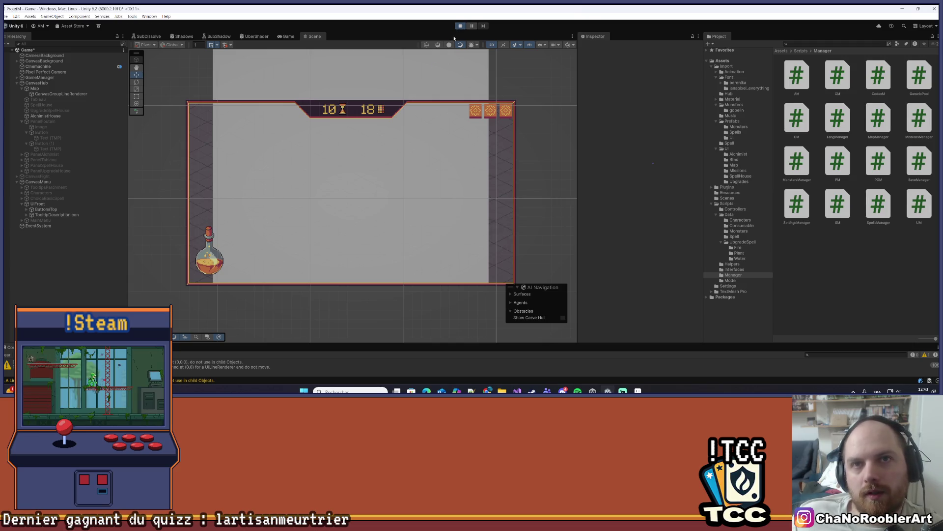
pyautogui.click(352, 147)
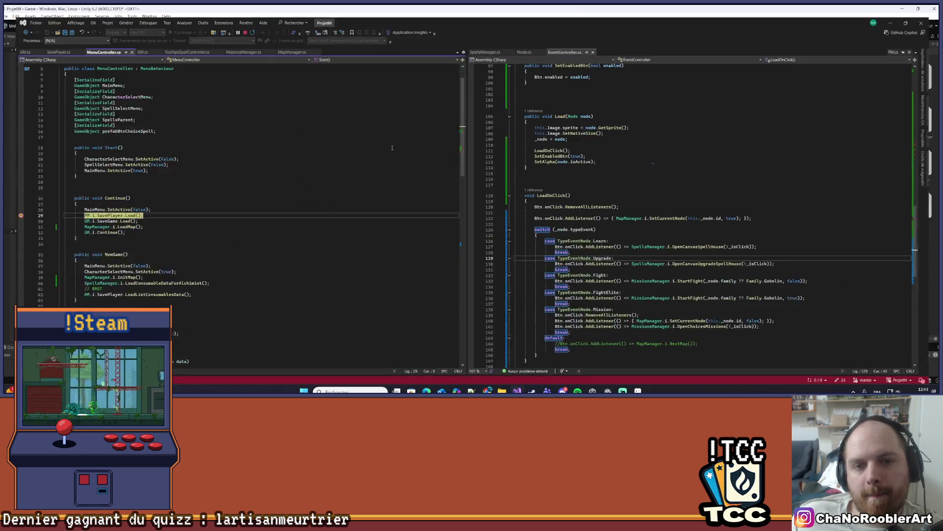
# Run to the line 124 breakpoint, step to line 125, check isActiveNode and idCurrentNode, then stop debugging.
pyautogui.press('F5')
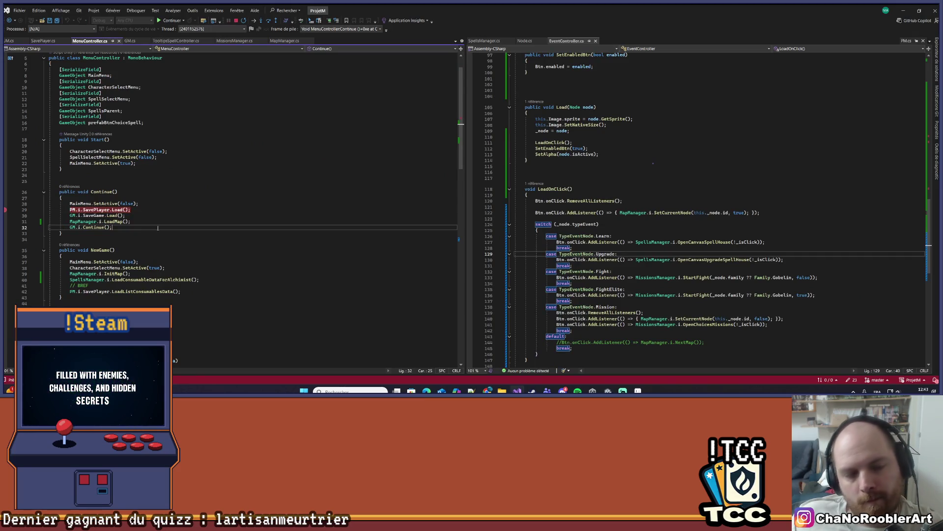
pyautogui.press('F5')
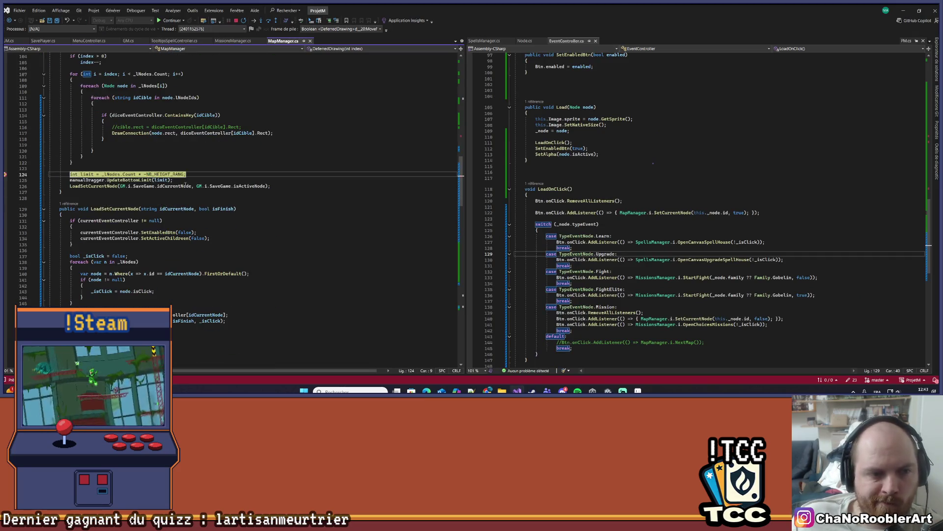
pyautogui.press('F10')
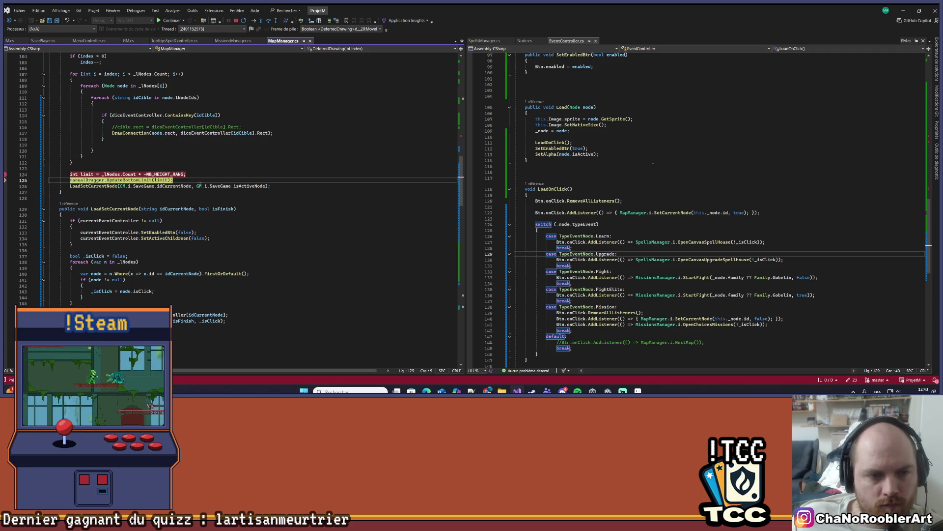
pyautogui.moveTo(245, 186)
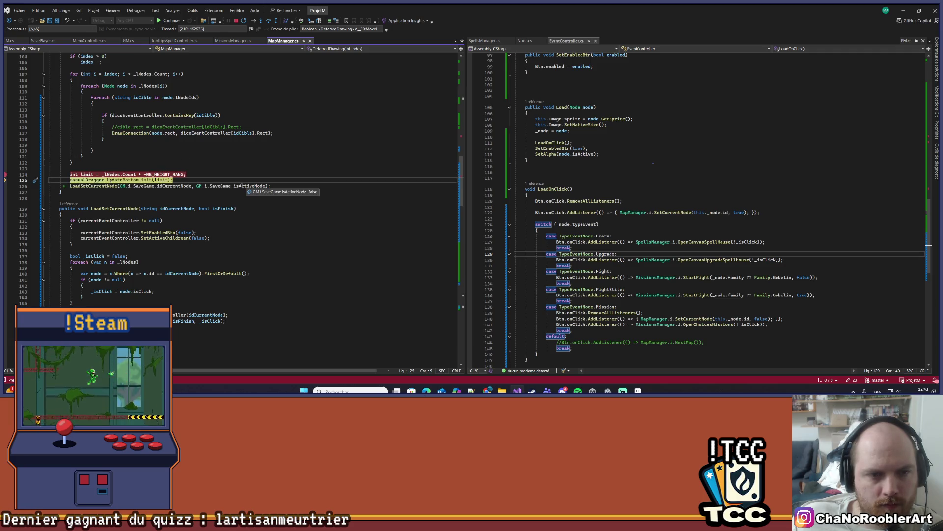
pyautogui.moveTo(174, 187)
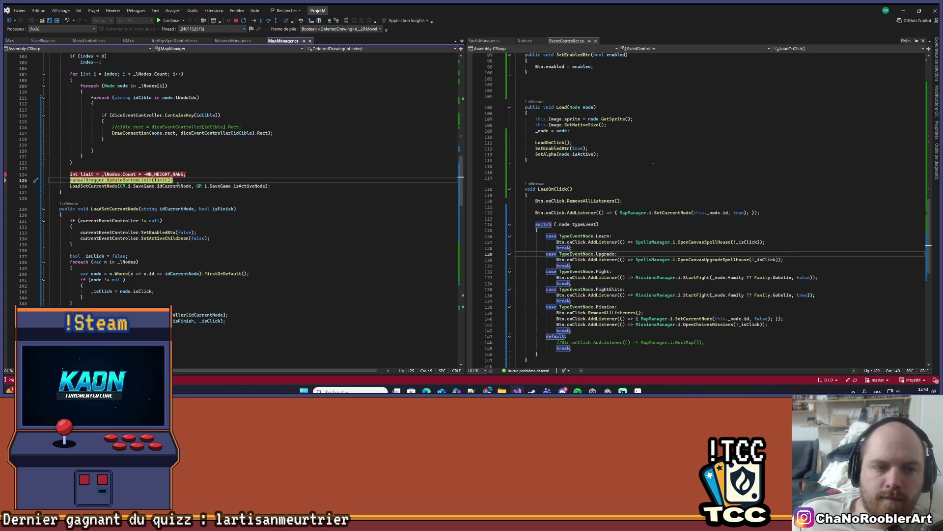
pyautogui.click(236, 21)
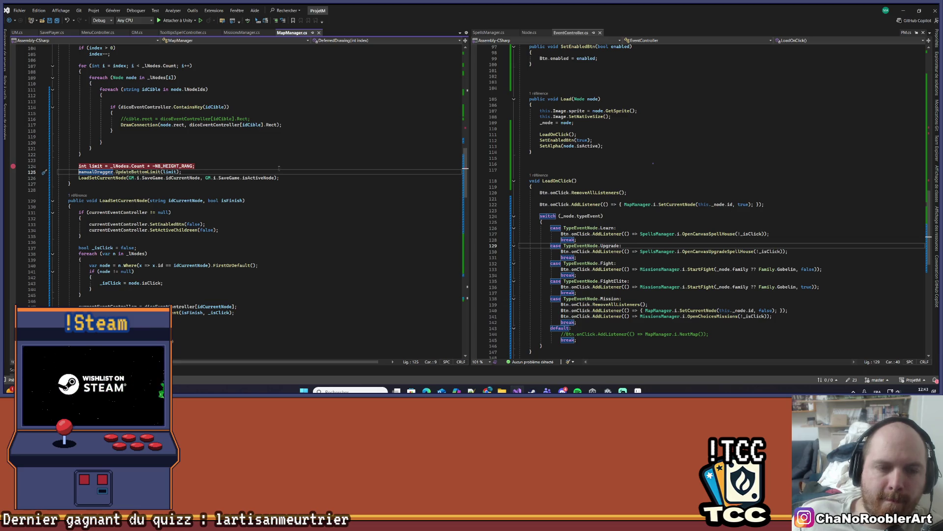
# Find all references to isActiveNode and visit its GM.cs assignment and MapManager.cs read.
pyautogui.rightClick(260, 178)
pyautogui.click(254, 178)
pyautogui.rightClick(254, 178)
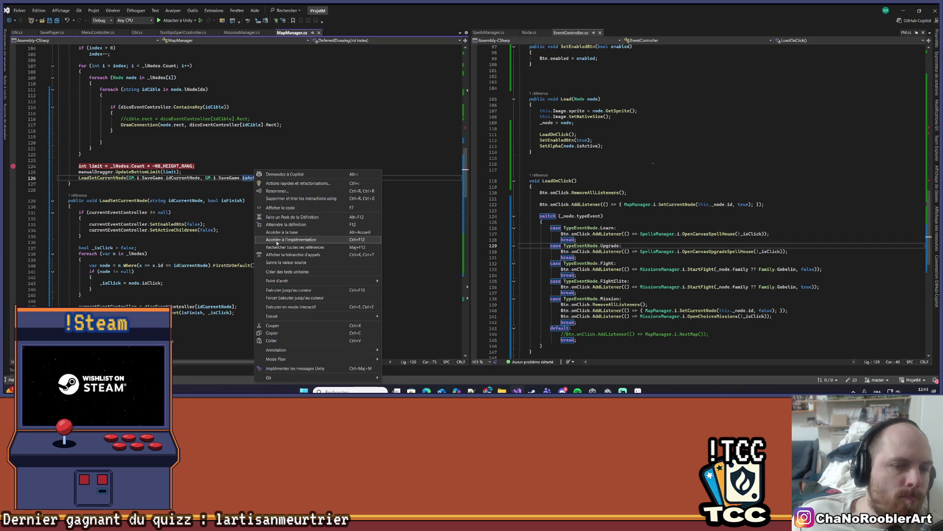
pyautogui.click(278, 247)
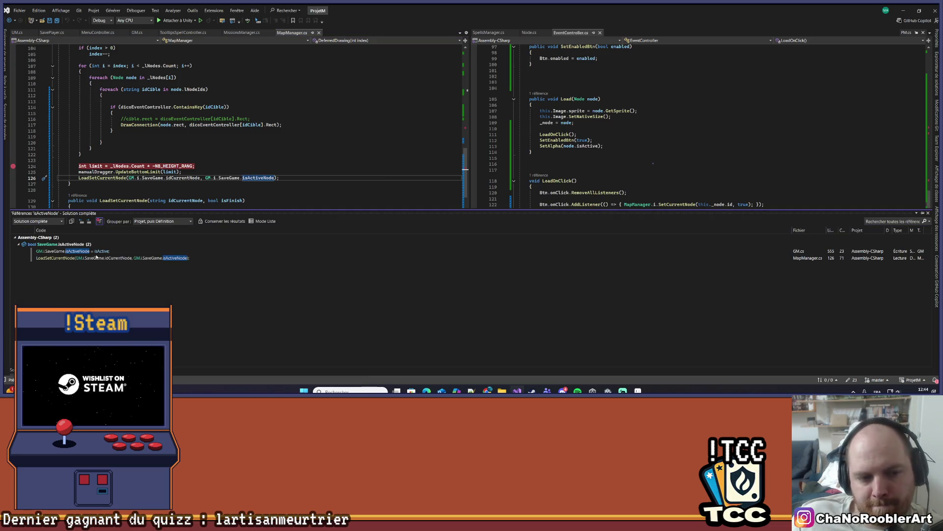
pyautogui.doubleClick(96, 252)
pyautogui.scroll(-2, 608, 139)
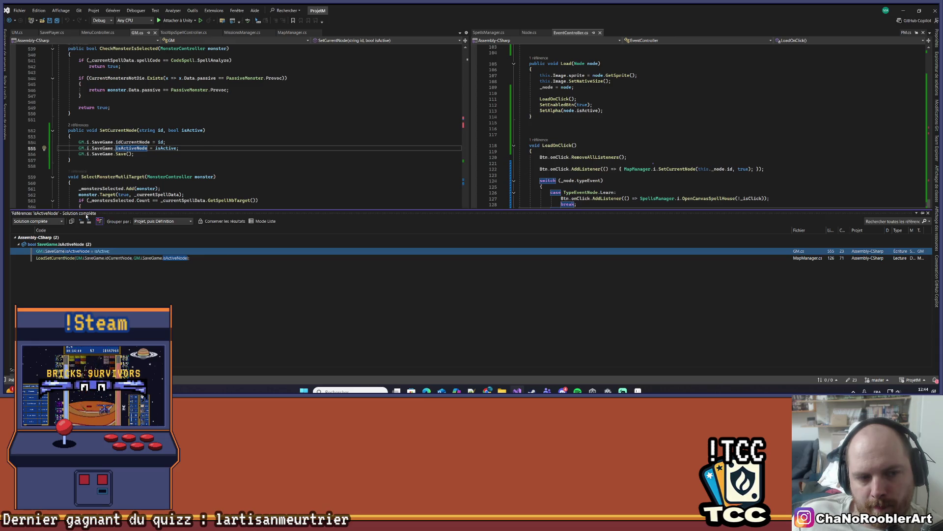
pyautogui.doubleClick(105, 258)
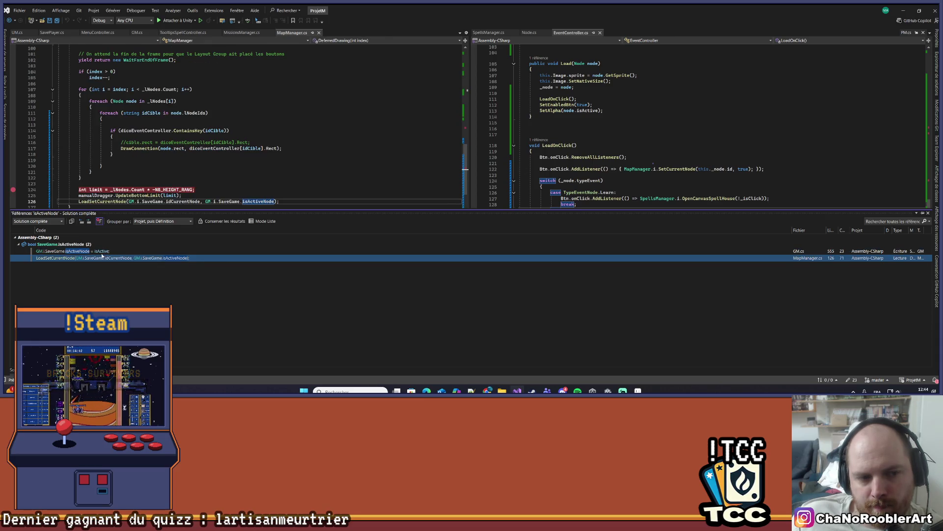
# Visit SetCurrentNode's callers in EventController.cs and MapManager.cs, then return to GM.cs.
pyautogui.doubleClick(101, 252)
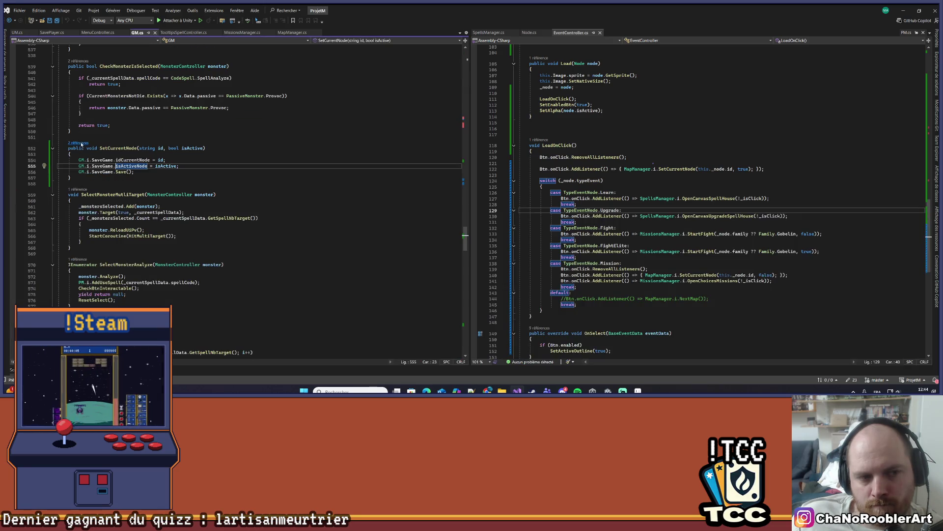
pyautogui.click(79, 143)
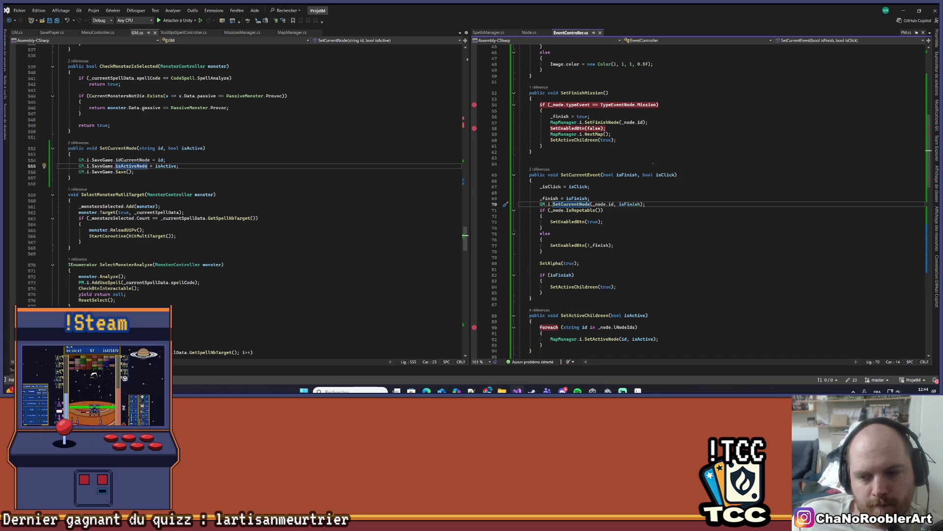
pyautogui.click(79, 142)
pyautogui.doubleClick(123, 110)
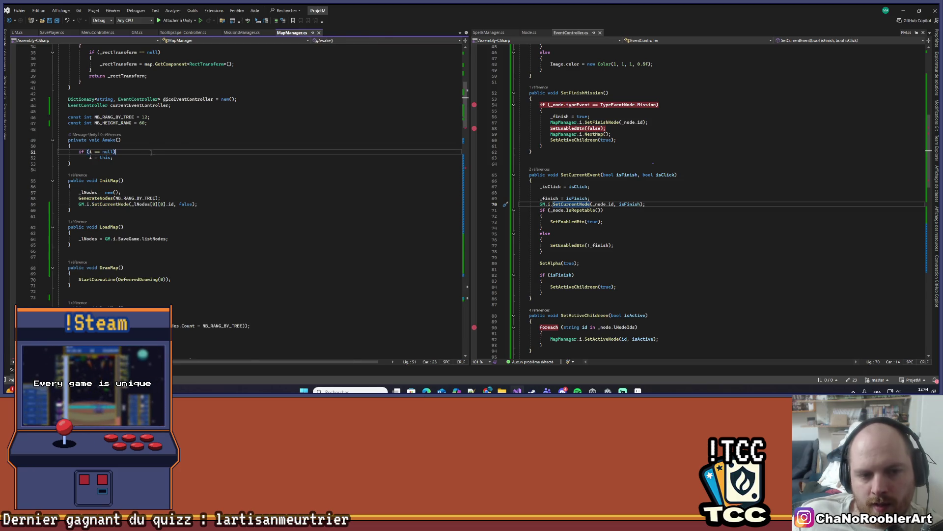
pyautogui.hotkey('ctrl', '-')
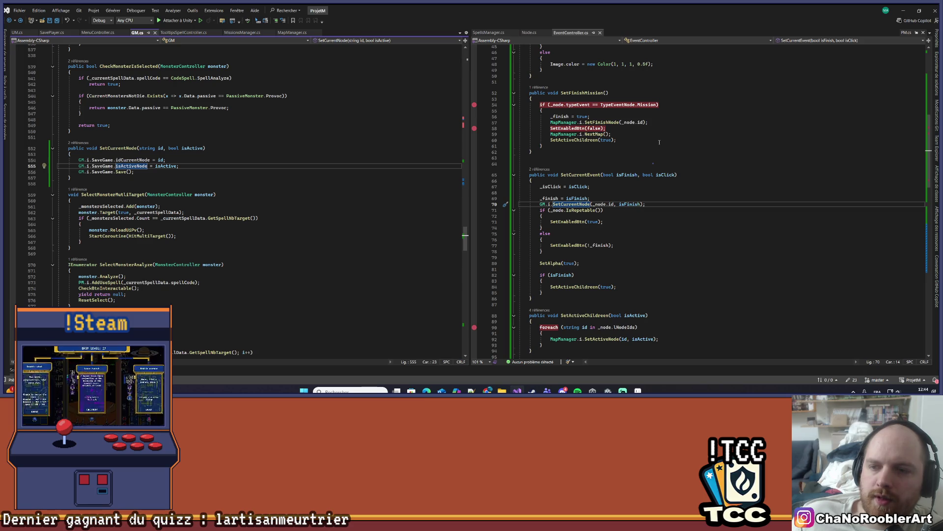
# Remove the SetFinishMission breakpoints on lines 54 and 58, then select the line 70 SetCurrentNode call.
pyautogui.click(474, 129)
pyautogui.click(474, 105)
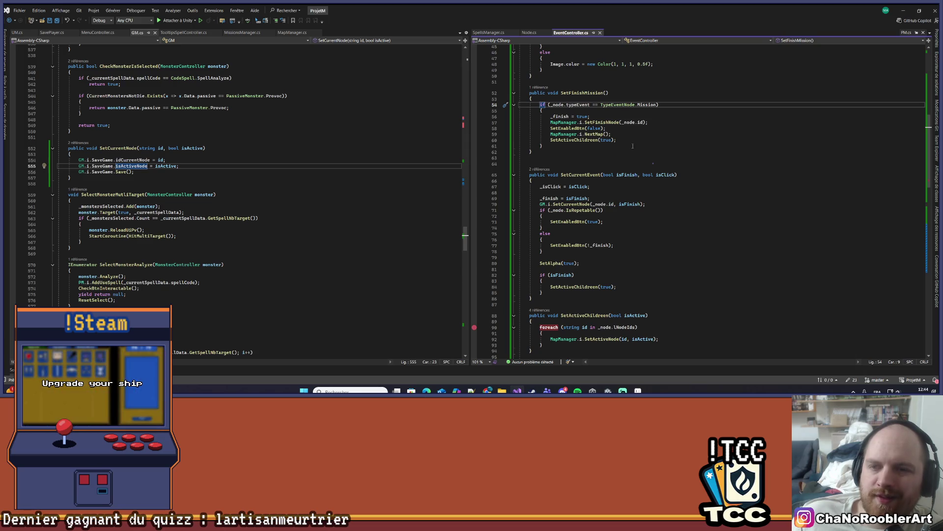
pyautogui.scroll(2, 632, 146)
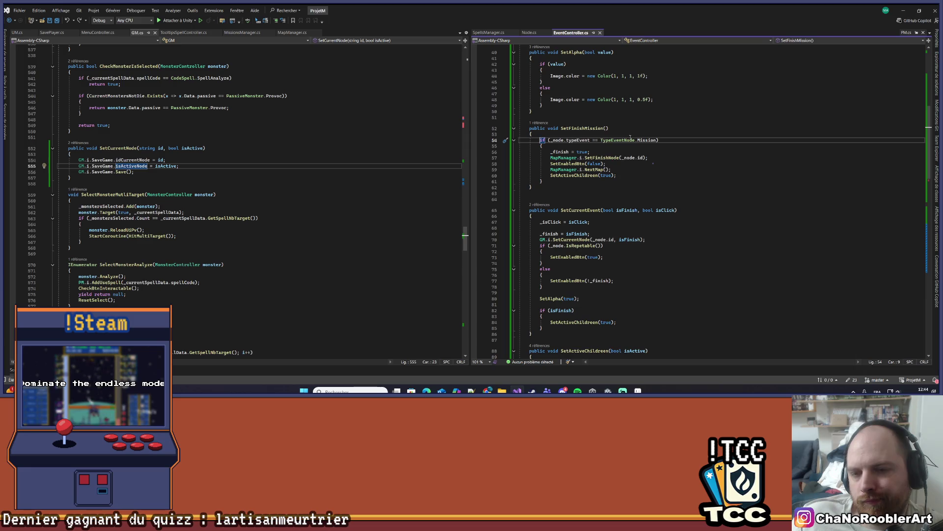
pyautogui.click(646, 239)
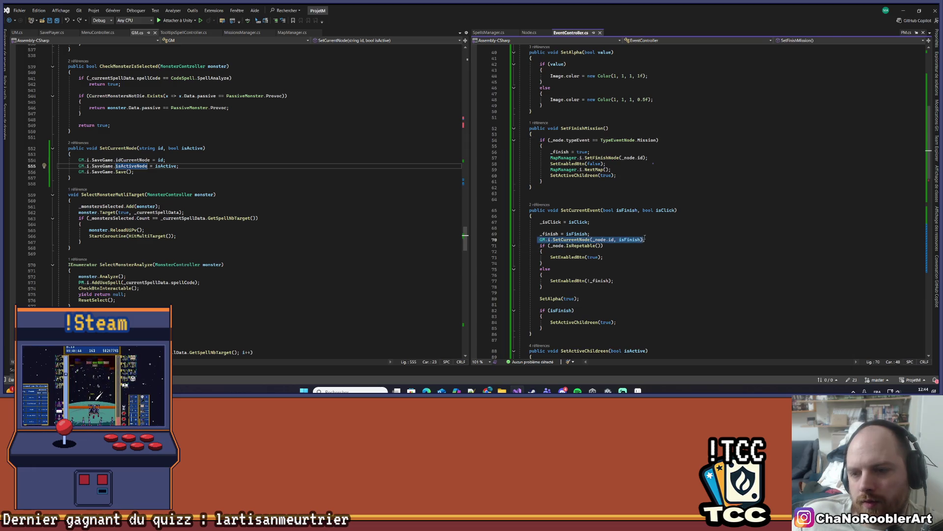
# Paste GM.i.SetCurrentNode(_node.id, _finish) after SetFinishNode, replacing isFinish with _finish.
pyautogui.click(657, 157)
pyautogui.press('Return')
pyautogui.write('GM.i.SetCurrentNode(_node.id, isFinish);')
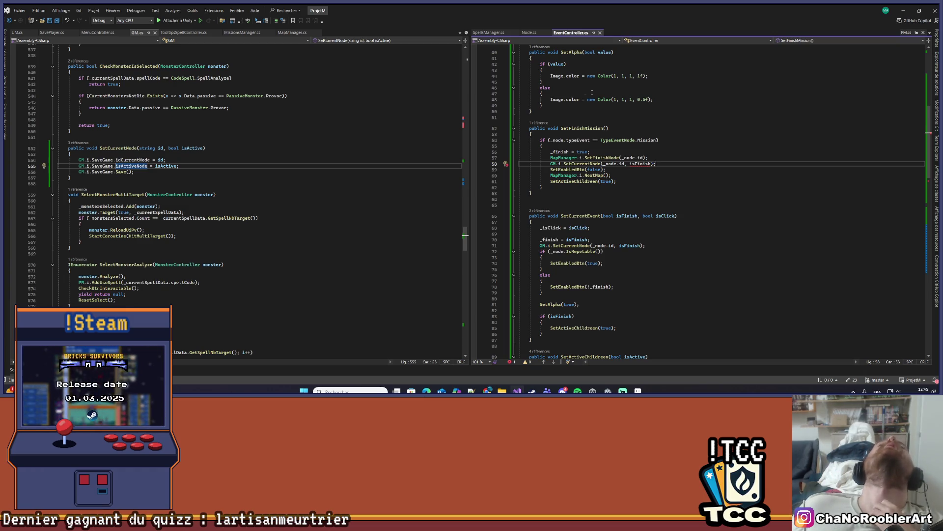
pyautogui.click(557, 152)
pyautogui.click(649, 164)
pyautogui.doubleClick(650, 164)
pyautogui.write('_finish')
pyautogui.click(675, 159)
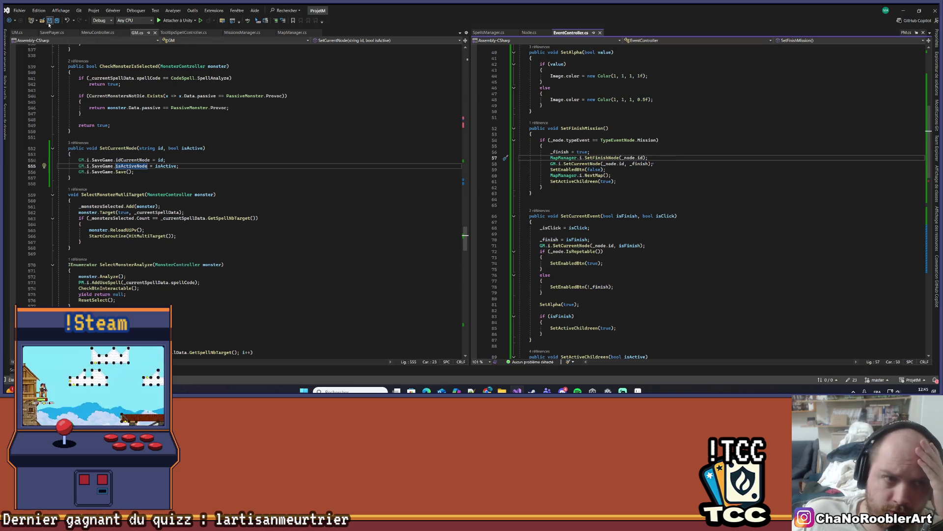
# Save all files and bring the Unity editor back to the front.
pyautogui.click(320, 142)
pyautogui.scroll(7, 589, 209)
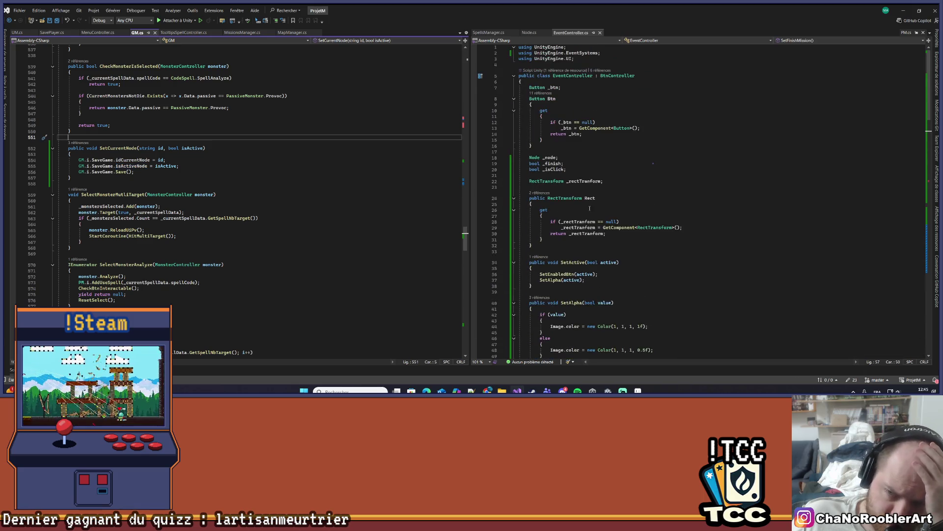
pyautogui.scroll(-20, 589, 209)
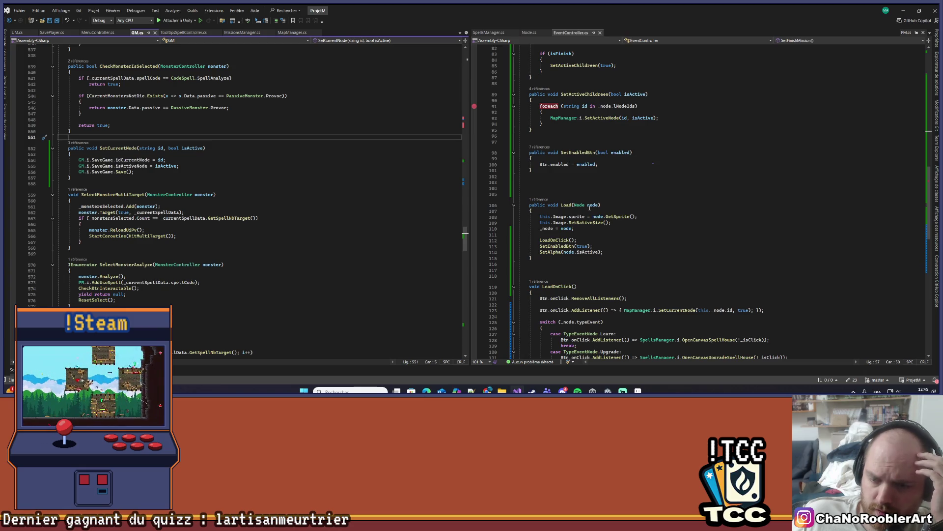
pyautogui.scroll(2, 589, 208)
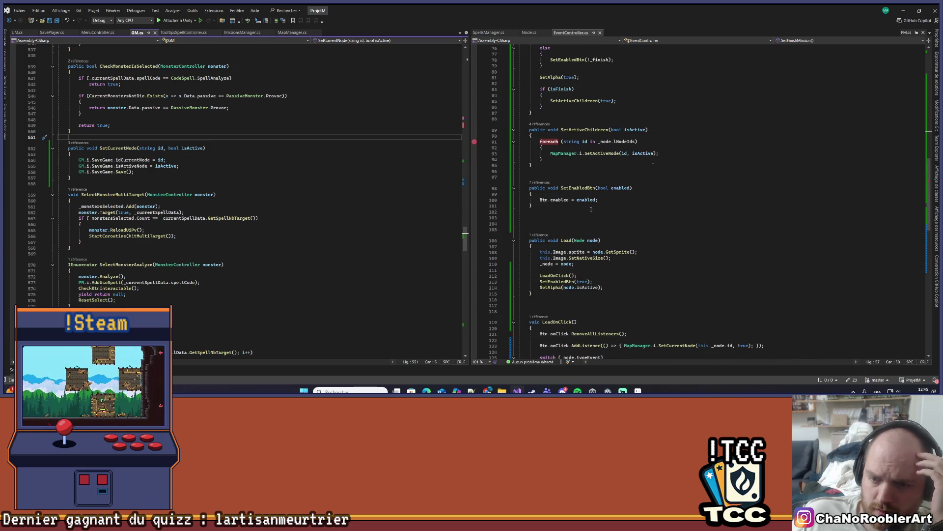
pyautogui.click(601, 286)
pyautogui.click(52, 20)
pyautogui.click(903, 10)
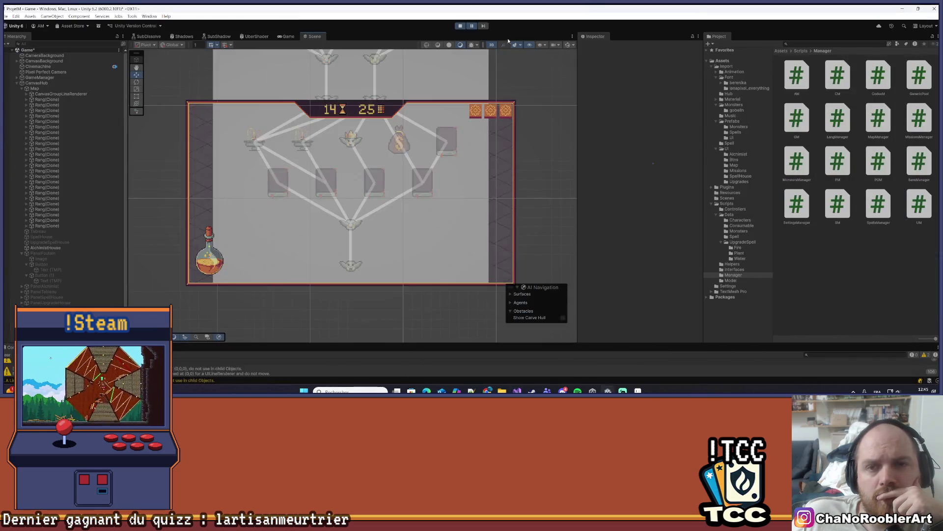
# Save the Game scene, replay, and start a New Game as an apprentice wizard with Needle Rain | Wild Thorn.
pyautogui.click(464, 27)
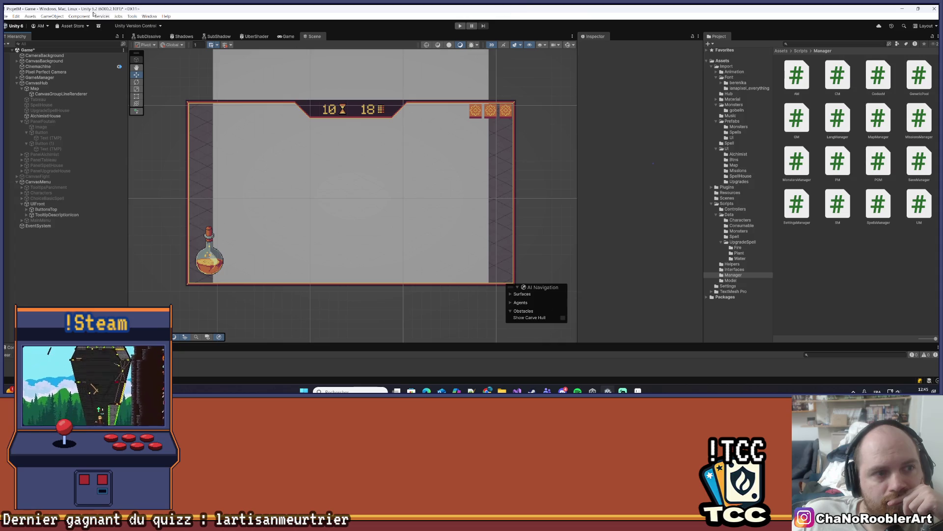
pyautogui.hotkey('ctrl', 's')
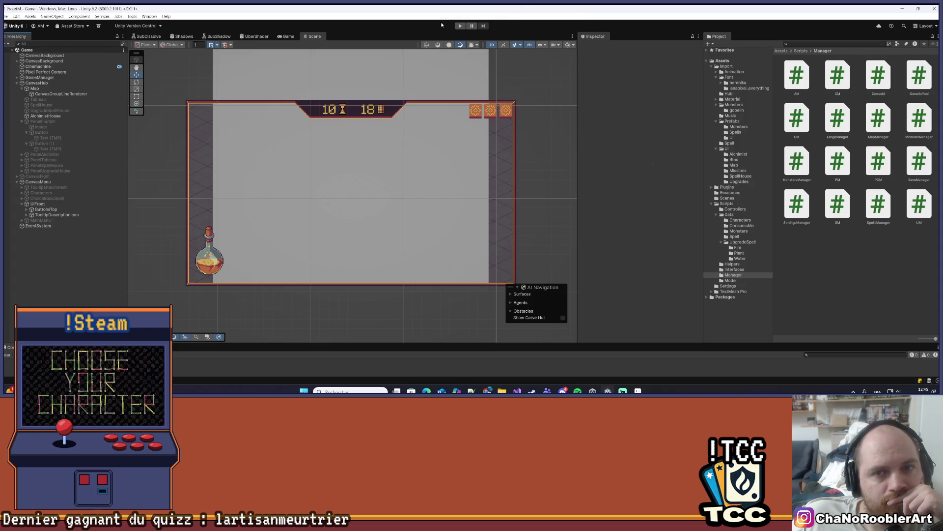
pyautogui.click(462, 27)
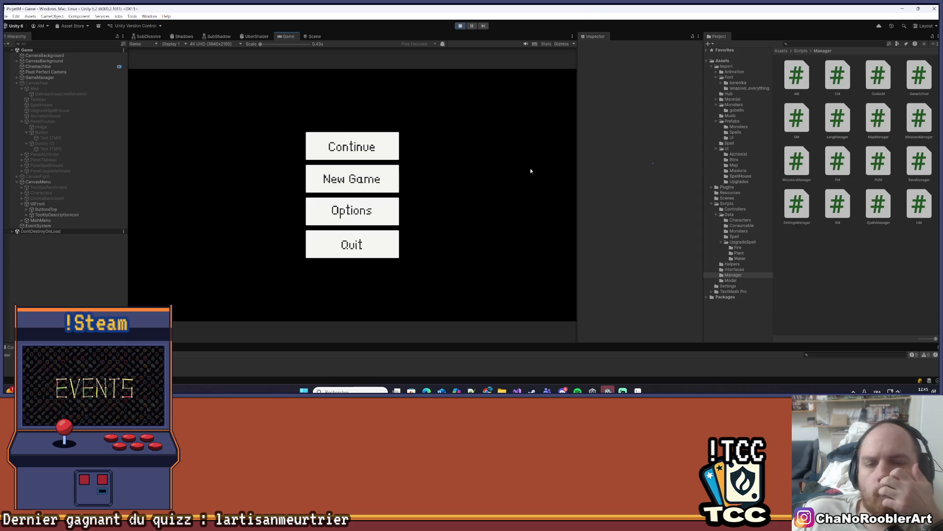
pyautogui.click(353, 178)
pyautogui.click(361, 195)
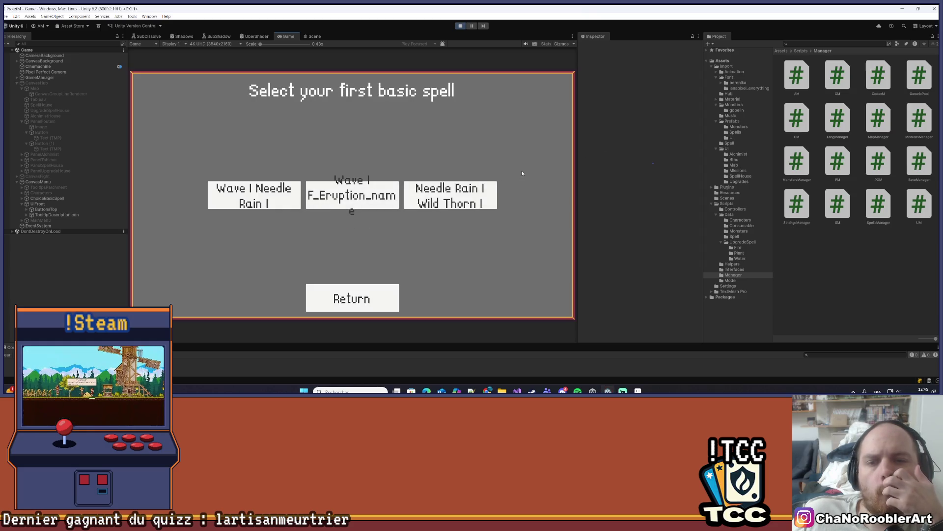
pyautogui.click(463, 188)
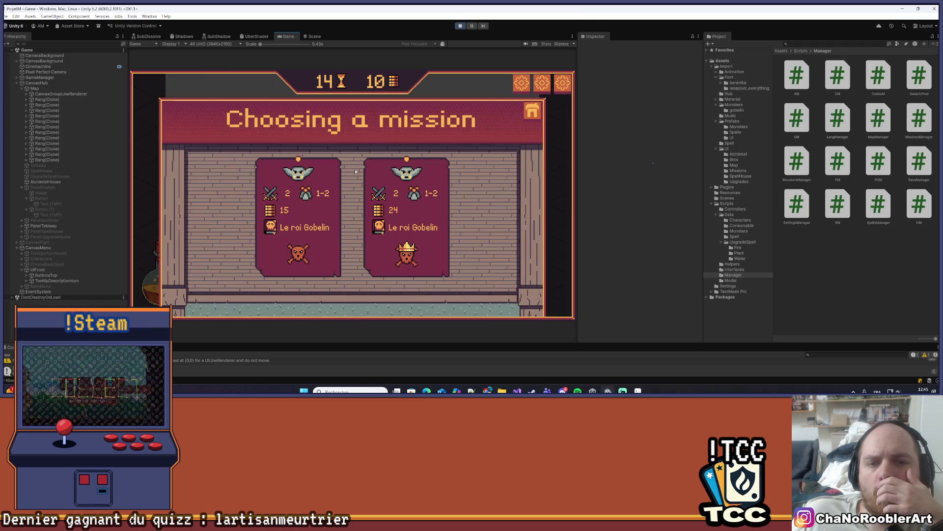
pyautogui.click(334, 220)
# Win both goblin fights with Wild Thorn and Needle Rain and collect the mission reward.
pyautogui.click(399, 288)
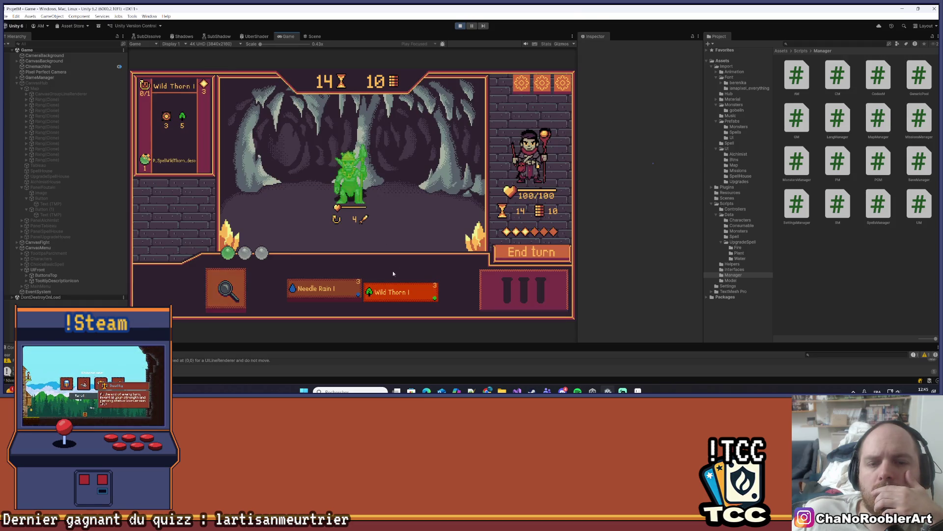
pyautogui.click(339, 290)
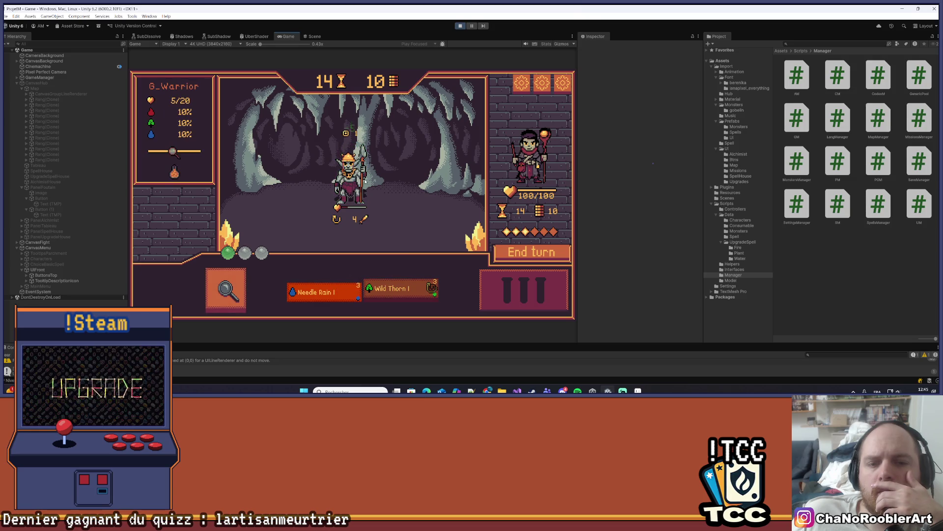
pyautogui.click(354, 195)
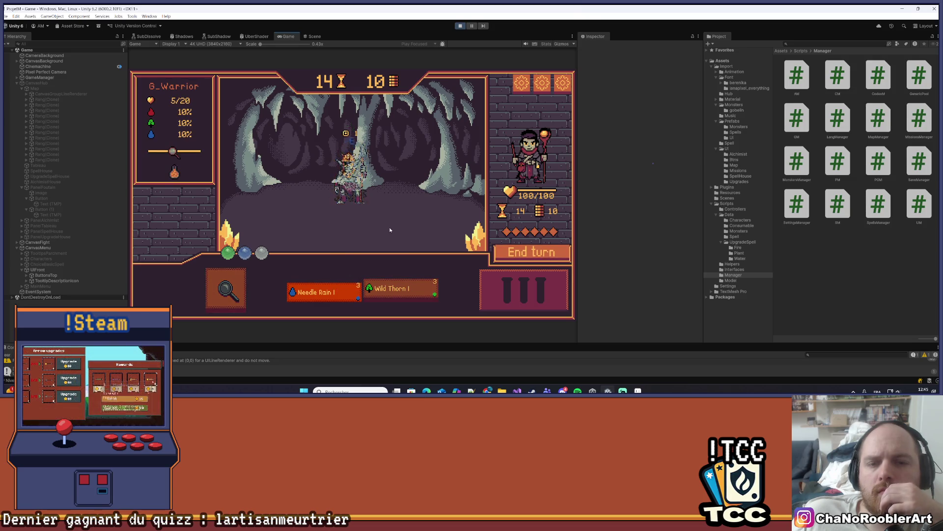
pyautogui.click(393, 230)
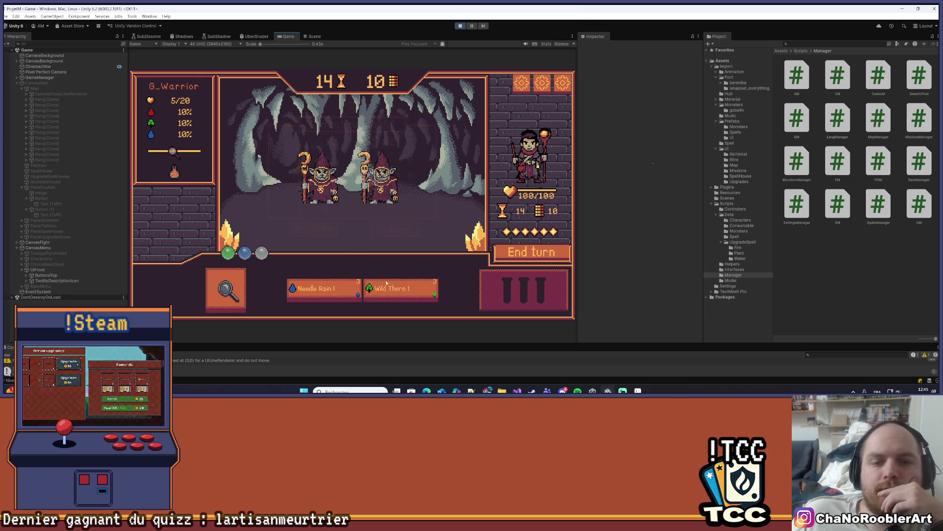
pyautogui.click(401, 291)
pyautogui.click(427, 235)
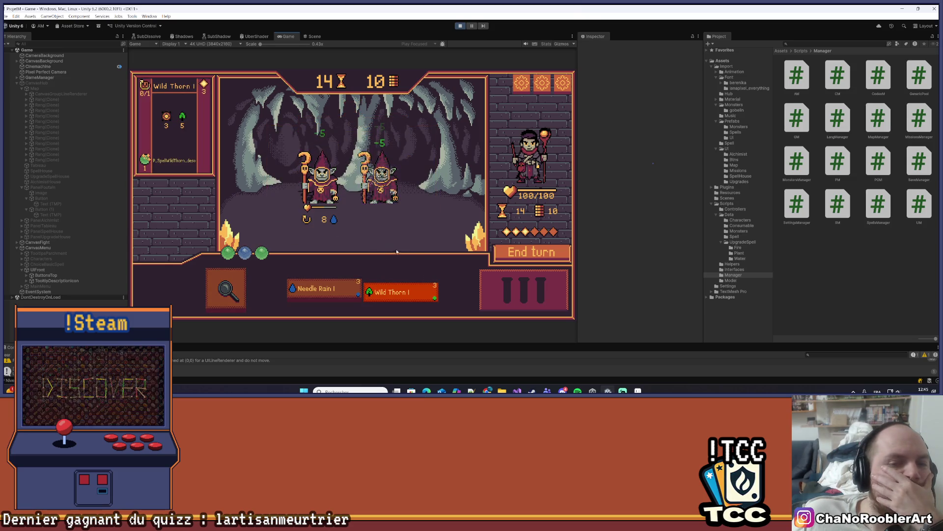
pyautogui.click(322, 290)
pyautogui.click(341, 197)
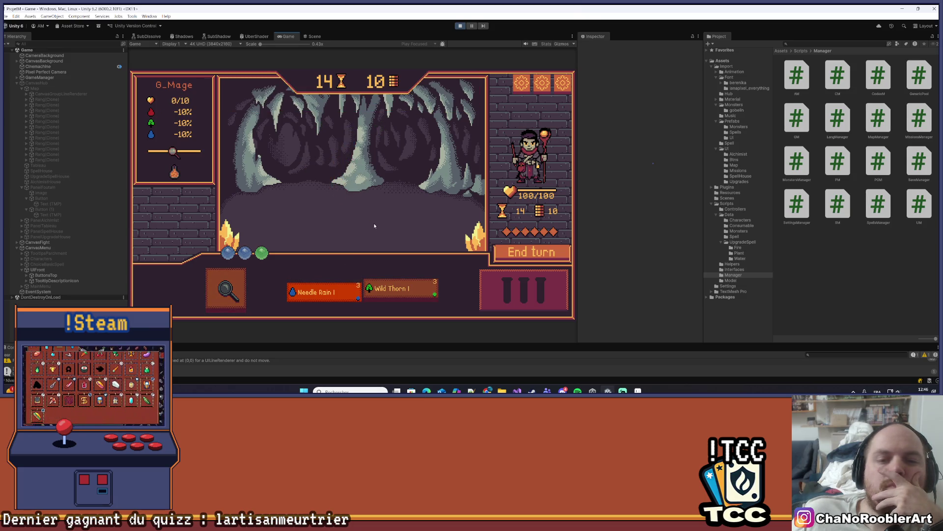
pyautogui.click(365, 232)
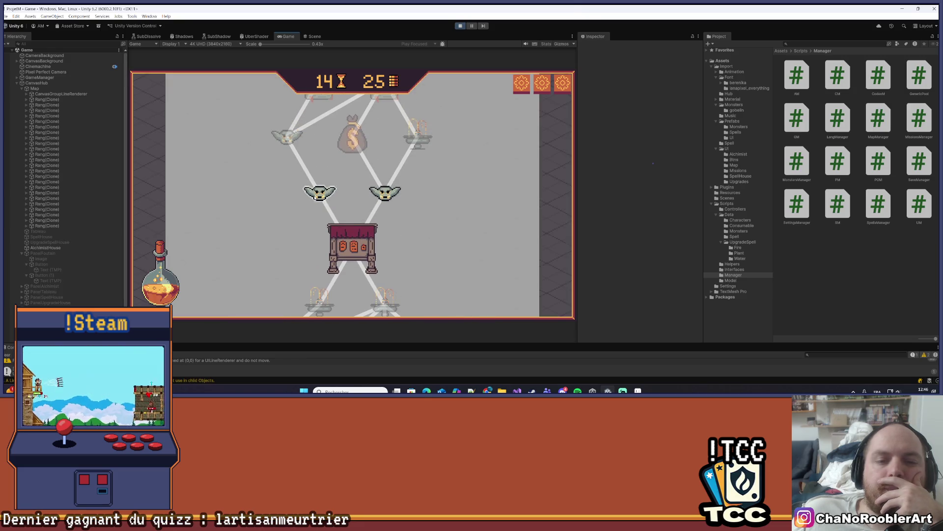
# Stop, continue the saved run into the owl battle node, stop again, and return to Visual Studio.
pyautogui.scroll(-2, 423, 253)
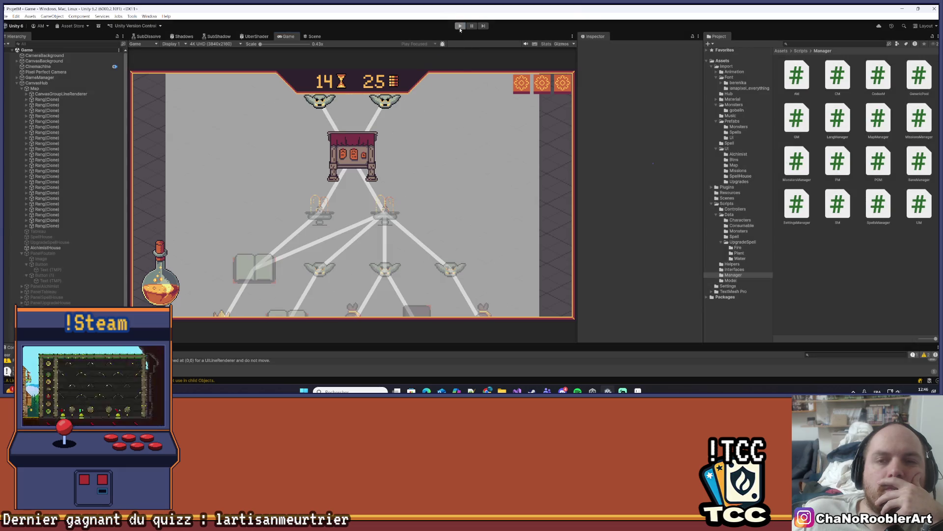
pyautogui.click(460, 26)
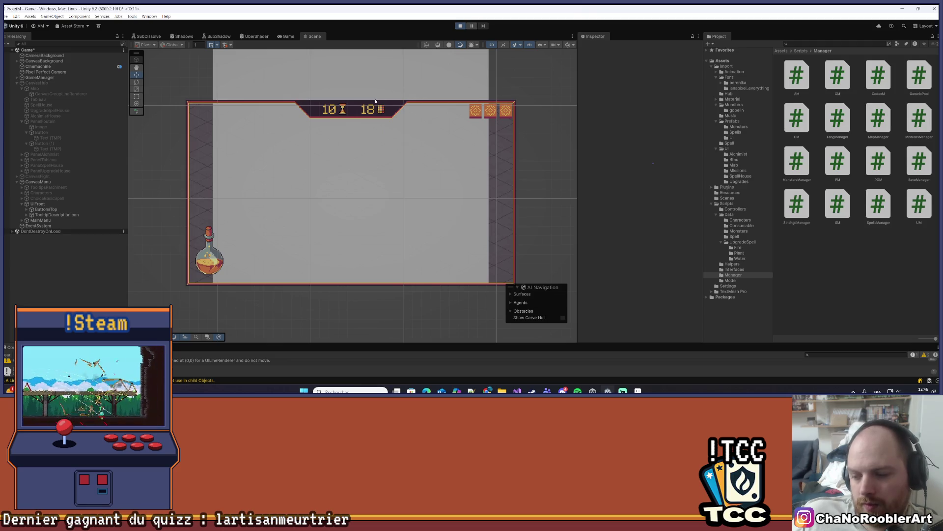
pyautogui.click(383, 144)
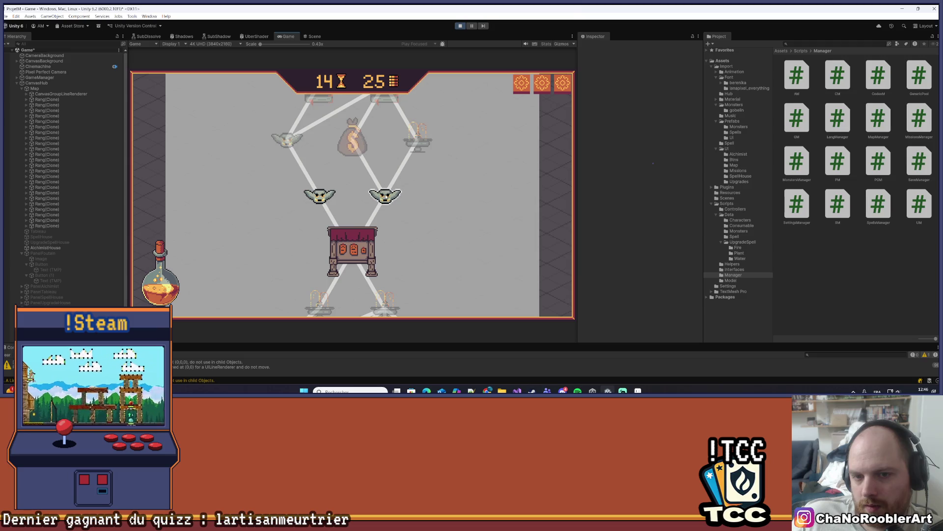
pyautogui.click(385, 195)
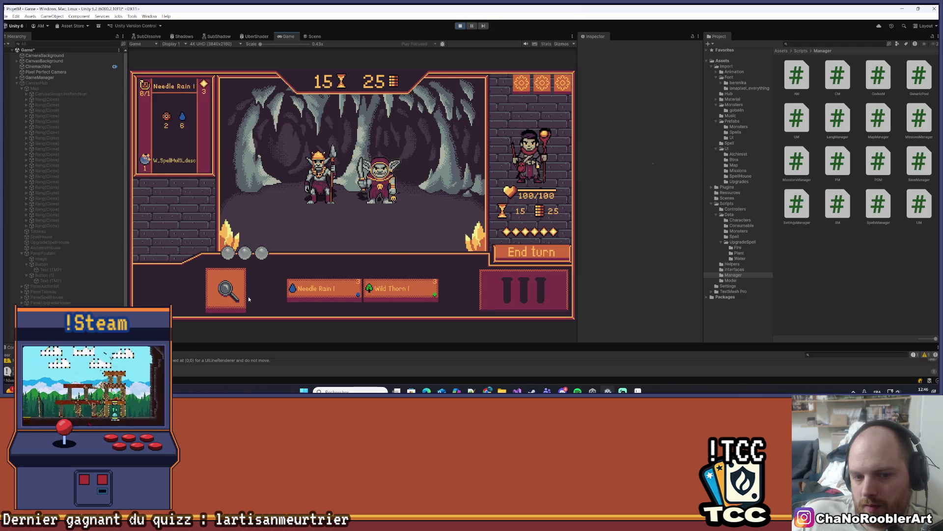
pyautogui.click(460, 26)
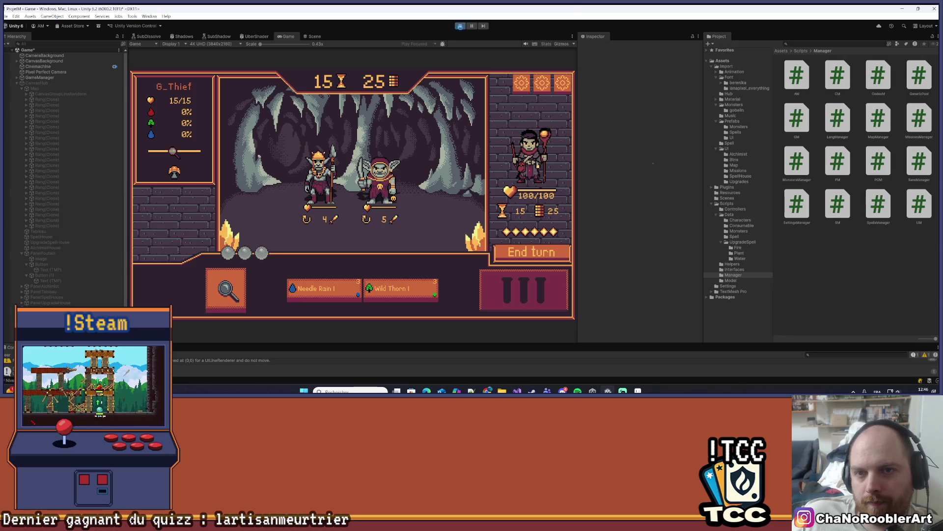
pyautogui.hotkey('alt', 'Tab')
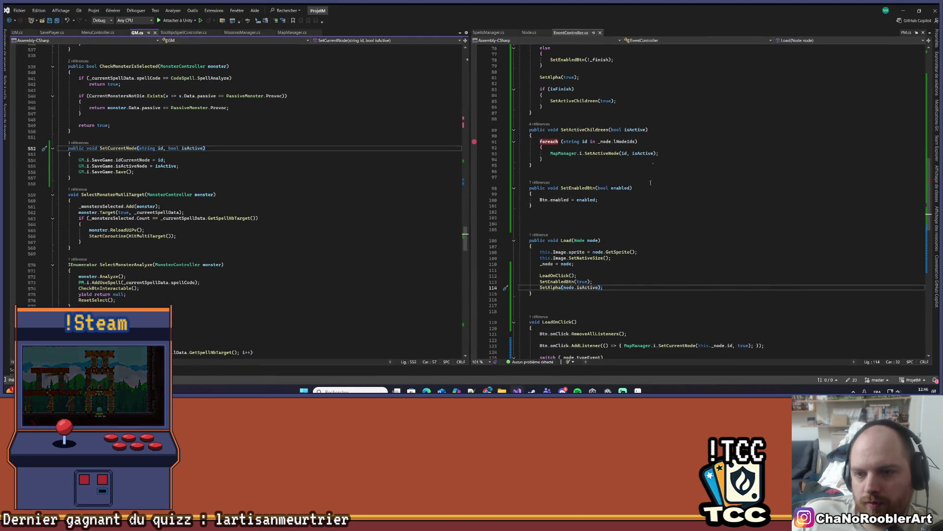
# Change the SetEnabledBtn(true) call in Load to SetEnabledBtn(false).
pyautogui.scroll(2, 175, 95)
pyautogui.click(147, 218)
pyautogui.click(811, 139)
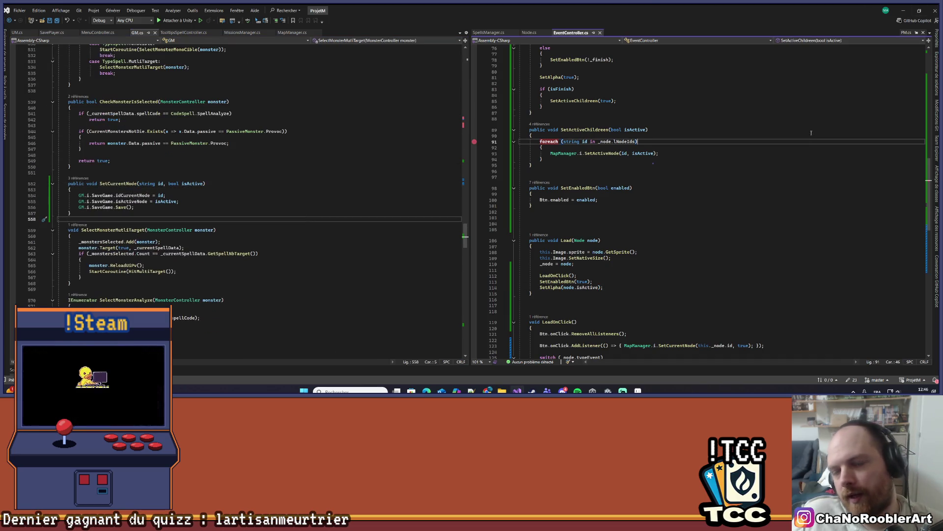
pyautogui.scroll(-3, 619, 222)
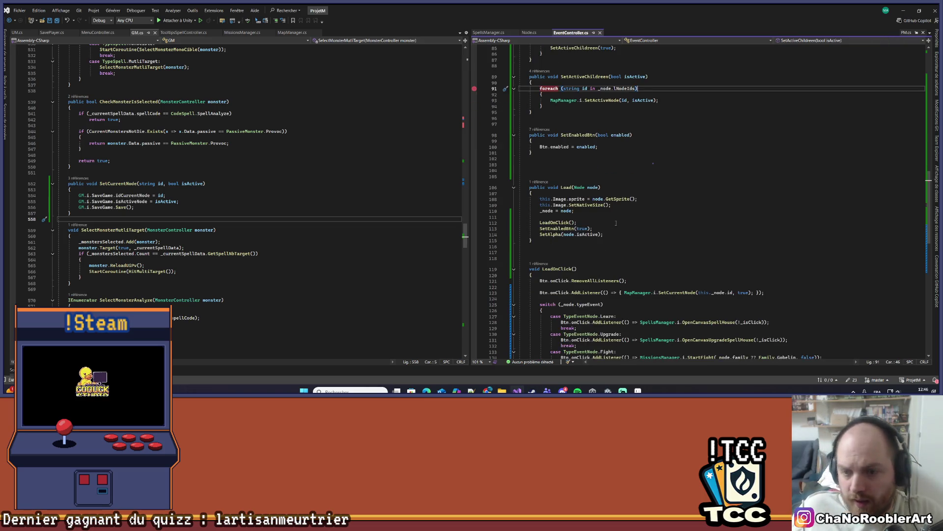
pyautogui.doubleClick(583, 228)
pyautogui.write('fal')
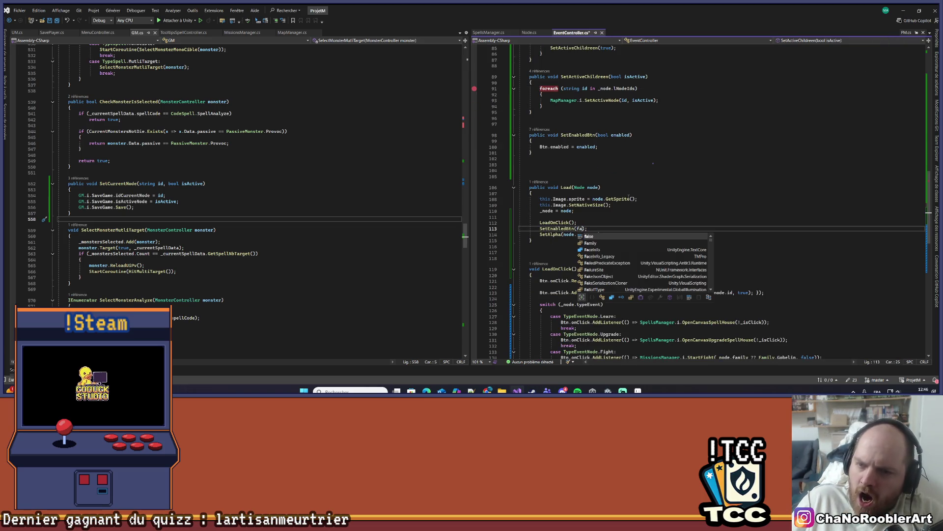
pyautogui.press('Tab')
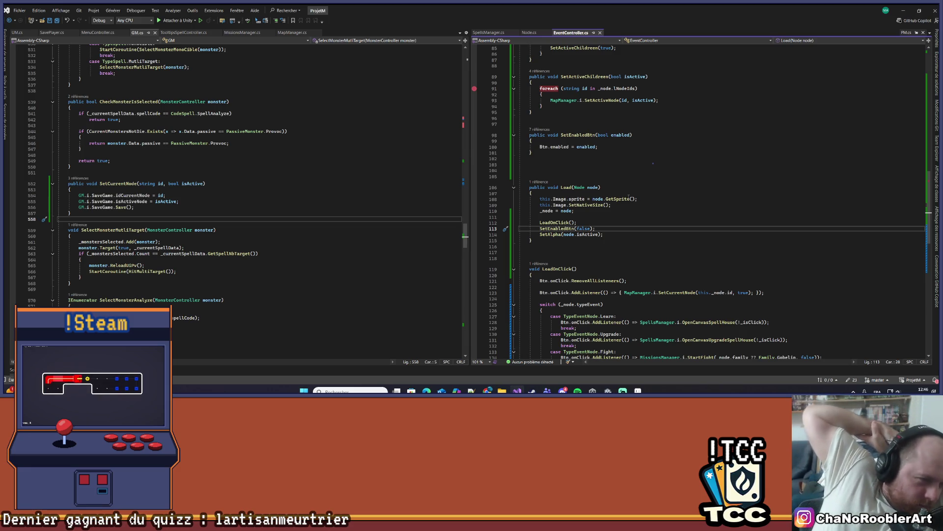
# Delete the extra blank lines above Load and save EventController.cs.
pyautogui.click(663, 141)
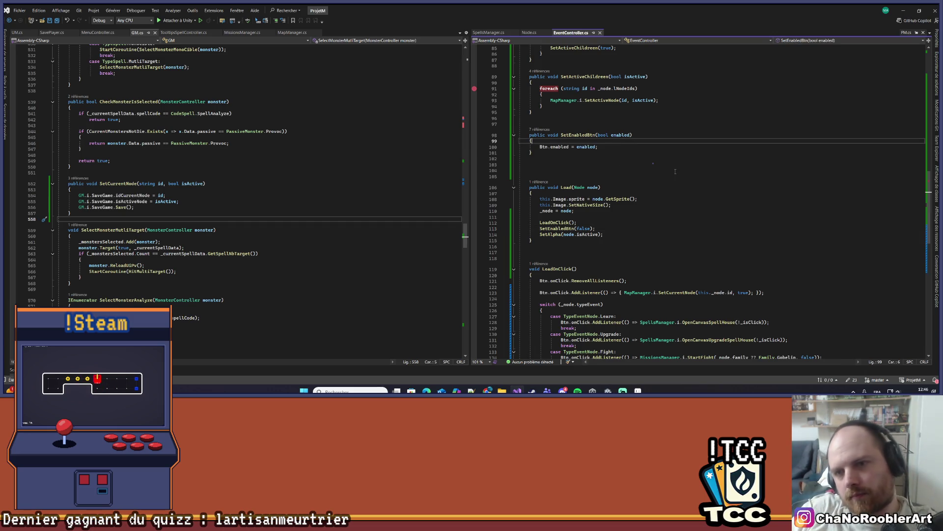
pyautogui.click(539, 171)
pyautogui.press('BackSpace')
pyautogui.press('BackSpace')
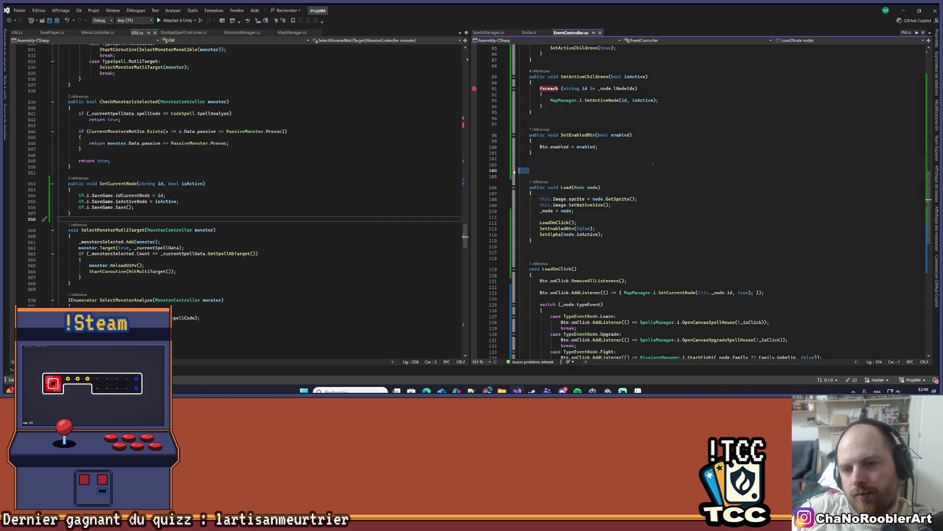
pyautogui.press('Delete')
pyautogui.hotkey('ctrl', 's')
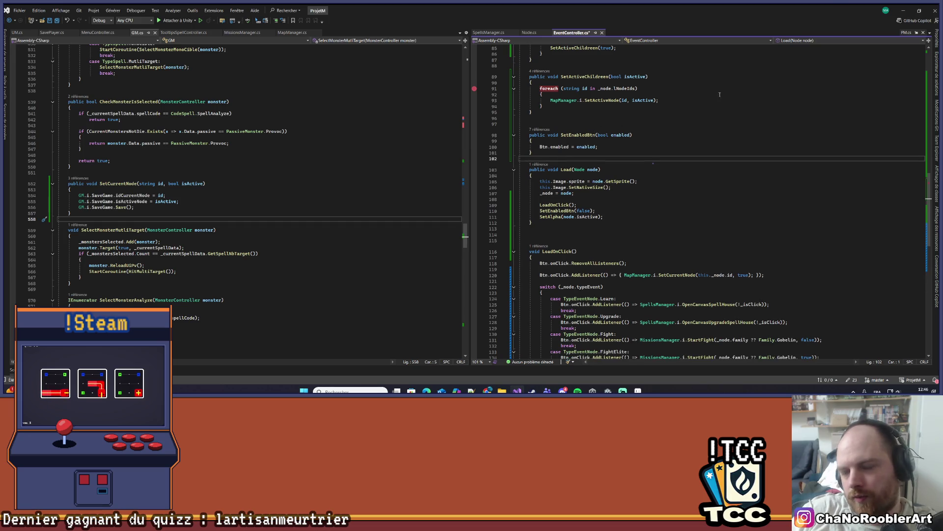
# Return to Unity so the scripts recompile, then bring up the fountain sprite in Aseprite.
pyautogui.click(903, 10)
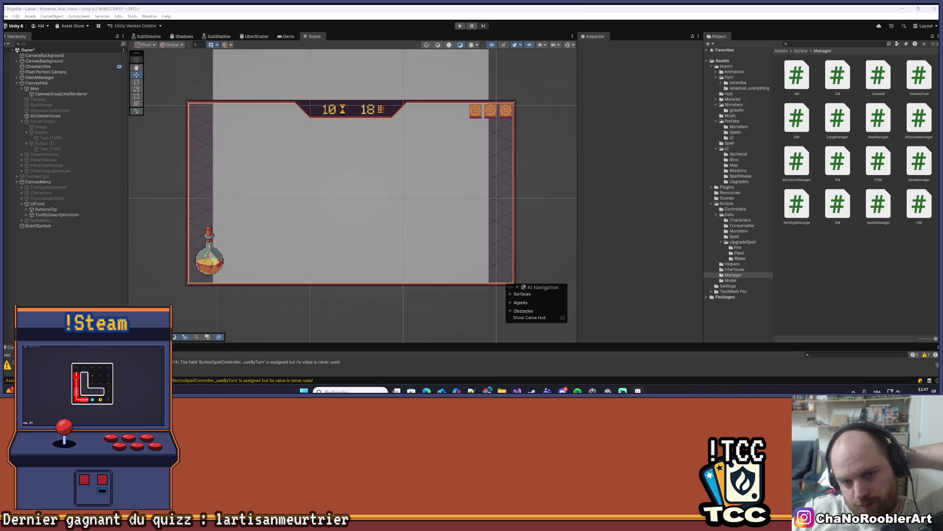
pyautogui.click(607, 391)
pyautogui.scroll(3, 342, 221)
pyautogui.scroll(3, 425, 156)
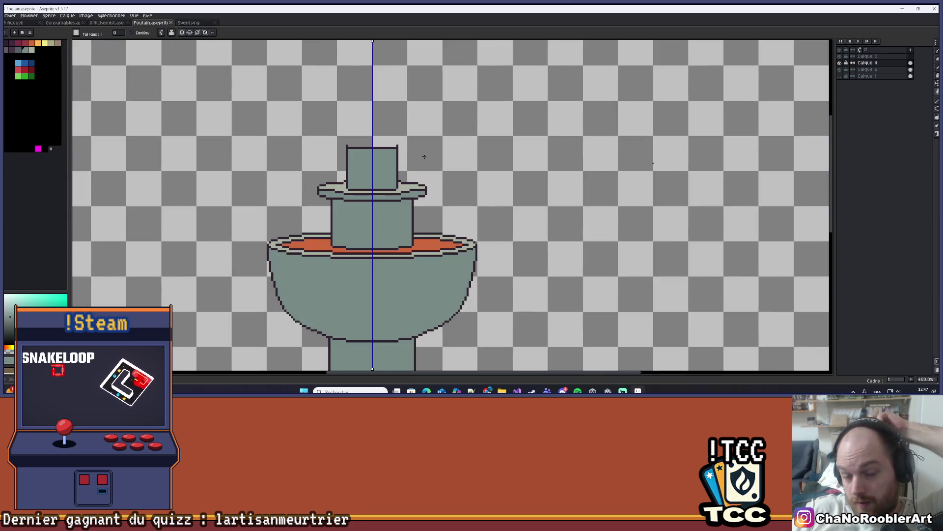
pyautogui.scroll(-1, 422, 157)
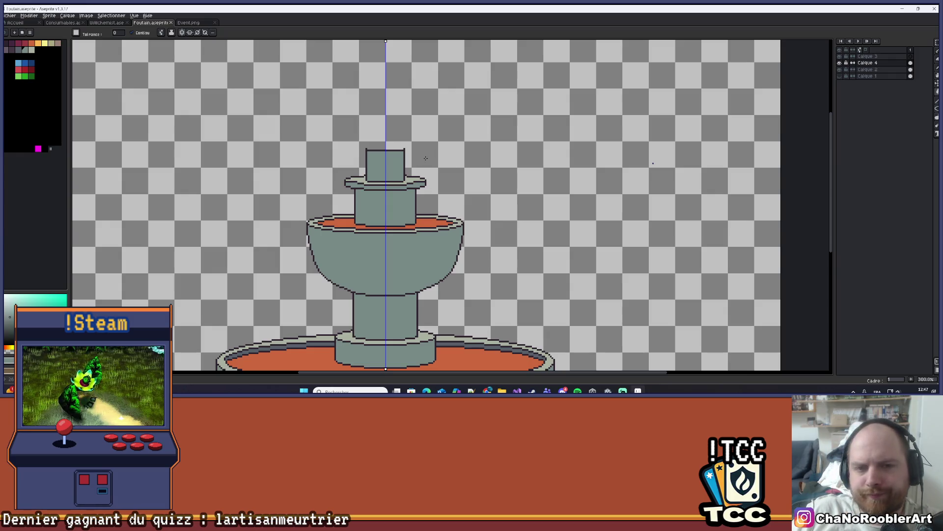
pyautogui.scroll(-3, 426, 158)
pyautogui.scroll(2, 426, 158)
pyautogui.moveTo(390, 186)
pyautogui.mouseDown()
pyautogui.moveTo(447, 201)
pyautogui.moveTo(438, 223)
pyautogui.mouseUp()
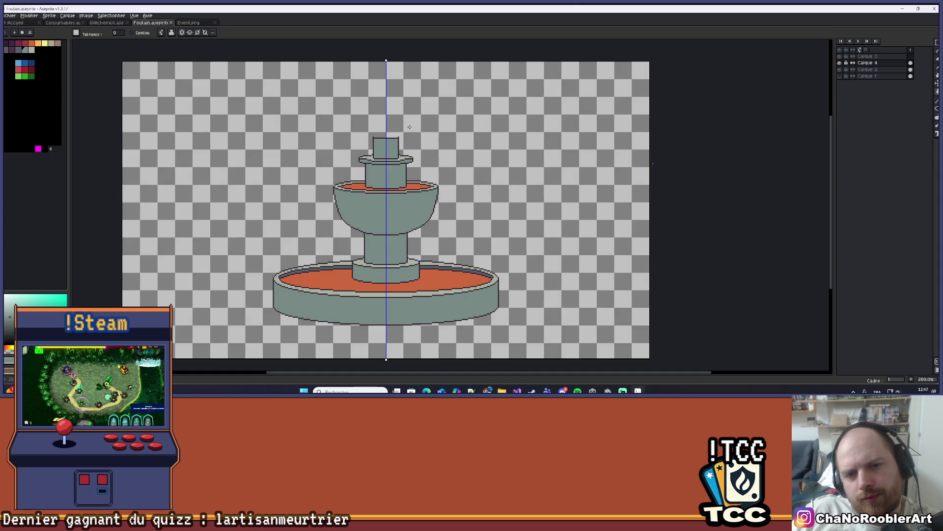
pyautogui.scroll(3, 379, 129)
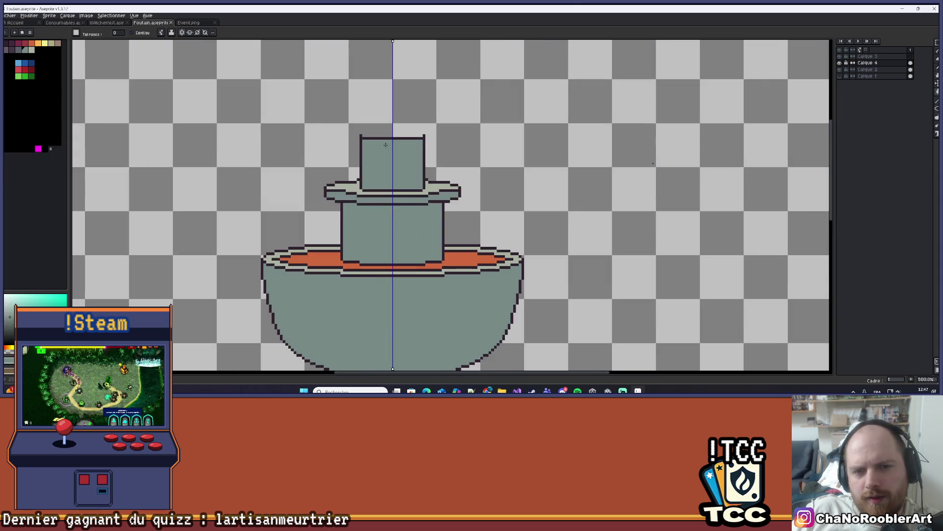
pyautogui.scroll(-3, 392, 140)
pyautogui.scroll(2, 381, 112)
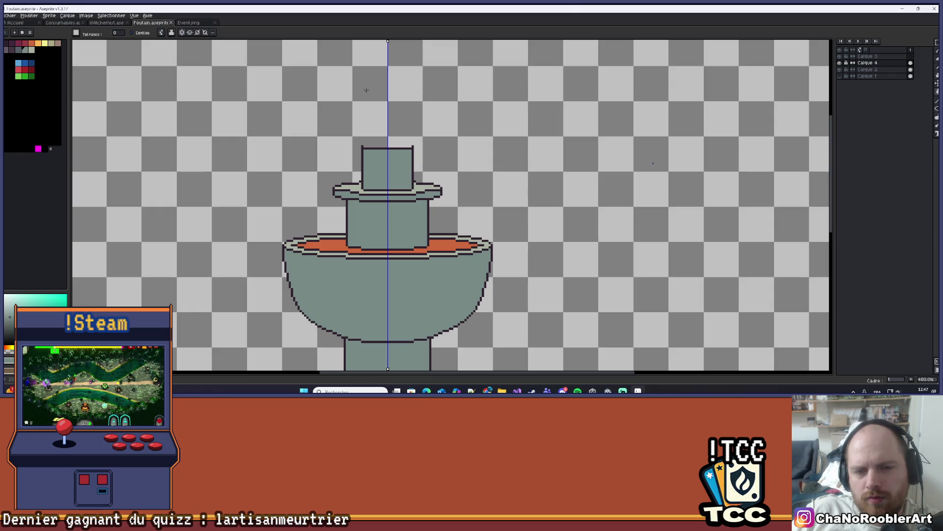
pyautogui.scroll(-1, 406, 136)
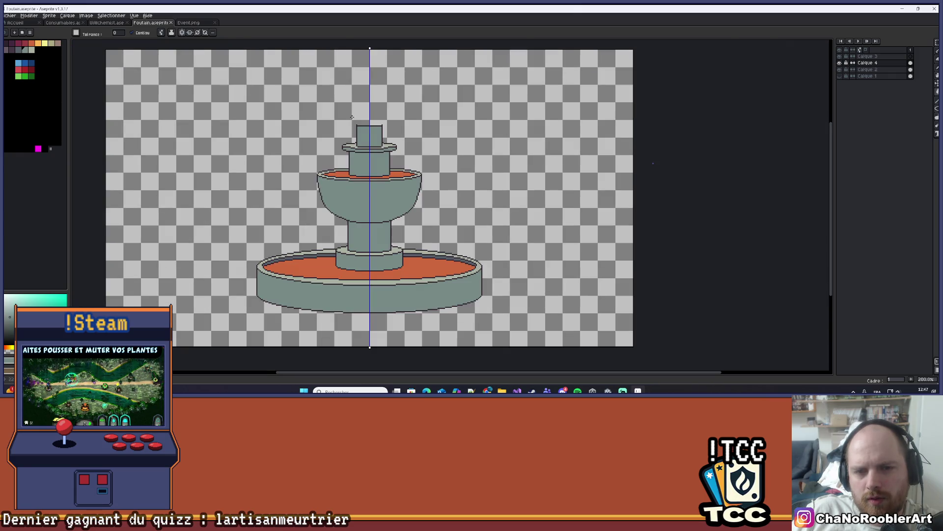
pyautogui.scroll(1, 352, 119)
pyautogui.scroll(-2, 373, 96)
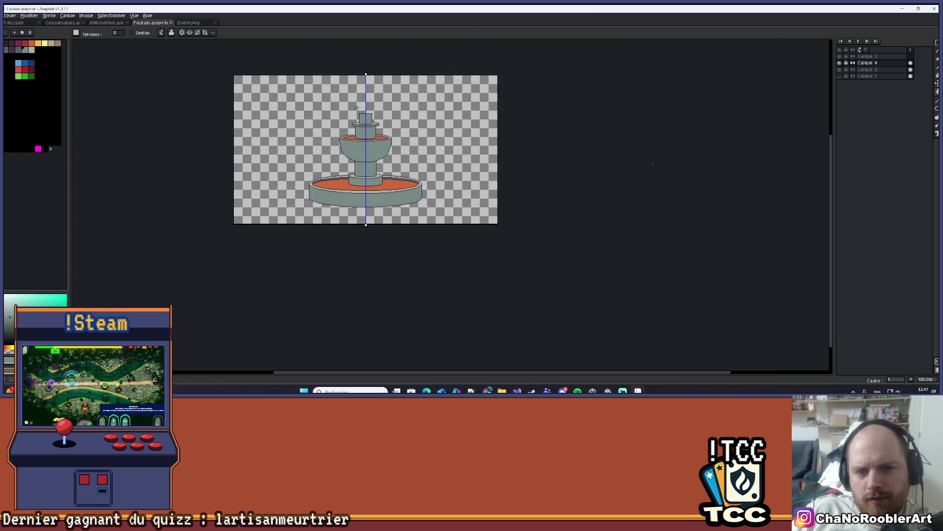
pyautogui.scroll(1, 359, 106)
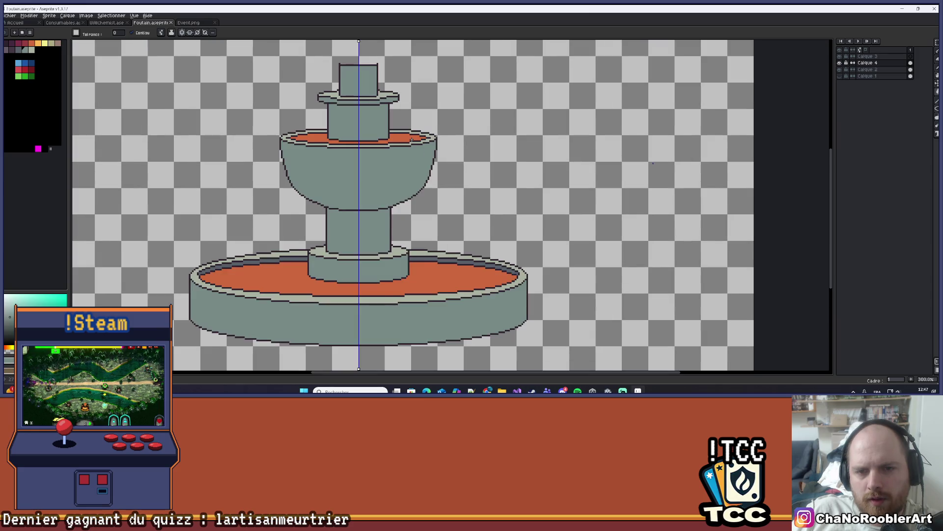
pyautogui.scroll(2, 390, 141)
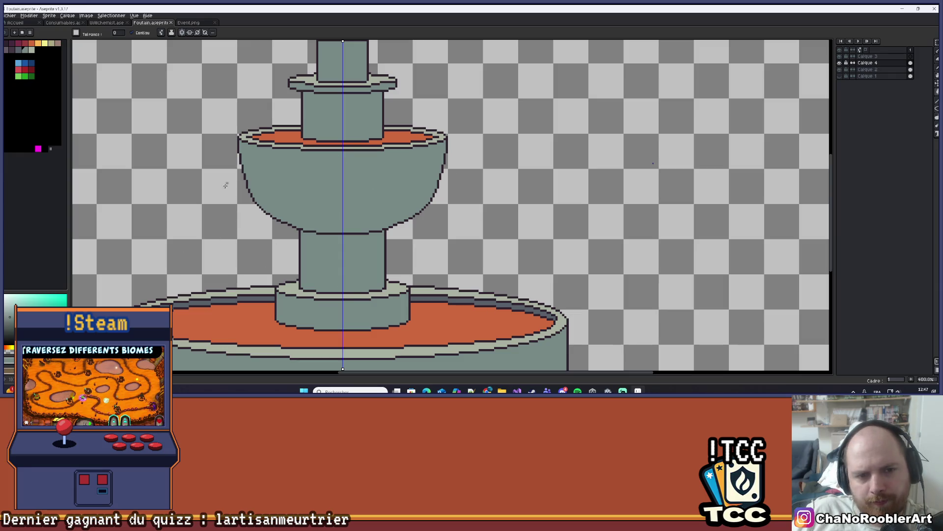
pyautogui.scroll(3, 344, 152)
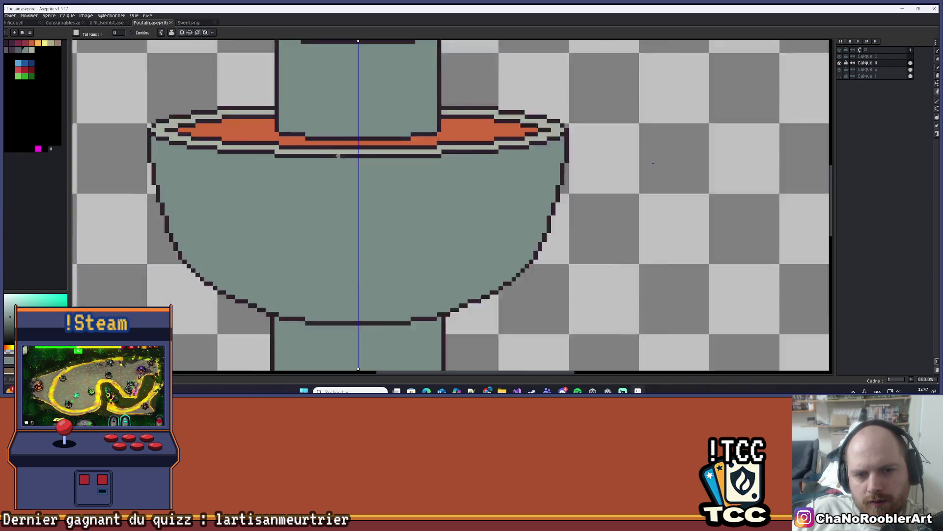
pyautogui.scroll(-2, 329, 197)
pyautogui.scroll(1, 344, 187)
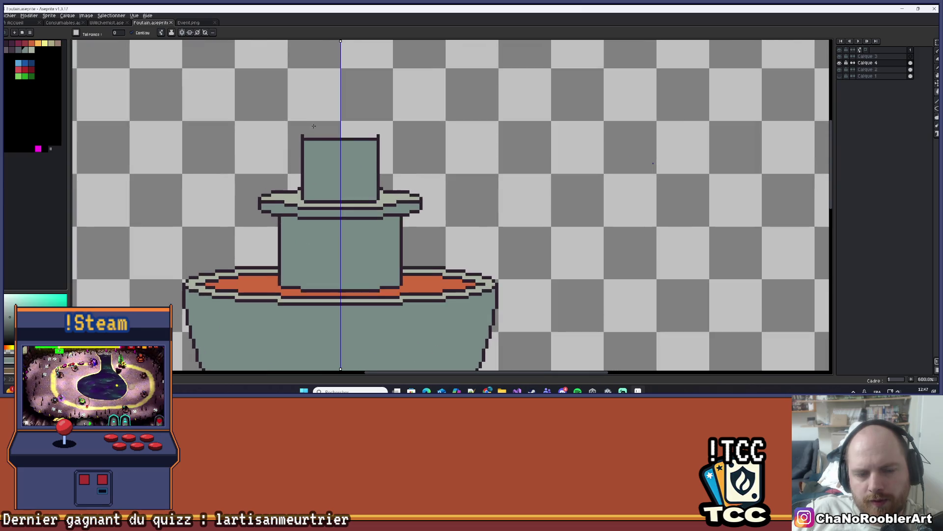
pyautogui.scroll(-5, 366, 123)
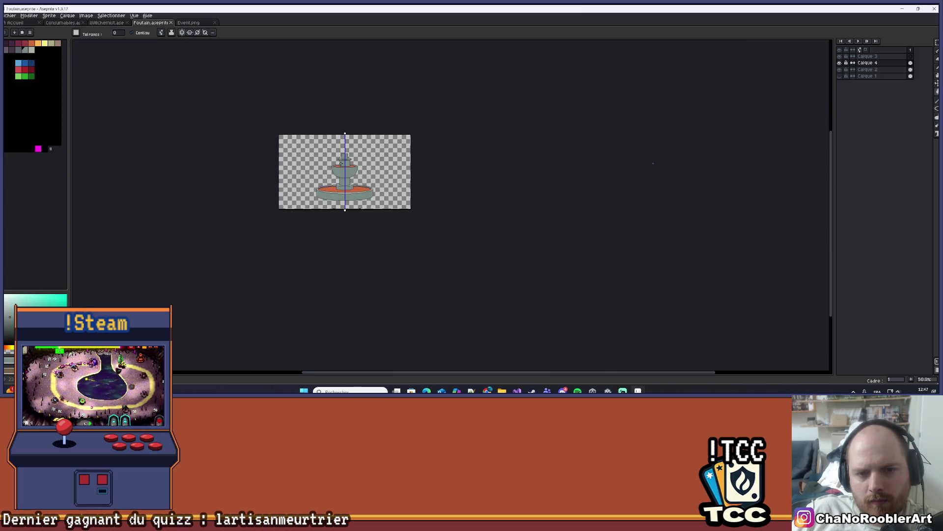
pyautogui.scroll(3, 341, 163)
pyautogui.scroll(-2, 340, 163)
pyautogui.moveTo(350, 136); pyautogui.dragTo(343, 224)
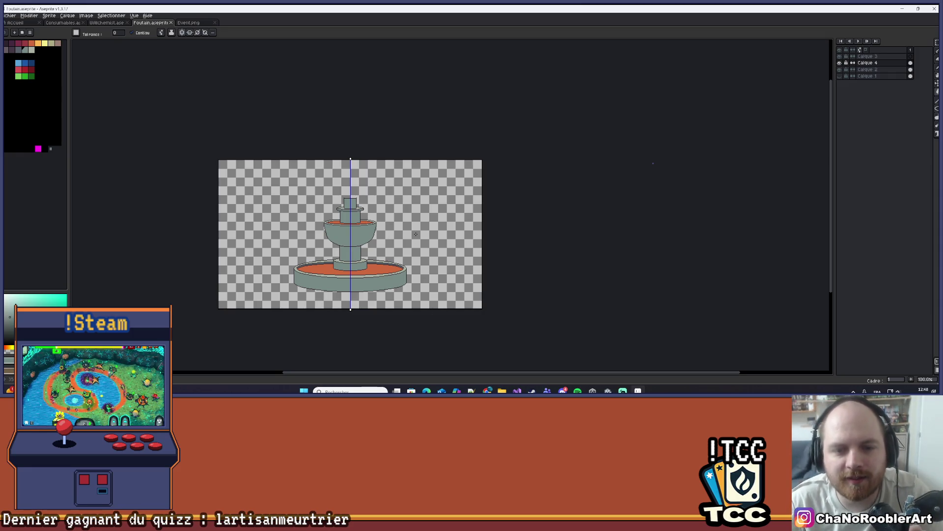
pyautogui.scroll(3, 415, 234)
pyautogui.scroll(-2, 442, 226)
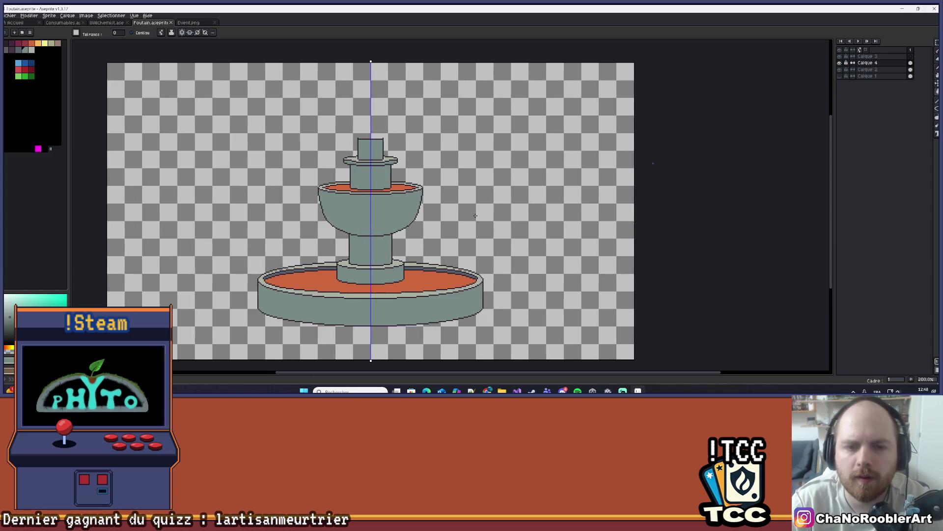
pyautogui.scroll(-1, 472, 214)
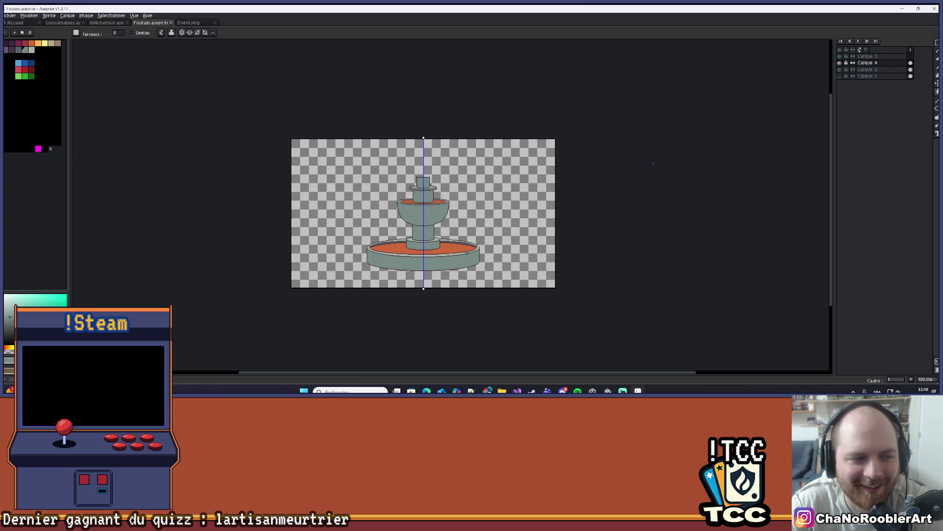
pyautogui.scroll(2, 449, 182)
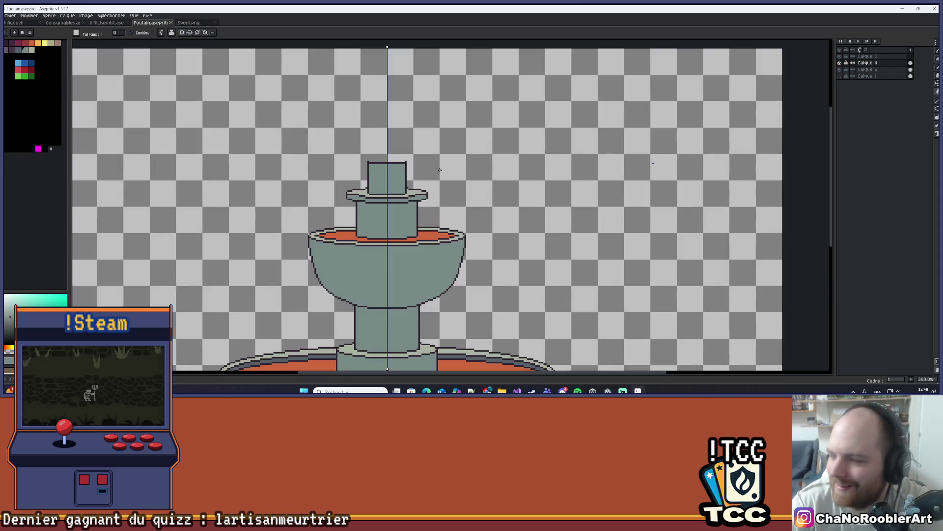
pyautogui.scroll(3, 419, 125)
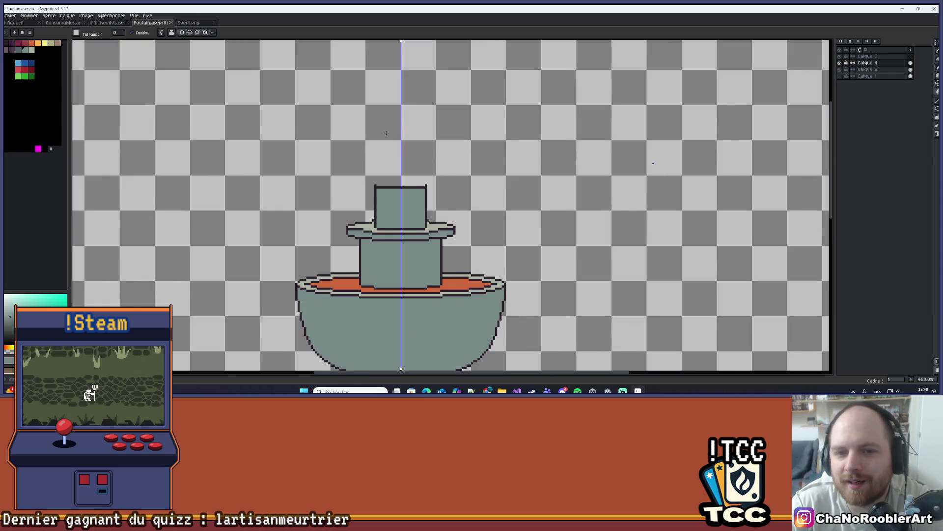
pyautogui.scroll(-8, 411, 153)
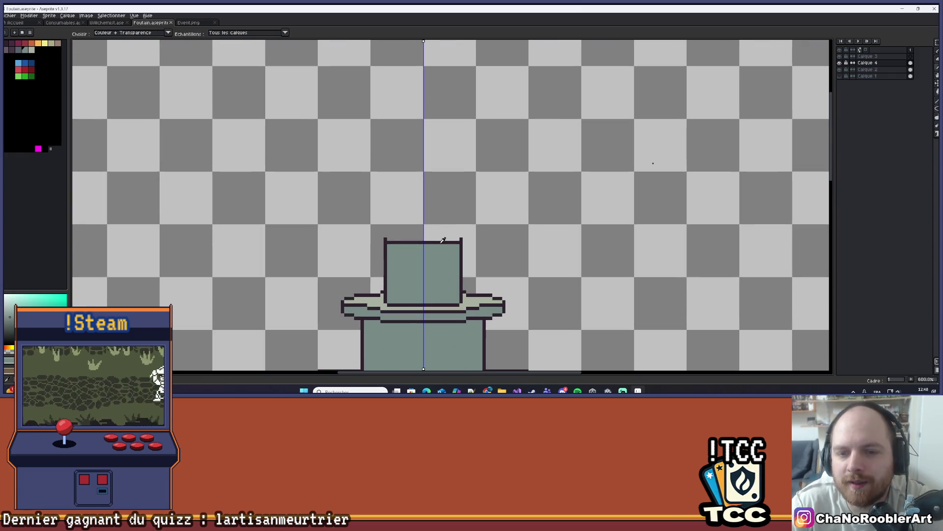
pyautogui.scroll(7, 420, 186)
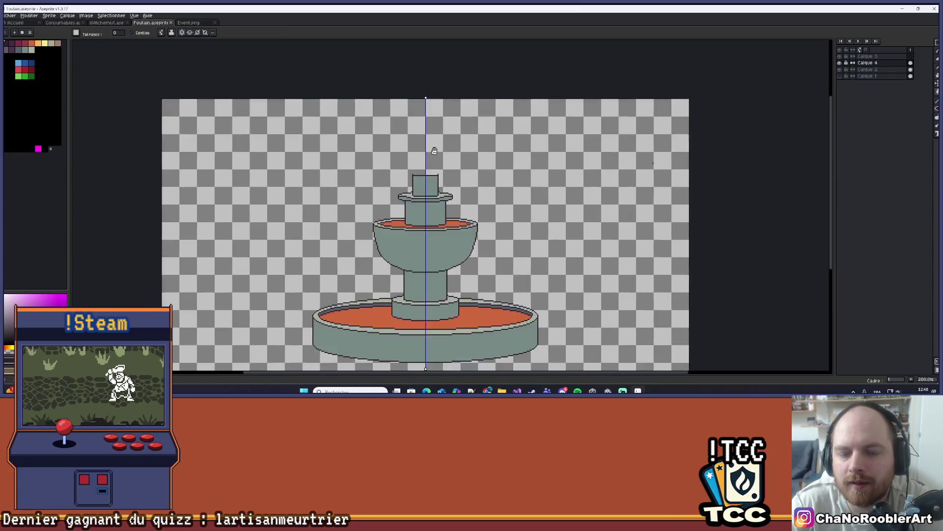
pyautogui.scroll(1, 418, 102)
pyautogui.scroll(-3, 418, 123)
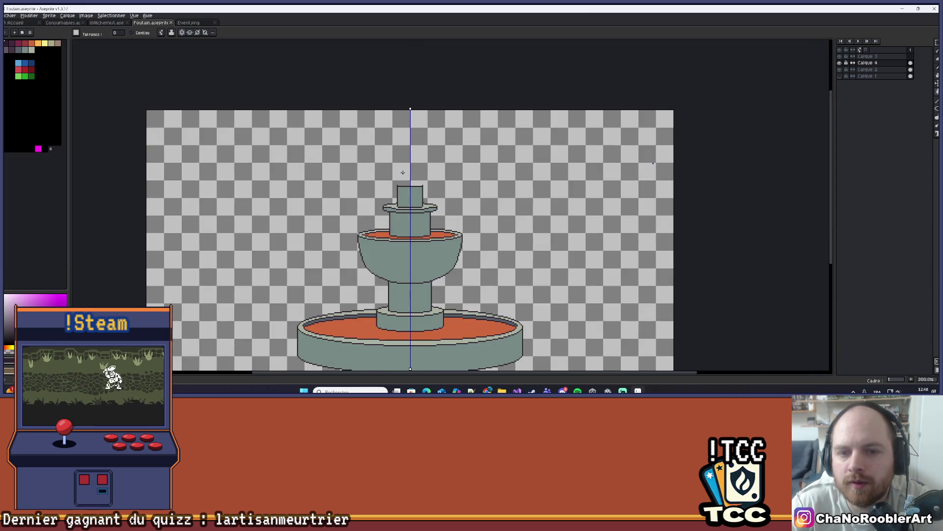
pyautogui.scroll(2, 423, 145)
pyautogui.scroll(2, 422, 146)
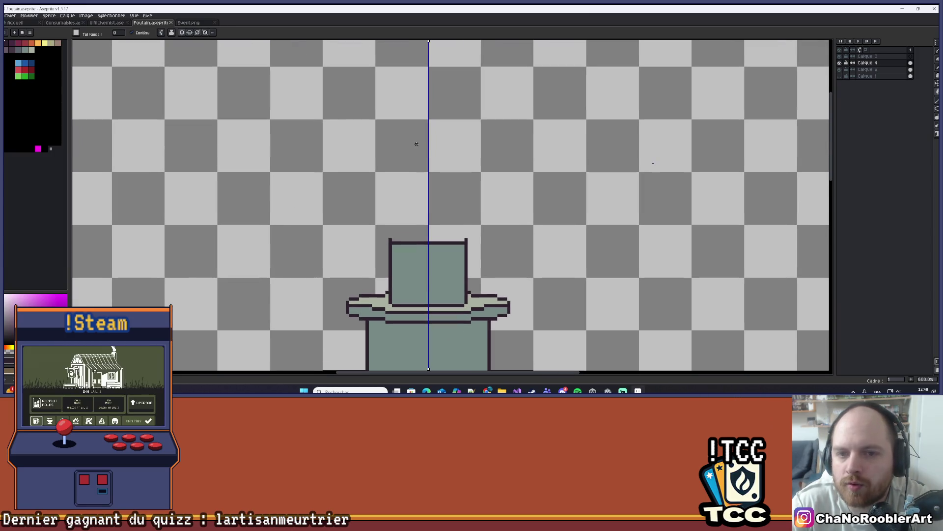
pyautogui.scroll(1, 419, 133)
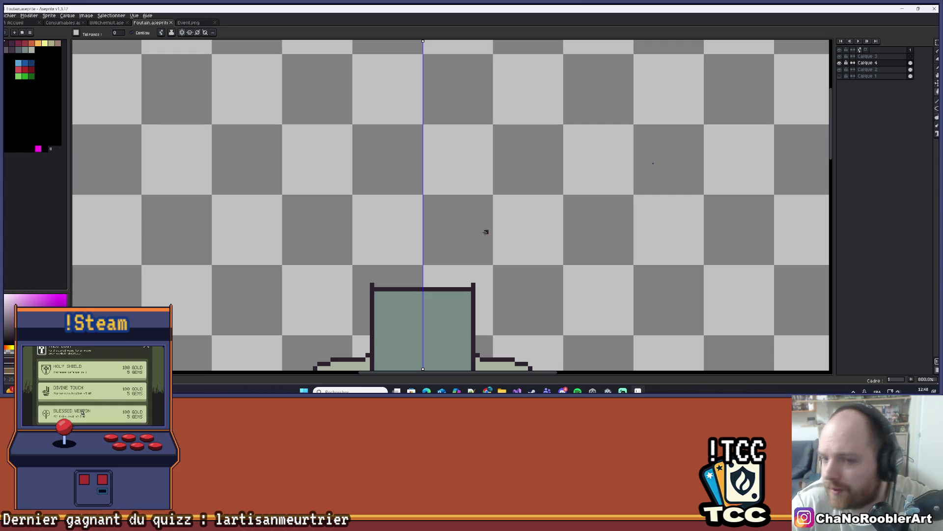
pyautogui.scroll(-1, 422, 201)
pyautogui.scroll(1, 422, 201)
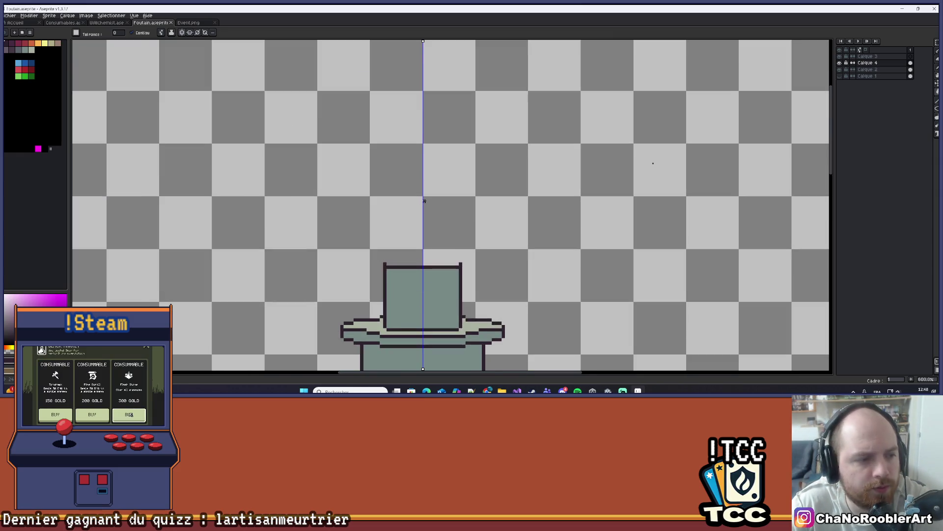
pyautogui.scroll(-2, 424, 201)
pyautogui.scroll(1, 425, 201)
pyautogui.scroll(-2, 420, 193)
pyautogui.scroll(1, 433, 192)
pyautogui.scroll(-7, 435, 197)
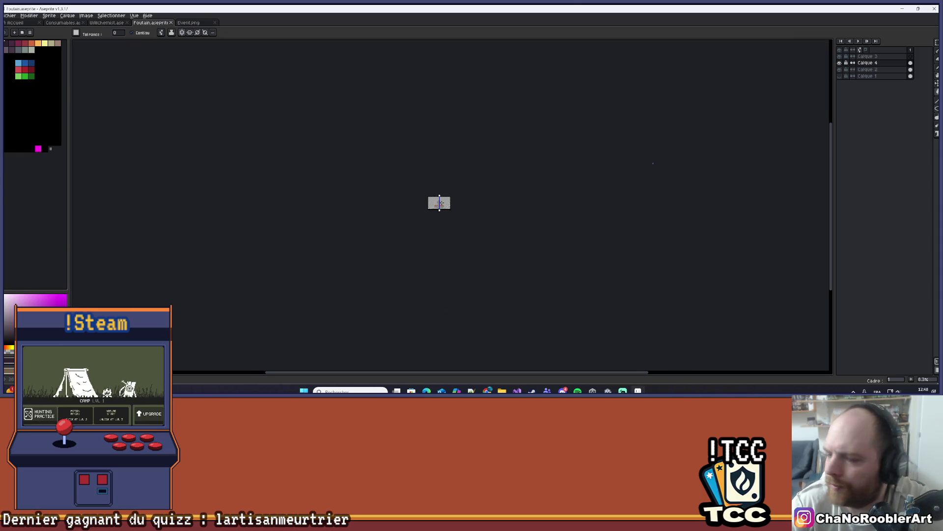
pyautogui.scroll(6, 435, 199)
pyautogui.scroll(1, 404, 166)
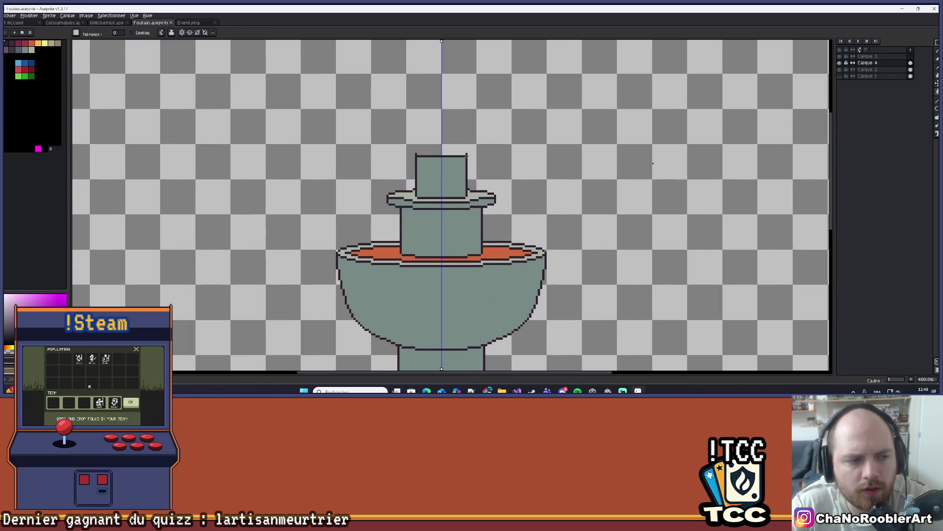
pyautogui.scroll(-2, 511, 130)
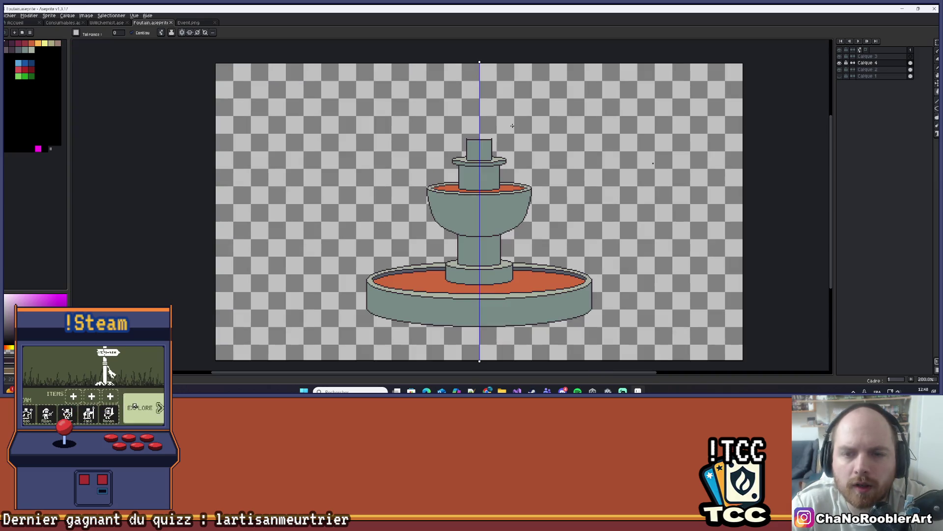
pyautogui.scroll(2, 433, 138)
pyautogui.scroll(-2, 431, 137)
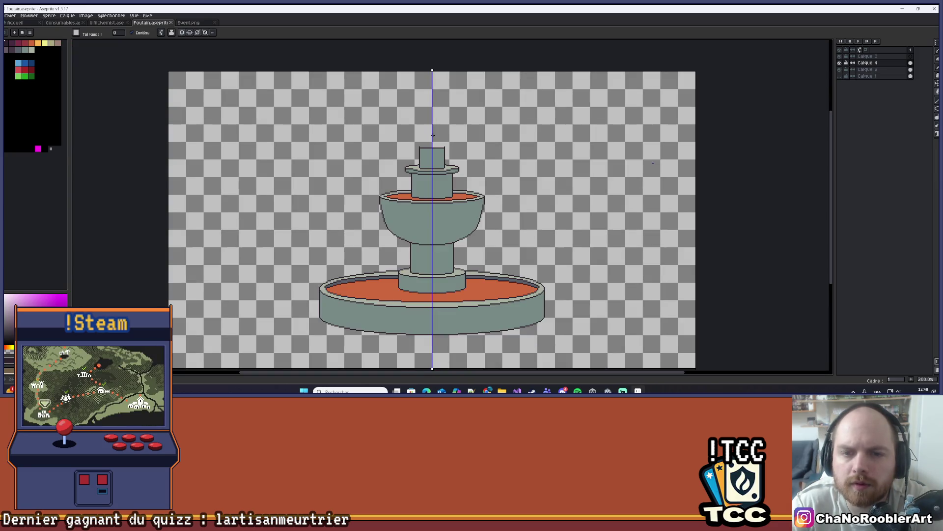
pyautogui.scroll(4, 428, 157)
pyautogui.scroll(-4, 428, 160)
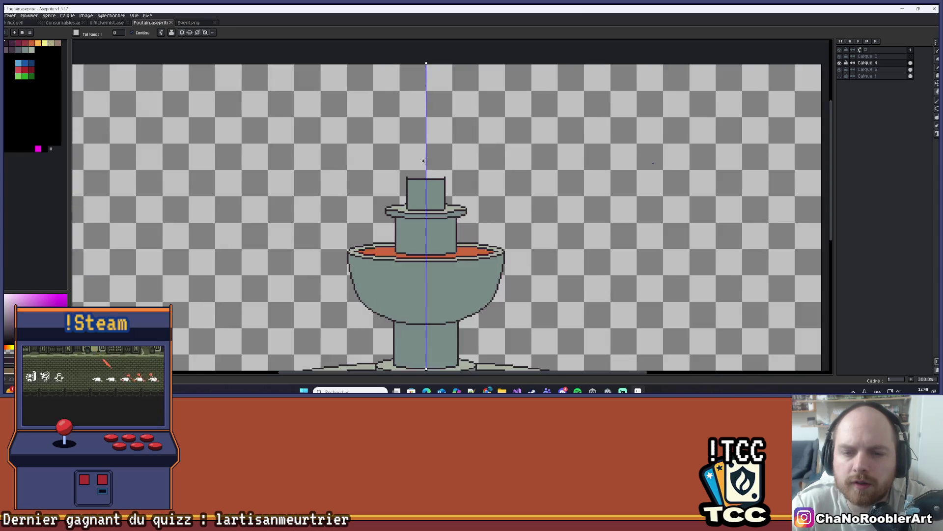
pyautogui.scroll(3, 437, 159)
pyautogui.scroll(2, 439, 157)
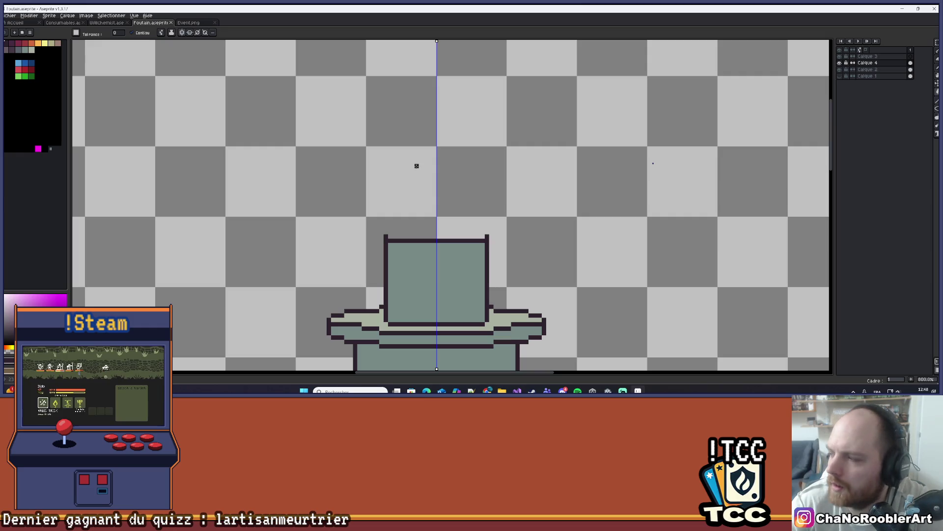
pyautogui.scroll(-3, 416, 170)
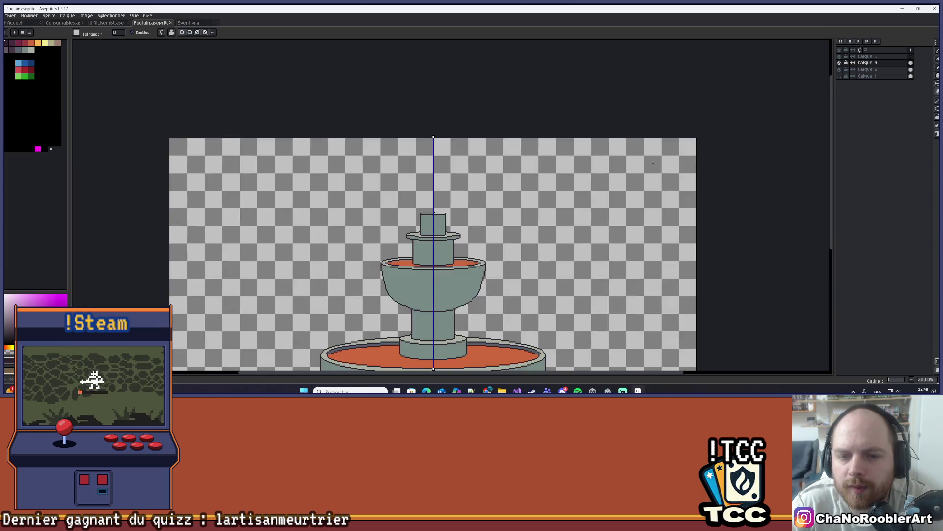
pyautogui.scroll(3, 464, 202)
pyautogui.scroll(2, 386, 185)
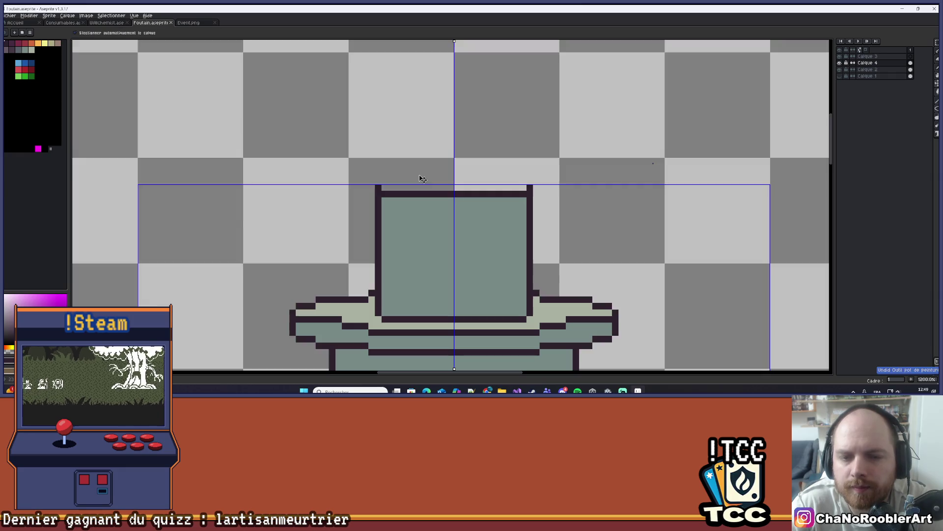
pyautogui.scroll(-2, 371, 186)
pyautogui.click(937, 109)
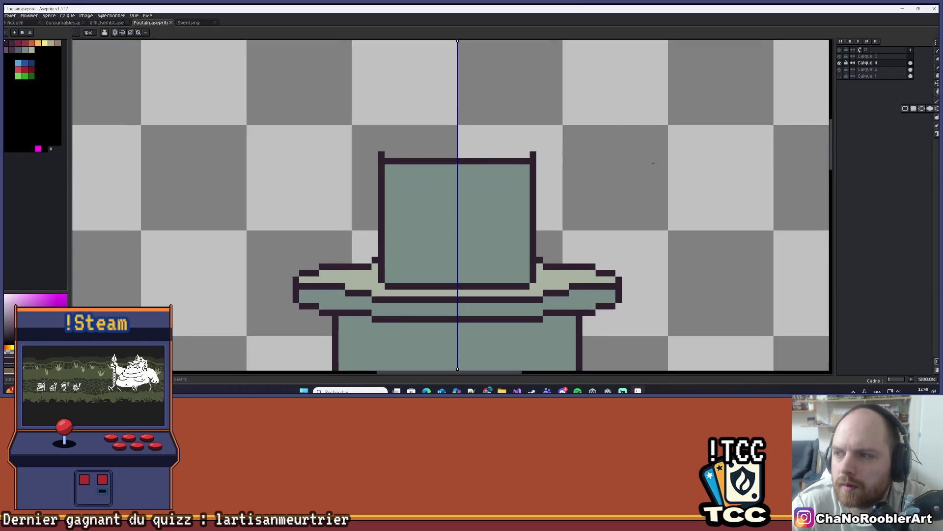
pyautogui.click(922, 109)
pyautogui.click(936, 109)
pyautogui.click(926, 109)
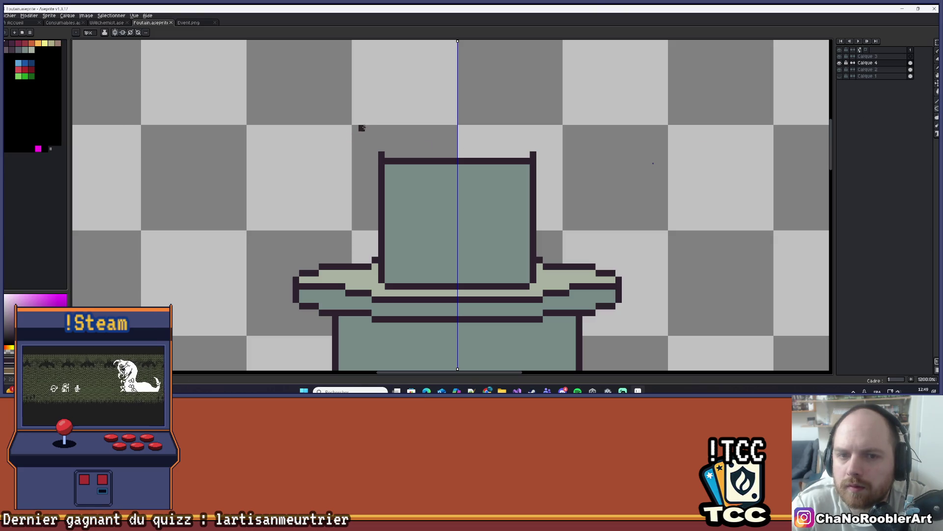
pyautogui.moveTo(362, 128)
pyautogui.mouseDown()
pyautogui.moveTo(432, 158)
pyautogui.moveTo(549, 162)
pyautogui.moveTo(559, 173)
pyautogui.mouseUp()
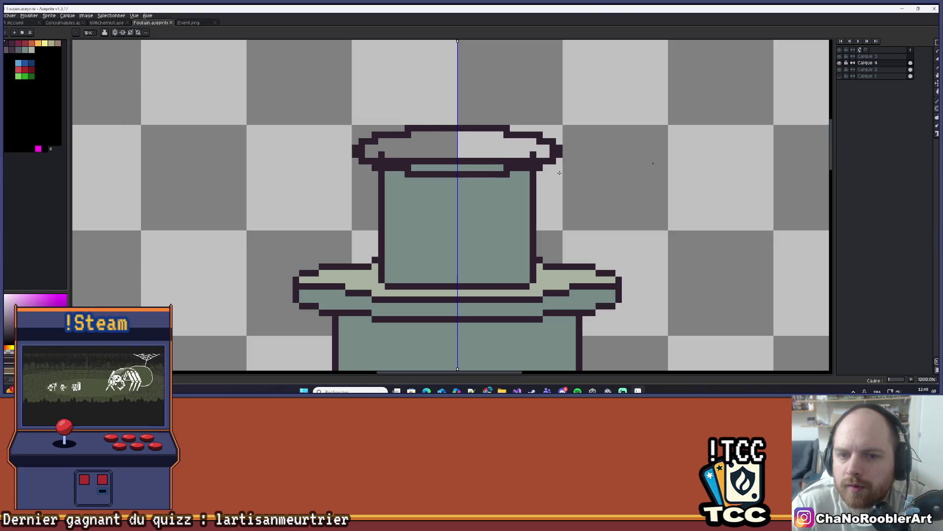
pyautogui.hotkey('ctrl', 'z')
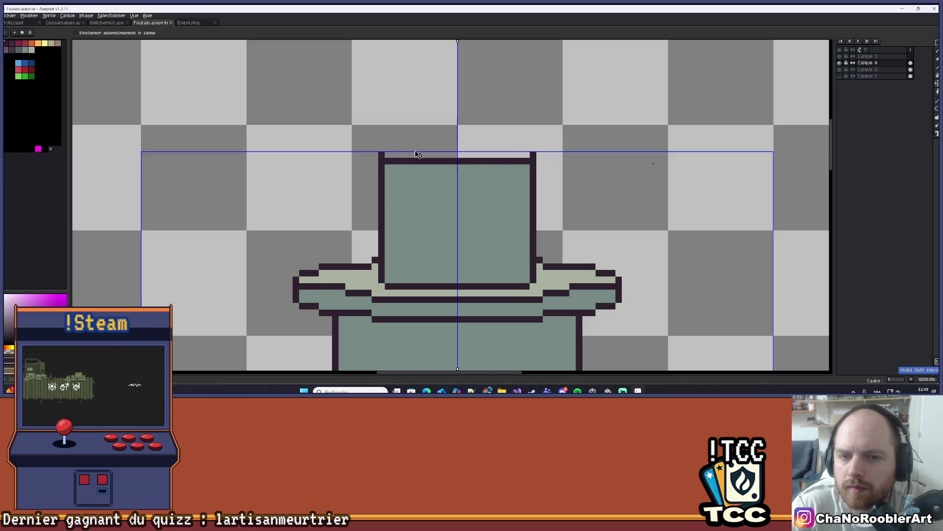
pyautogui.moveTo(356, 141); pyautogui.dragTo(564, 173)
pyautogui.scroll(-2, 564, 173)
pyautogui.scroll(3, 467, 167)
pyautogui.press('e')
pyautogui.moveTo(453, 164)
pyautogui.mouseDown()
pyautogui.moveTo(392, 164)
pyautogui.moveTo(541, 167)
pyautogui.moveTo(496, 173)
pyautogui.moveTo(542, 163)
pyautogui.mouseUp()
pyautogui.click(383, 155)
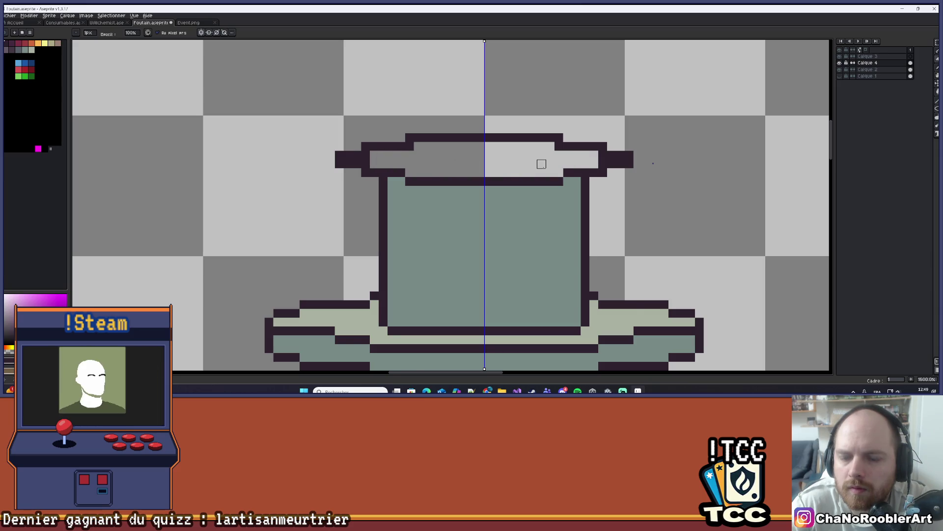
pyautogui.scroll(-8, 542, 164)
pyautogui.moveTo(599, 169)
pyautogui.mouseDown()
pyautogui.moveTo(543, 163)
pyautogui.moveTo(509, 142)
pyautogui.moveTo(499, 156)
pyautogui.mouseUp()
pyautogui.scroll(3, 458, 129)
pyautogui.scroll(1, 458, 129)
pyautogui.scroll(-4, 499, 156)
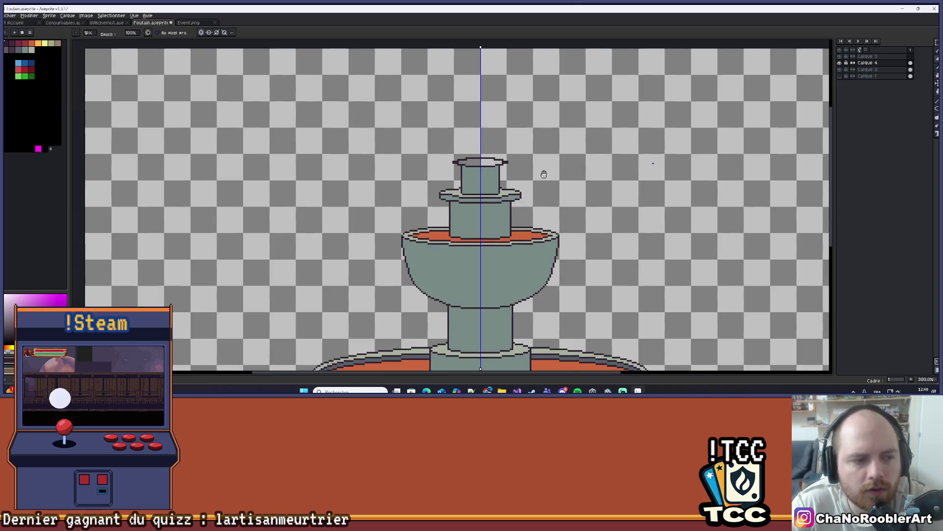
pyautogui.scroll(1, 526, 110)
pyautogui.scroll(3, 516, 116)
pyautogui.press('g')
pyautogui.scroll(-1, 459, 136)
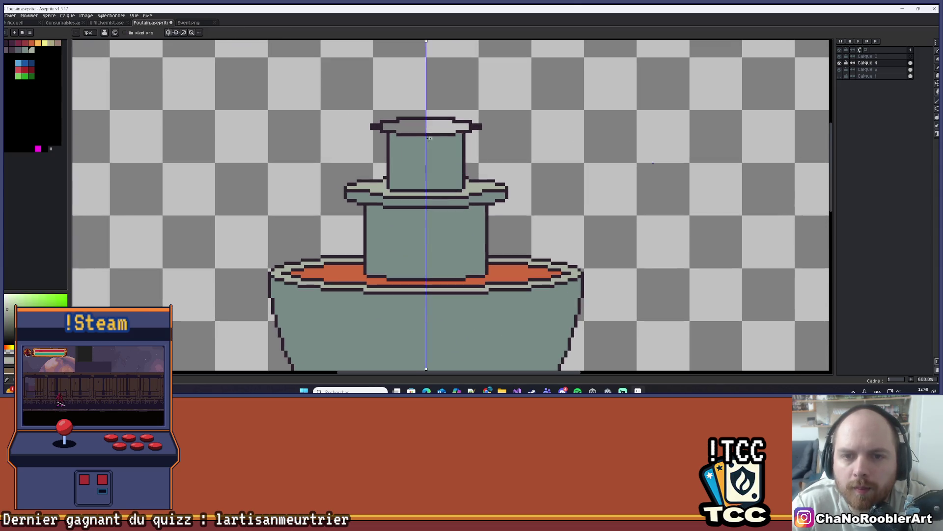
pyautogui.scroll(-2, 446, 126)
pyautogui.scroll(-2, 446, 126)
pyautogui.scroll(5, 456, 111)
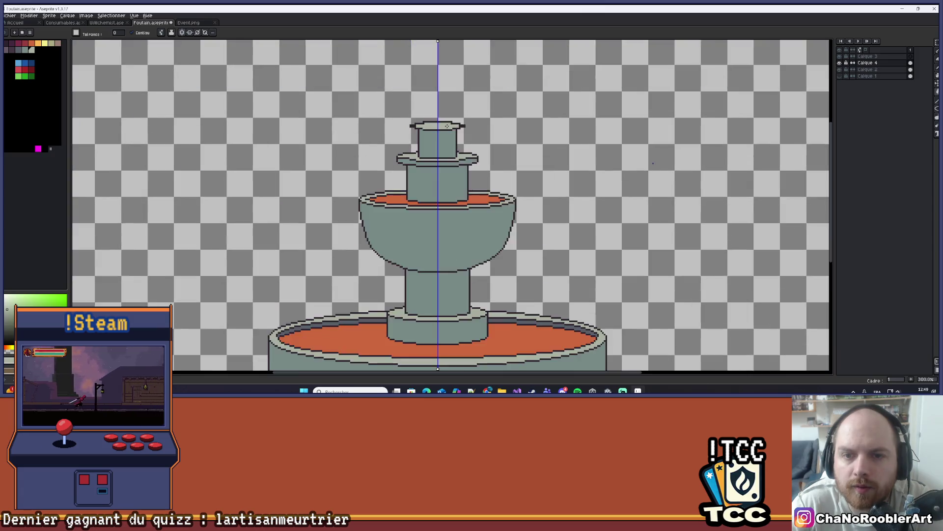
pyautogui.scroll(-4, 456, 111)
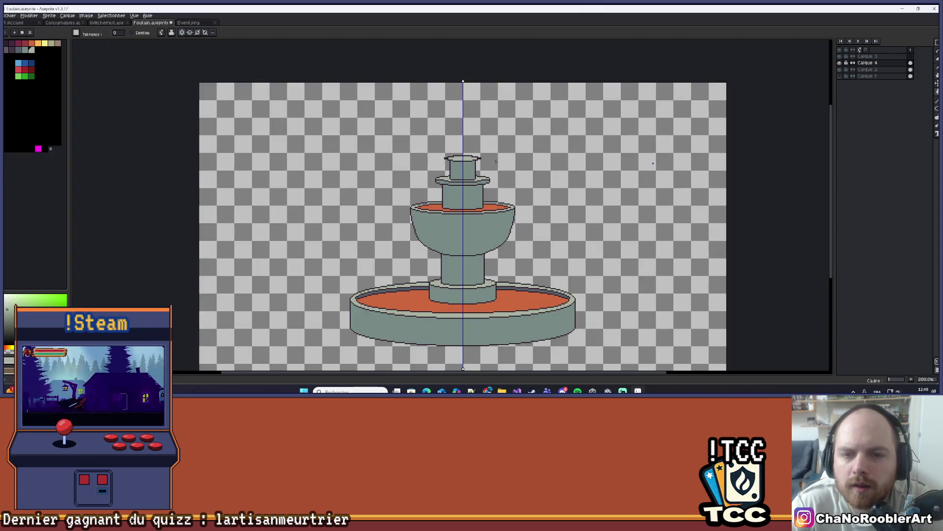
pyautogui.moveTo(495, 161); pyautogui.dragTo(470, 98)
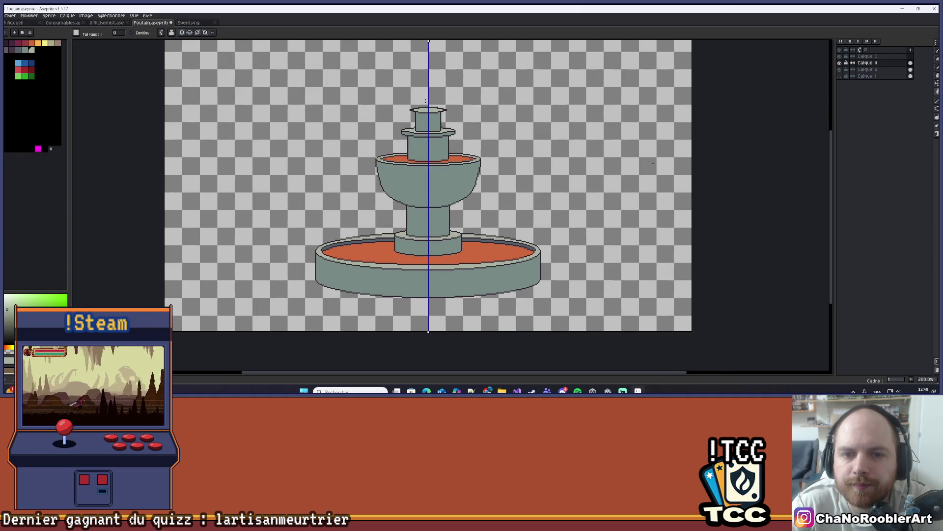
pyautogui.scroll(4, 459, 132)
pyautogui.scroll(2, 459, 131)
pyautogui.scroll(3, 362, 149)
pyautogui.scroll(-6, 361, 148)
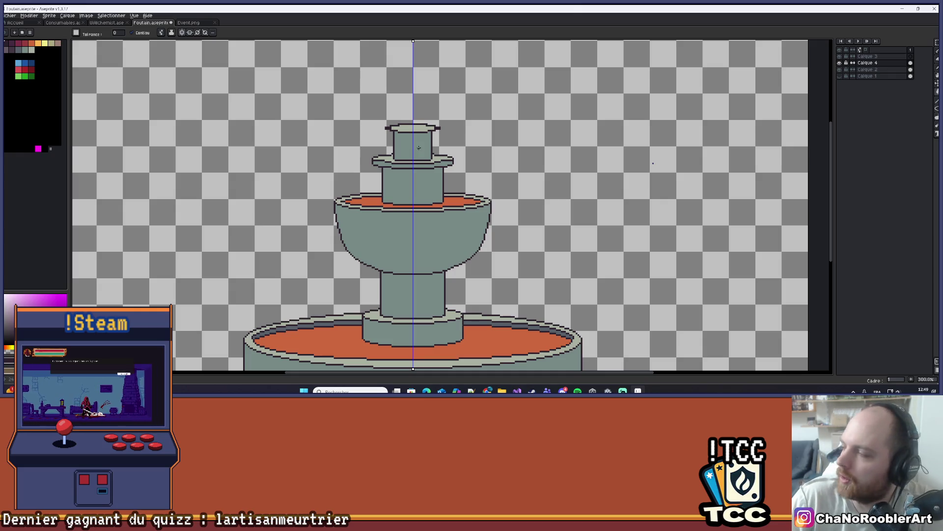
pyautogui.scroll(7, 419, 148)
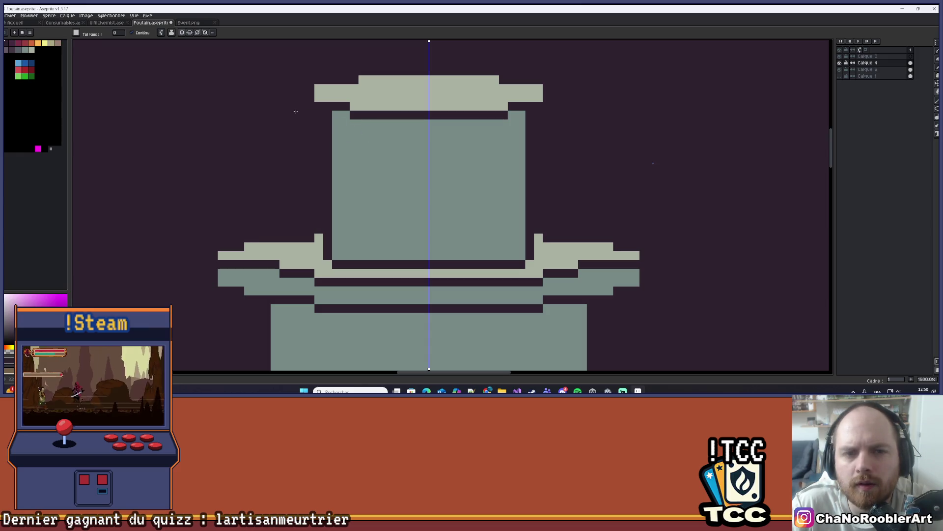
# Pencil dark edge pixels and a row under the cap's lip, recolour them teal, and lighten the rim.
pyautogui.press('b')
pyautogui.click(292, 105)
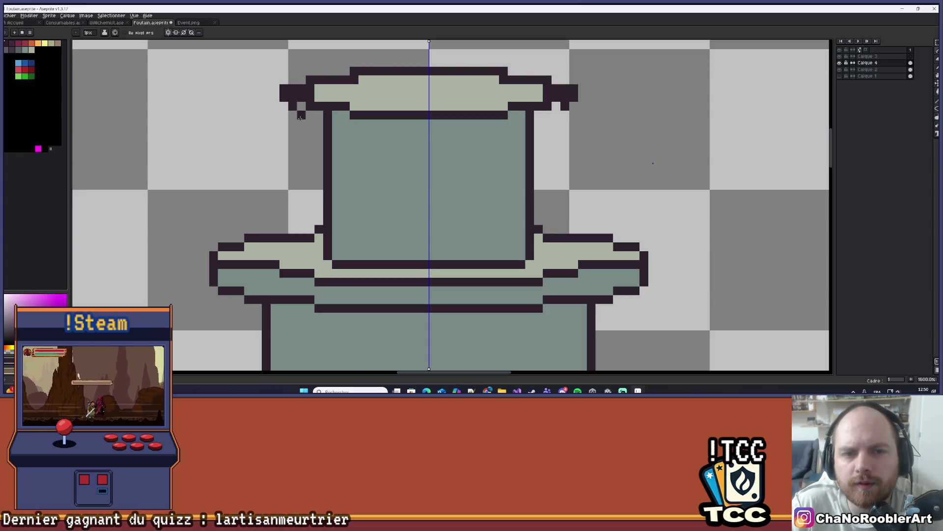
pyautogui.moveTo(310, 123); pyautogui.dragTo(403, 129)
pyautogui.scroll(3, 339, 114)
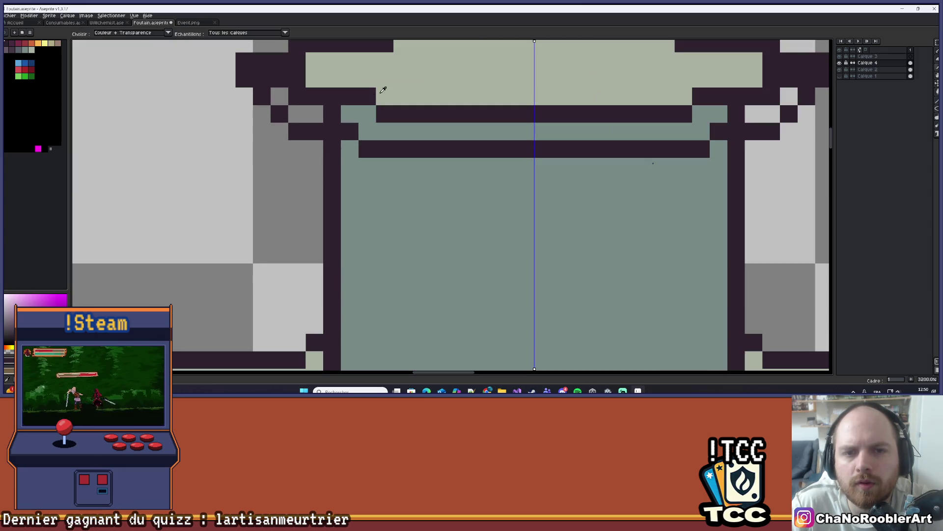
pyautogui.moveTo(311, 115); pyautogui.dragTo(332, 114)
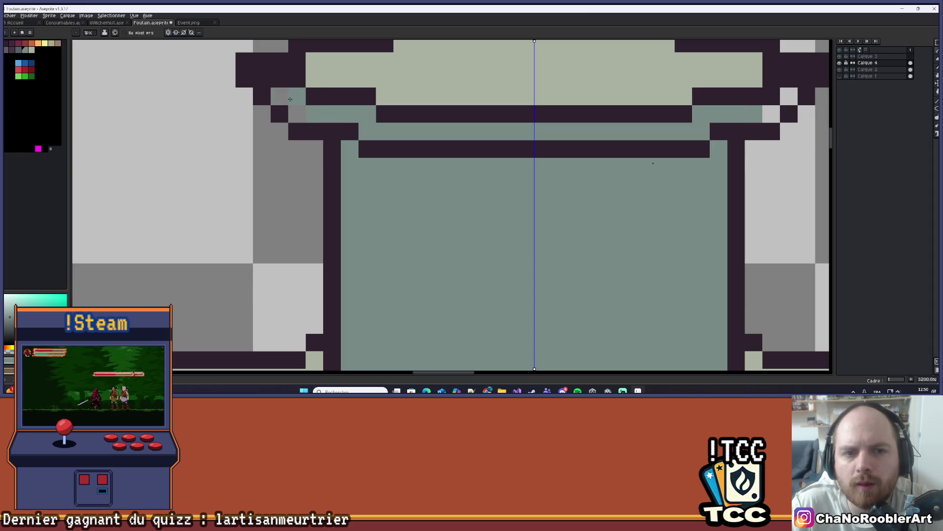
pyautogui.scroll(-3, 382, 109)
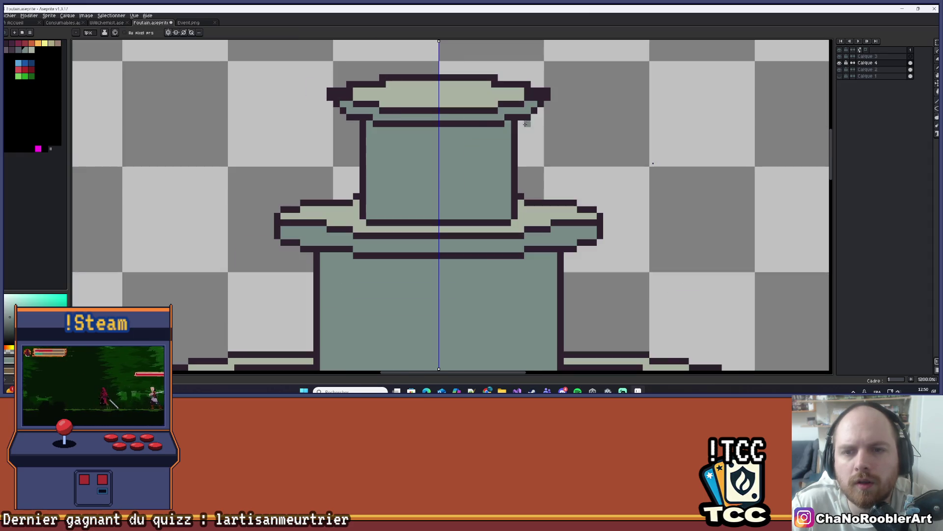
pyautogui.scroll(3, 523, 125)
pyautogui.moveTo(524, 103); pyautogui.dragTo(546, 101)
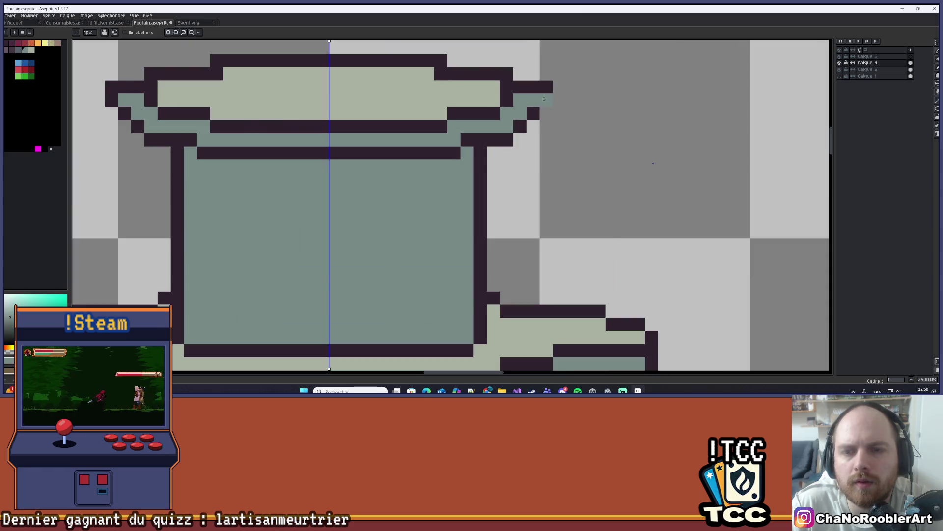
pyautogui.scroll(-6, 523, 103)
pyautogui.scroll(2, 491, 104)
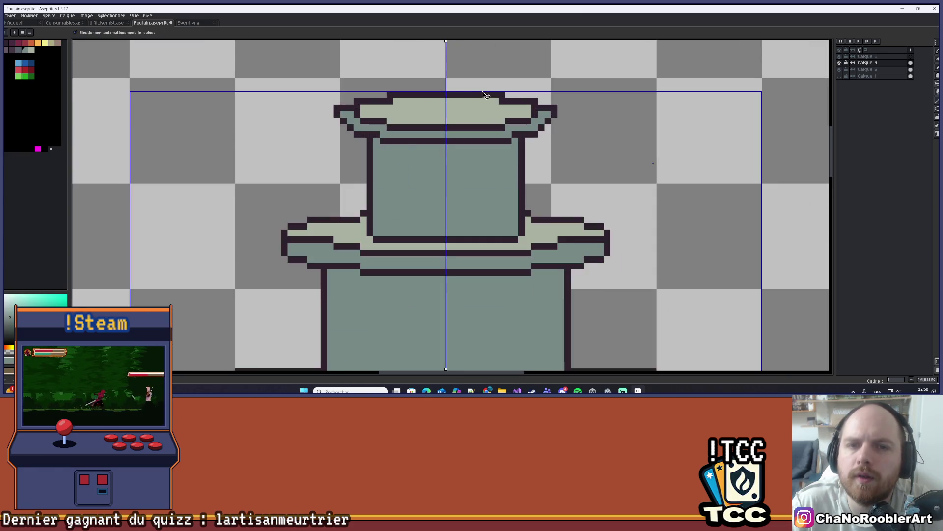
pyautogui.scroll(-3, 457, 82)
pyautogui.scroll(5, 456, 83)
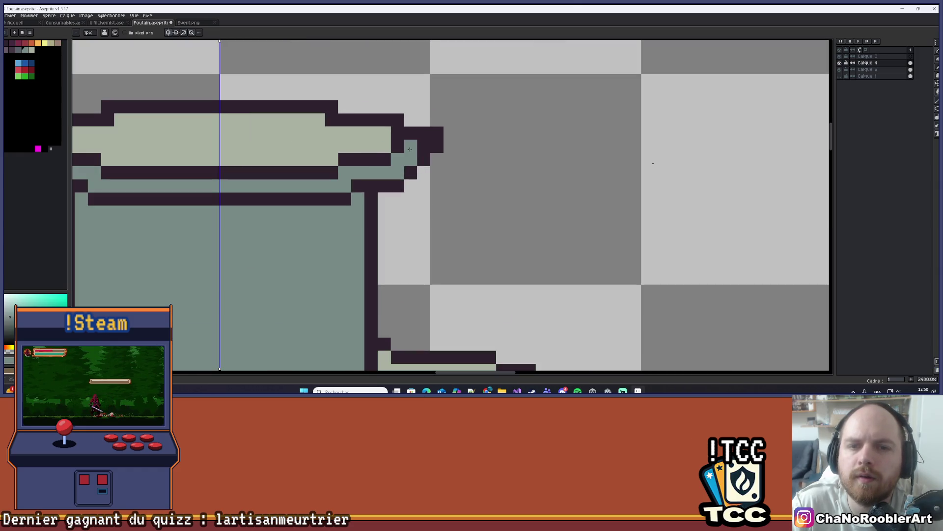
pyautogui.hscroll(-5, 337, 154)
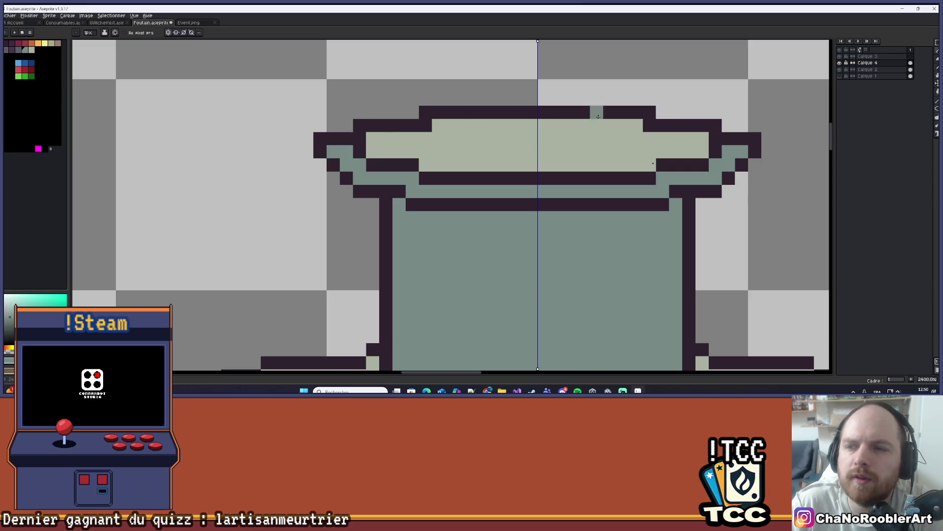
pyautogui.hscroll(2, 579, 116)
pyautogui.scroll(-5, 667, 116)
pyautogui.scroll(-2, 666, 116)
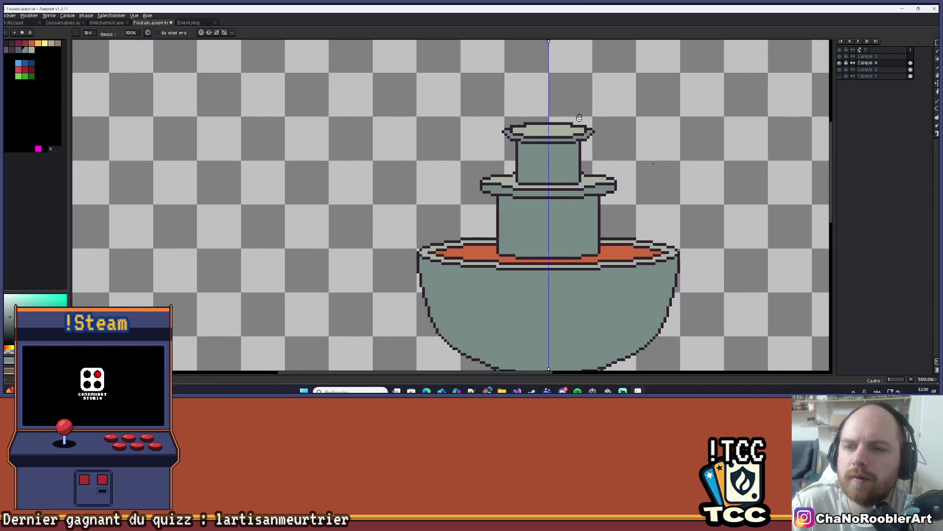
pyautogui.hscroll(3, 590, 113)
# Erase stray pixels along the cap's rim and add a dark pixel above the left inner wall.
pyautogui.press('v')
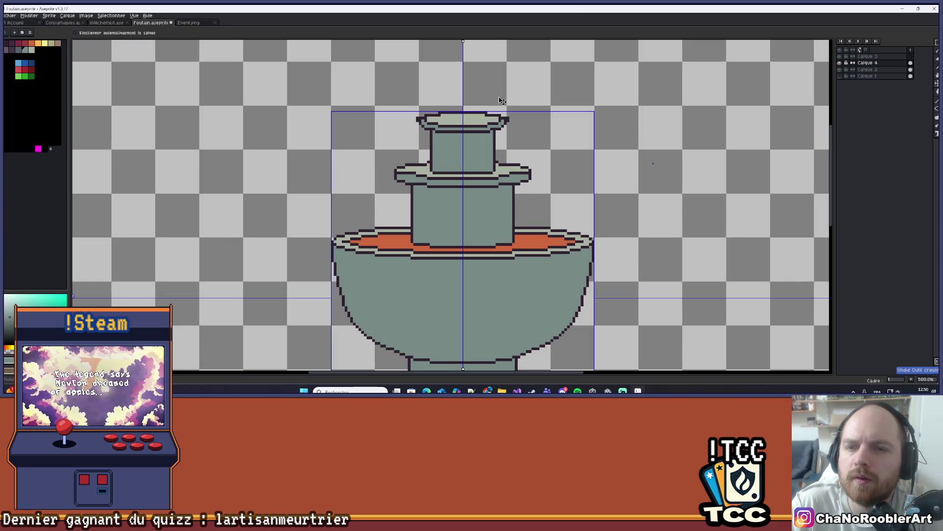
pyautogui.scroll(2, 499, 101)
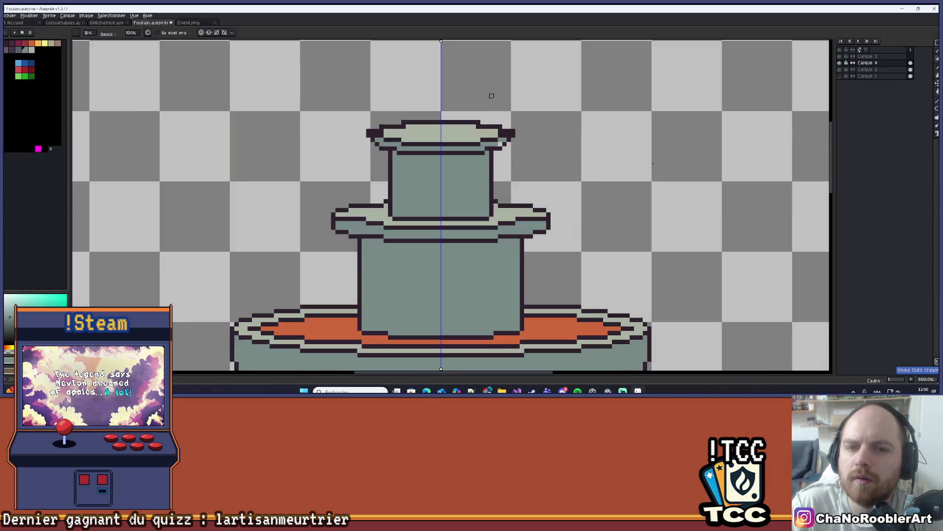
pyautogui.press('b')
pyautogui.scroll(3, 371, 123)
pyautogui.scroll(-4, 370, 123)
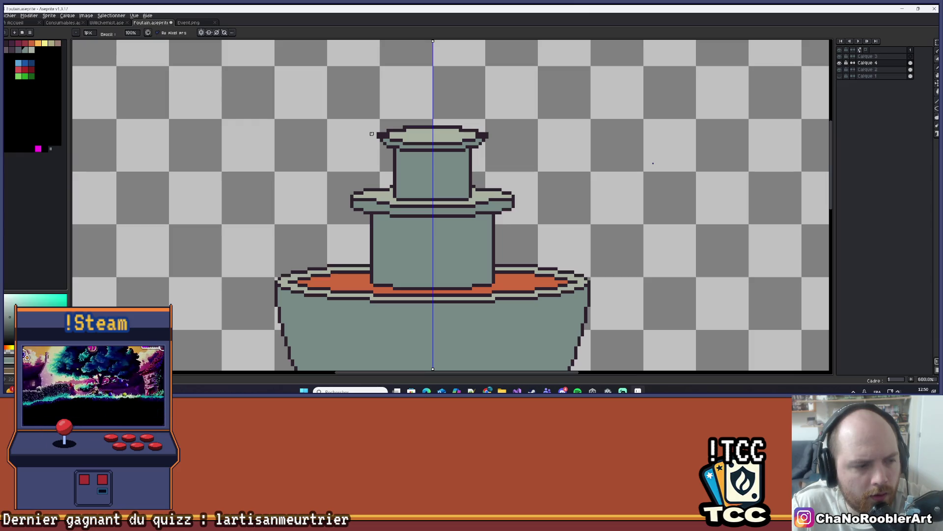
pyautogui.scroll(7, 372, 133)
pyautogui.scroll(-1, 363, 128)
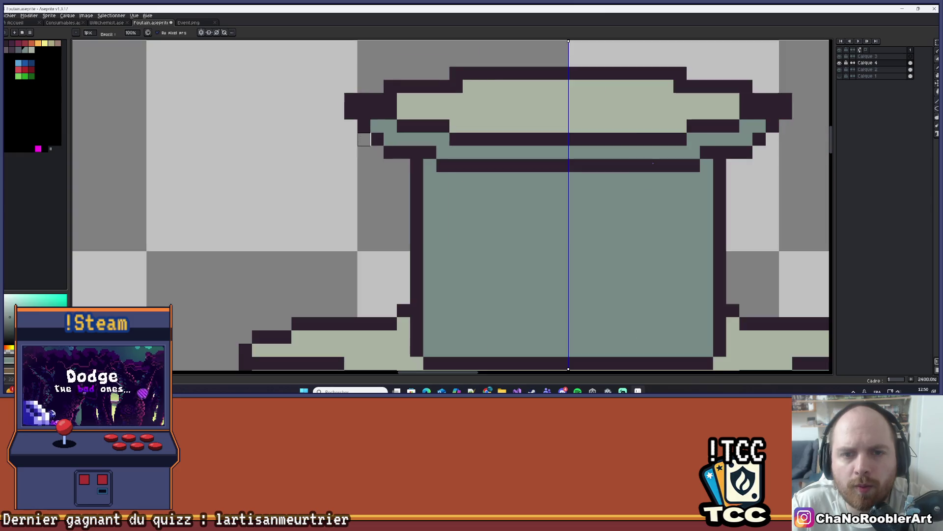
pyautogui.moveTo(362, 128)
pyautogui.mouseDown()
pyautogui.moveTo(388, 156)
pyautogui.moveTo(402, 142)
pyautogui.moveTo(393, 150)
pyautogui.moveTo(448, 169)
pyautogui.moveTo(613, 169)
pyautogui.mouseUp()
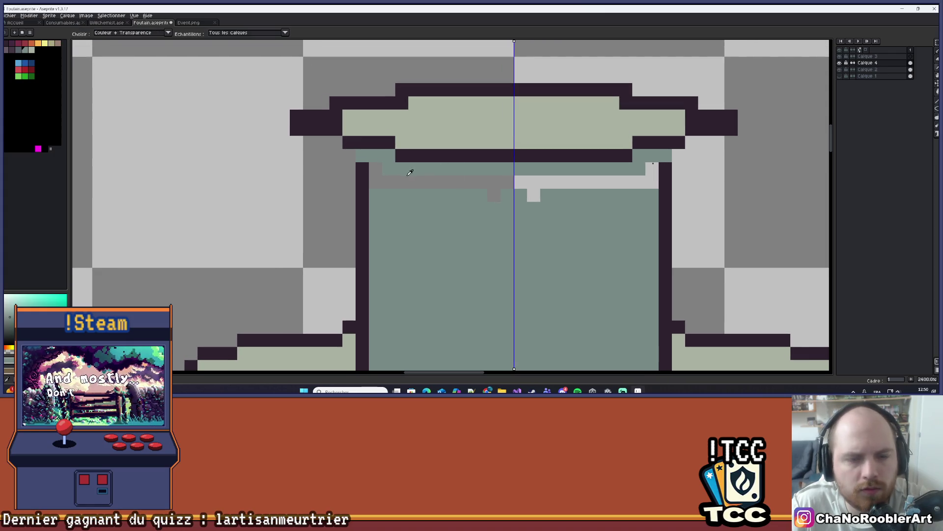
pyautogui.keyDown('alt'); pyautogui.click(371, 175); pyautogui.keyUp('alt')
pyautogui.click(363, 155)
# Undo the extra ends of the grey highlight bar on the cap.
pyautogui.scroll(-5, 394, 157)
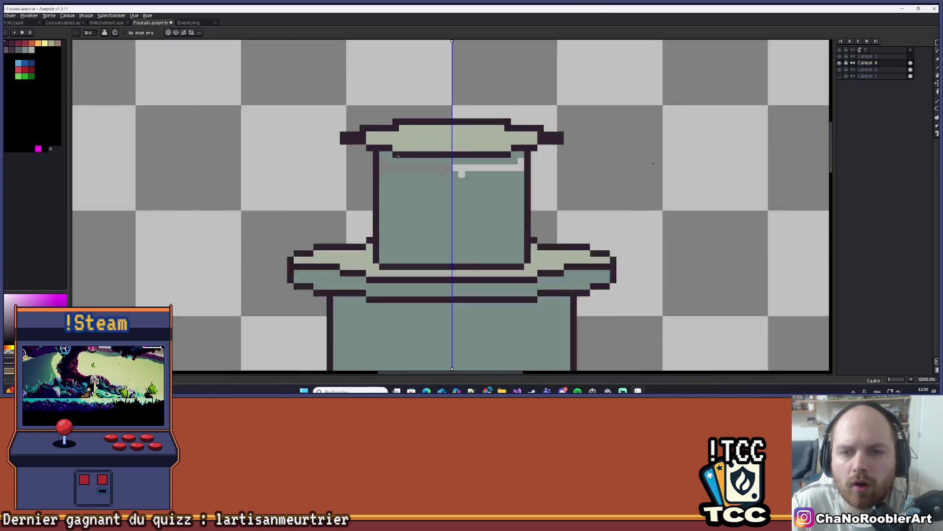
pyautogui.scroll(3, 402, 158)
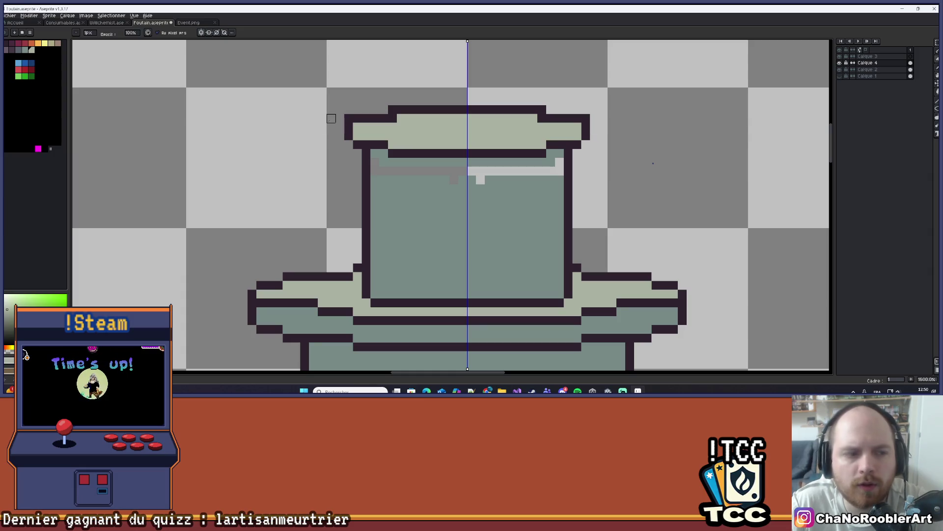
pyautogui.scroll(2, 377, 91)
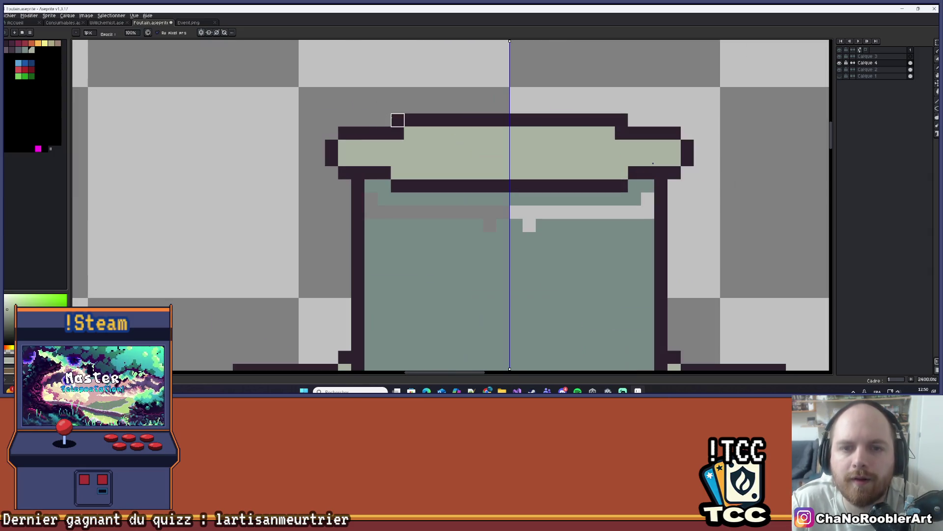
pyautogui.scroll(-5, 582, 93)
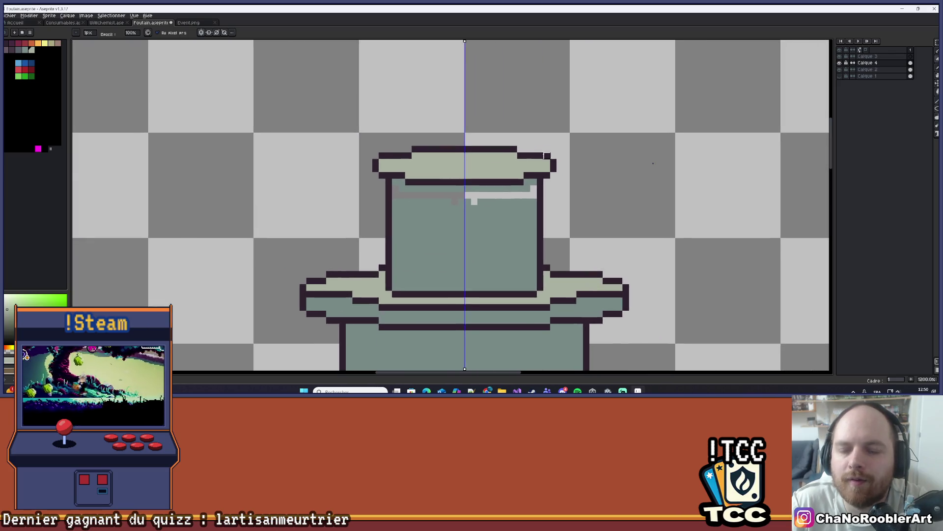
pyautogui.scroll(5, 466, 199)
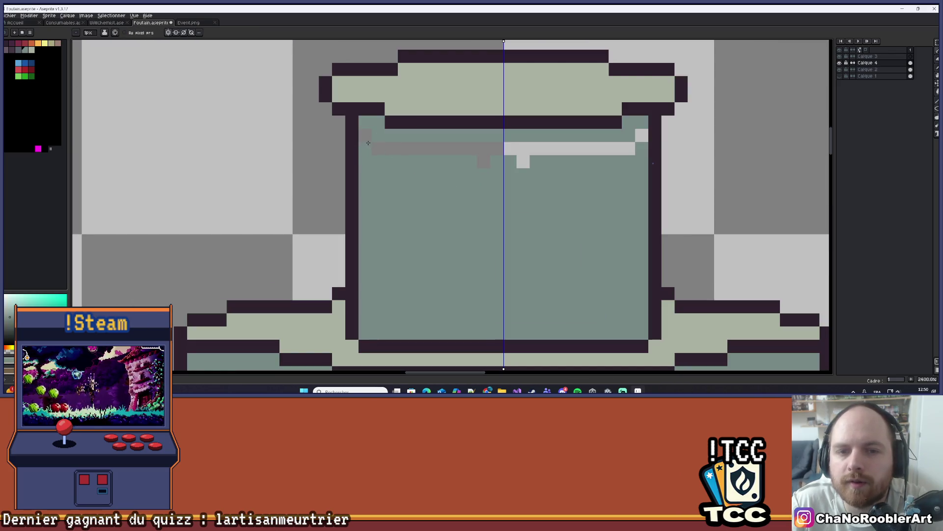
pyautogui.hotkey('ctrl', 'z')
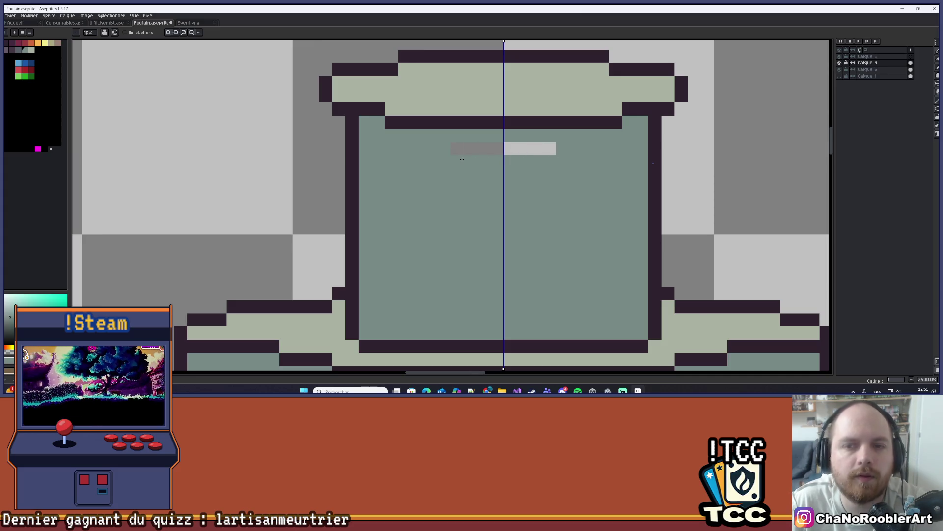
pyautogui.scroll(-4, 498, 143)
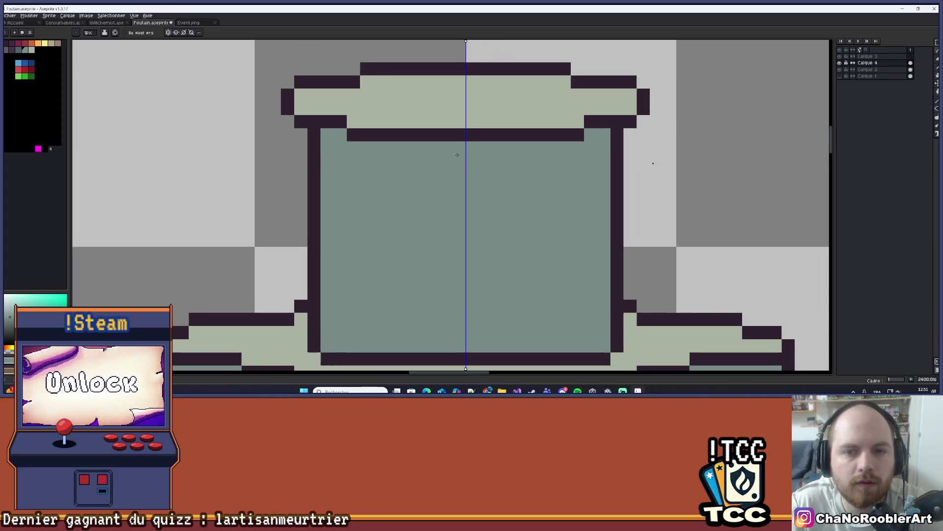
pyautogui.scroll(3, 476, 159)
pyautogui.scroll(-6, 439, 178)
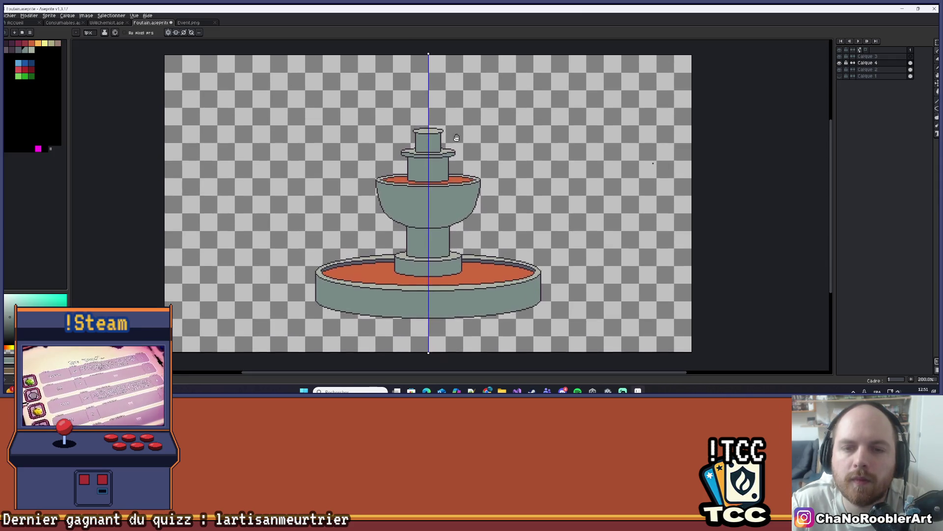
pyautogui.scroll(8, 378, 134)
pyautogui.scroll(1, 378, 134)
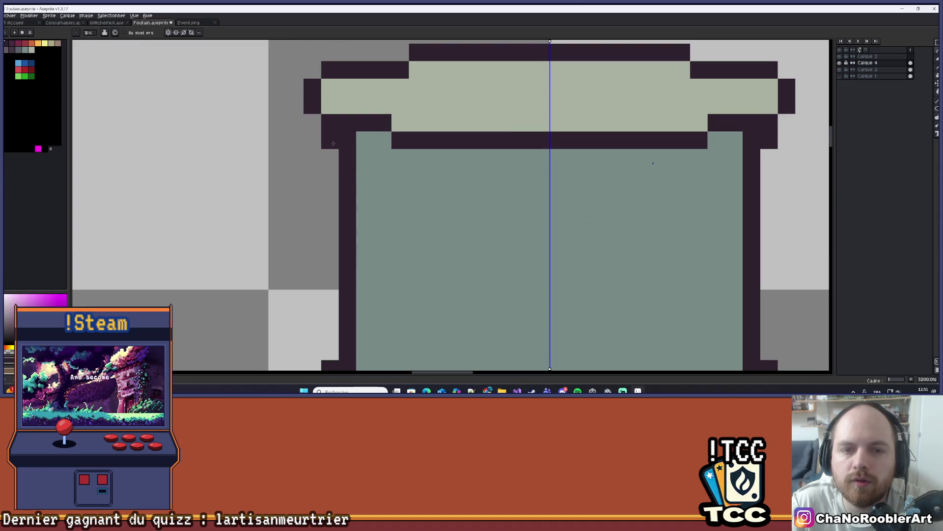
pyautogui.scroll(-9, 344, 170)
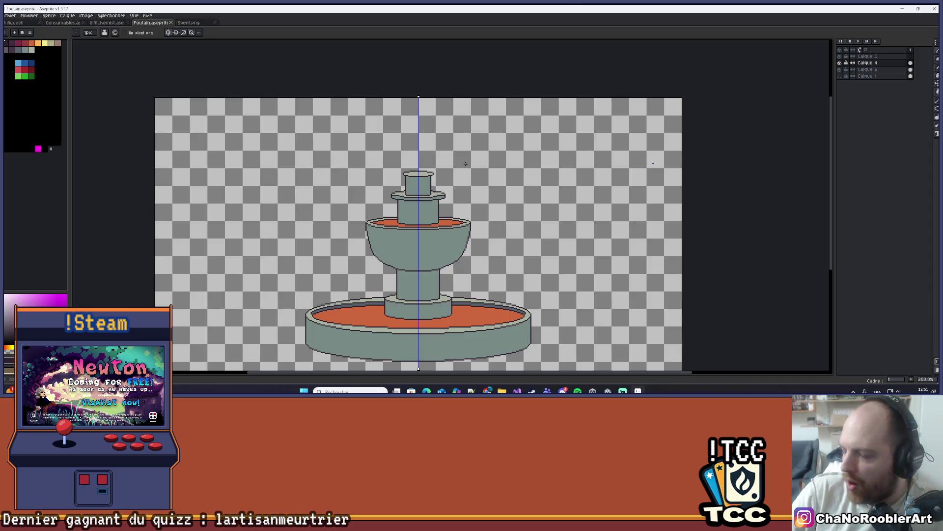
pyautogui.scroll(2, 463, 159)
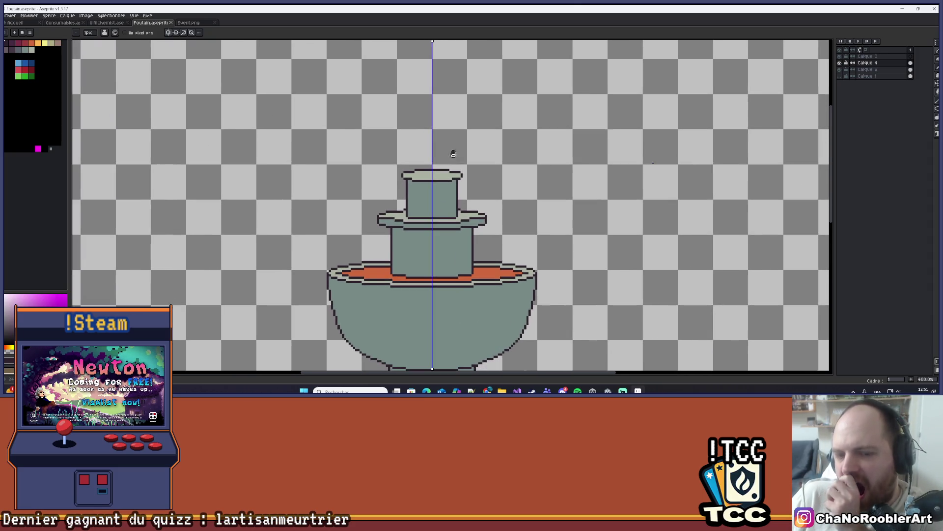
pyautogui.scroll(2, 440, 176)
pyautogui.scroll(2, 440, 176)
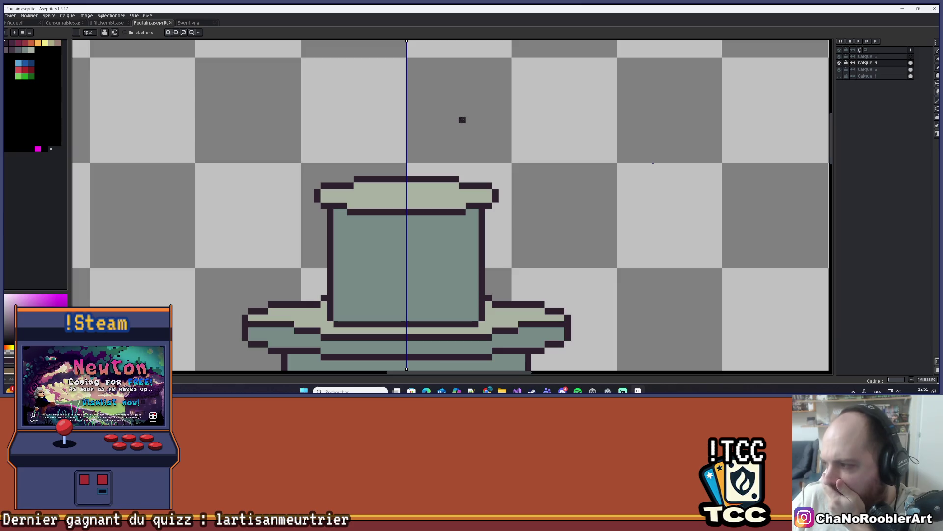
pyautogui.scroll(4, 392, 193)
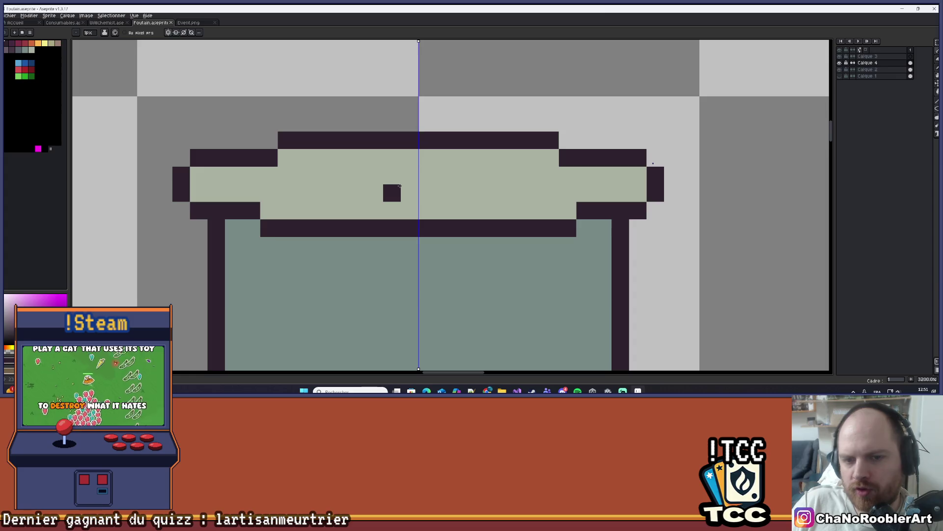
# Remove the stray dark pixel on the top cap's lip.
pyautogui.moveTo(386, 192)
pyautogui.mouseDown()
pyautogui.moveTo(405, 207)
pyautogui.moveTo(435, 202)
pyautogui.mouseUp()
pyautogui.moveTo(428, 160); pyautogui.dragTo(459, 169)
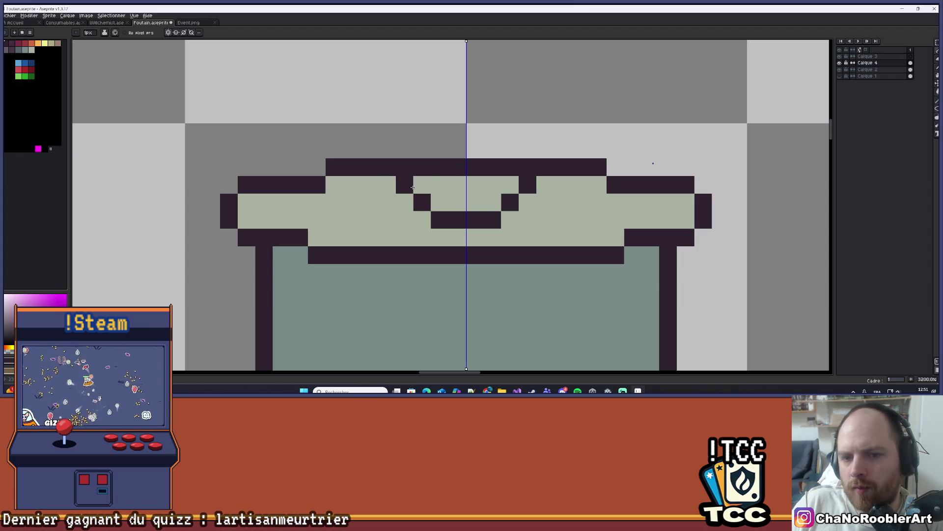
pyautogui.hotkey('ctrl', 'z')
pyautogui.press('b')
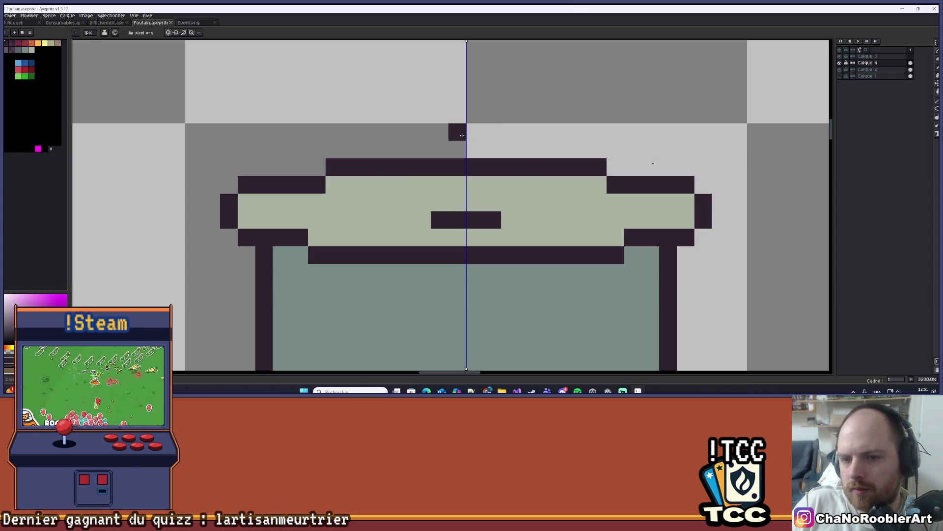
# Draw a short dark slot across the cap's top centre, undoing the extra pixels.
pyautogui.moveTo(447, 174)
pyautogui.mouseDown()
pyautogui.moveTo(442, 136)
pyautogui.moveTo(382, 157)
pyautogui.mouseUp()
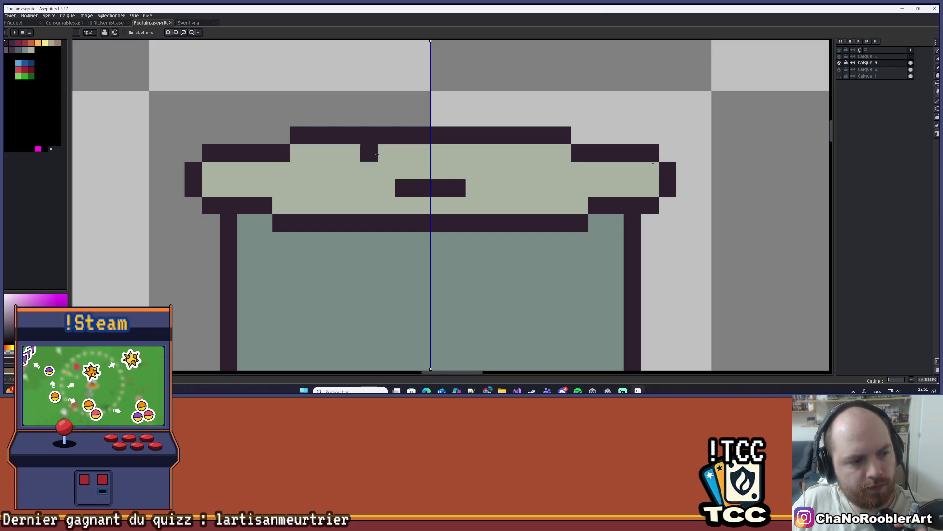
pyautogui.moveTo(376, 155); pyautogui.dragTo(429, 155)
pyautogui.scroll(-3, 429, 155)
pyautogui.scroll(3, 429, 155)
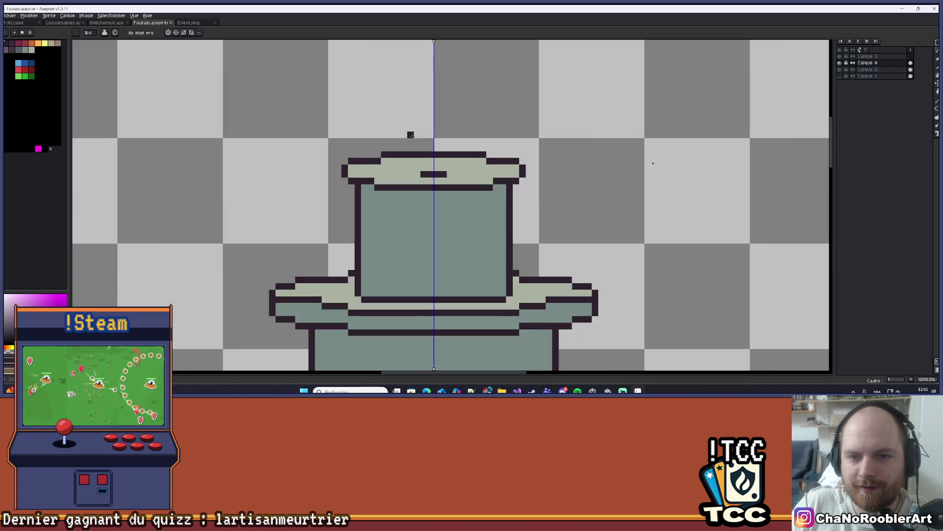
pyautogui.scroll(-4, 418, 129)
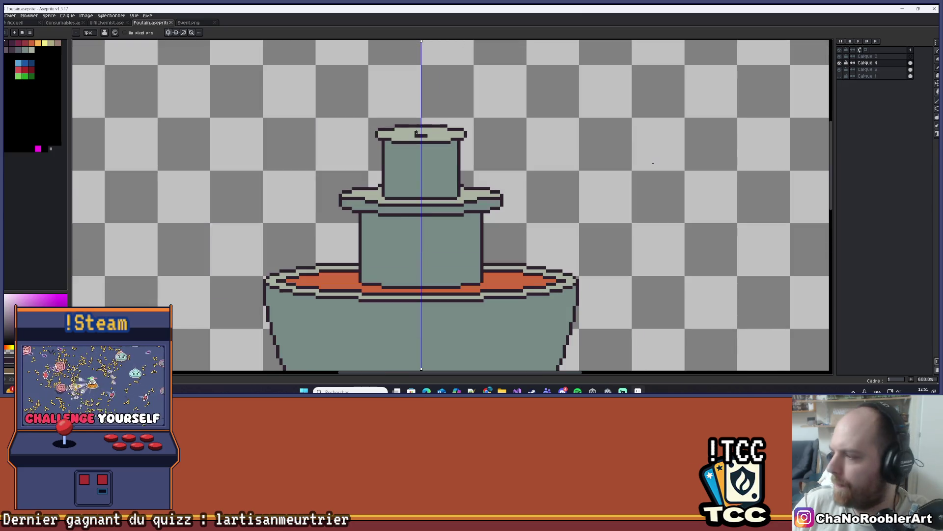
pyautogui.scroll(4, 413, 132)
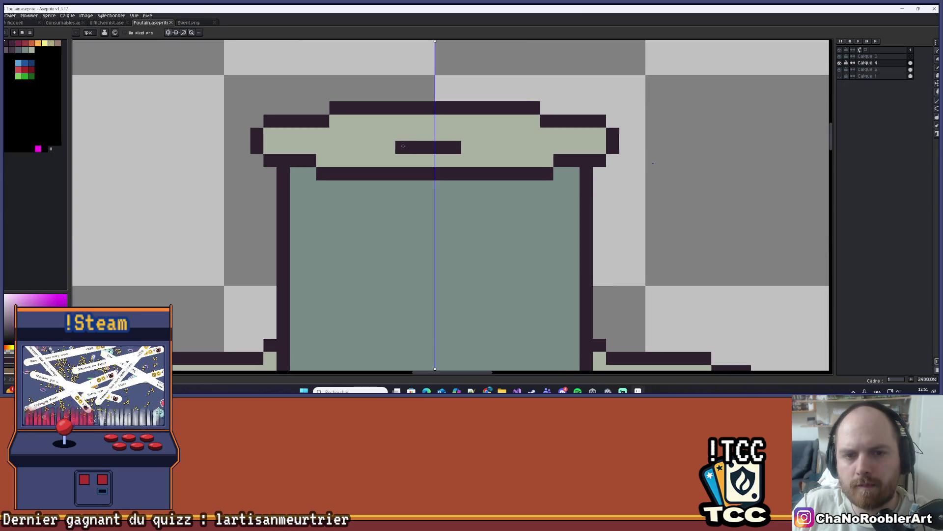
pyautogui.hotkey('ctrl', 'z')
pyautogui.scroll(-6, 403, 143)
pyautogui.scroll(-1, 404, 143)
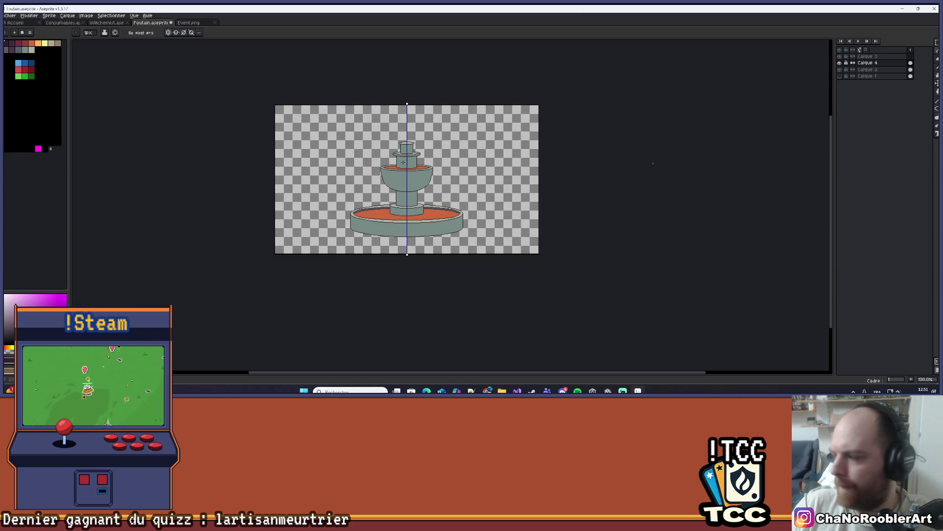
pyautogui.scroll(5, 404, 162)
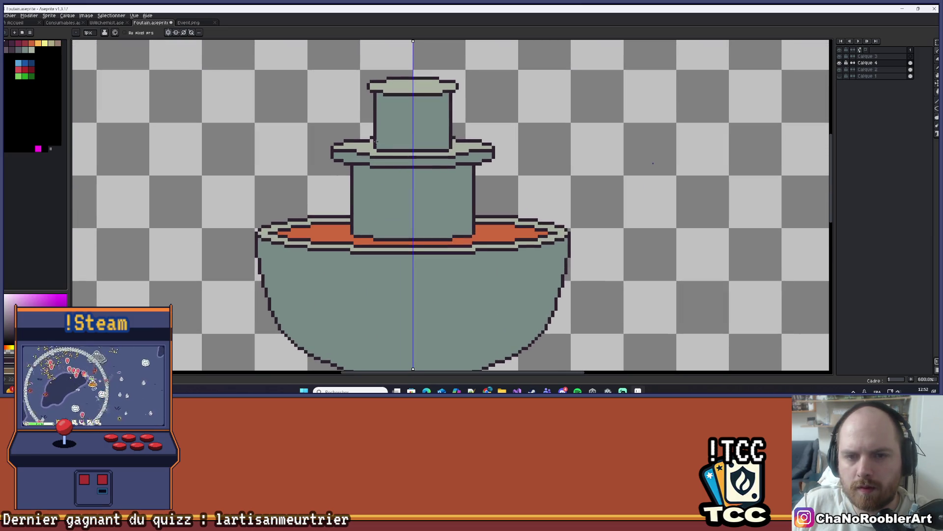
pyautogui.scroll(-5, 376, 142)
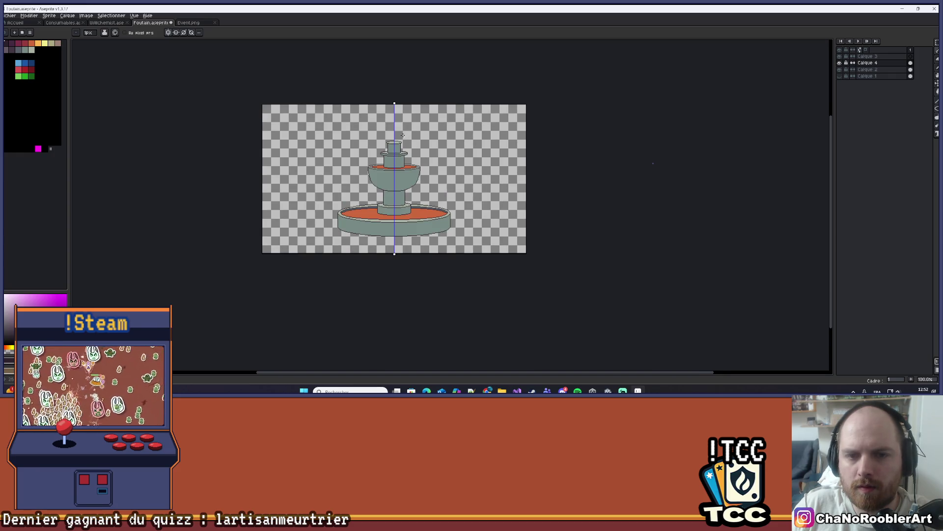
pyautogui.scroll(5, 404, 135)
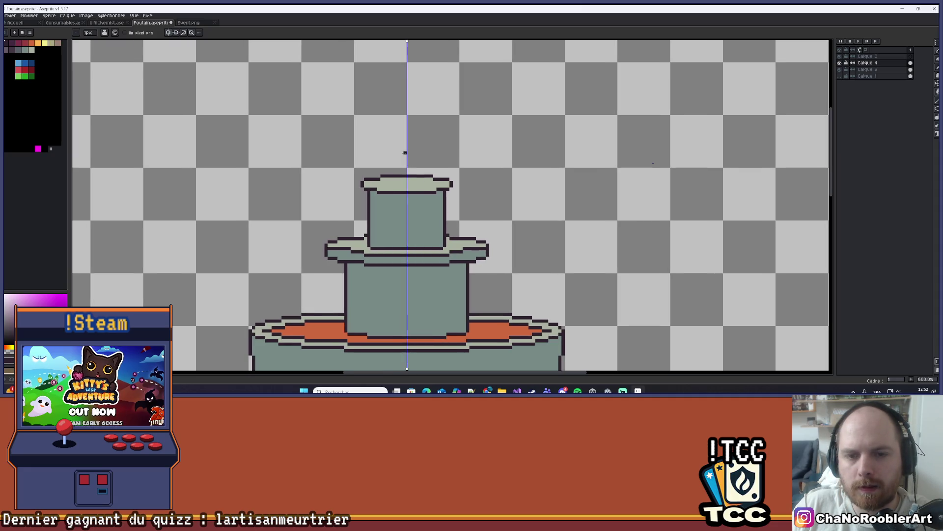
pyautogui.scroll(-5, 404, 152)
pyautogui.scroll(1, 404, 169)
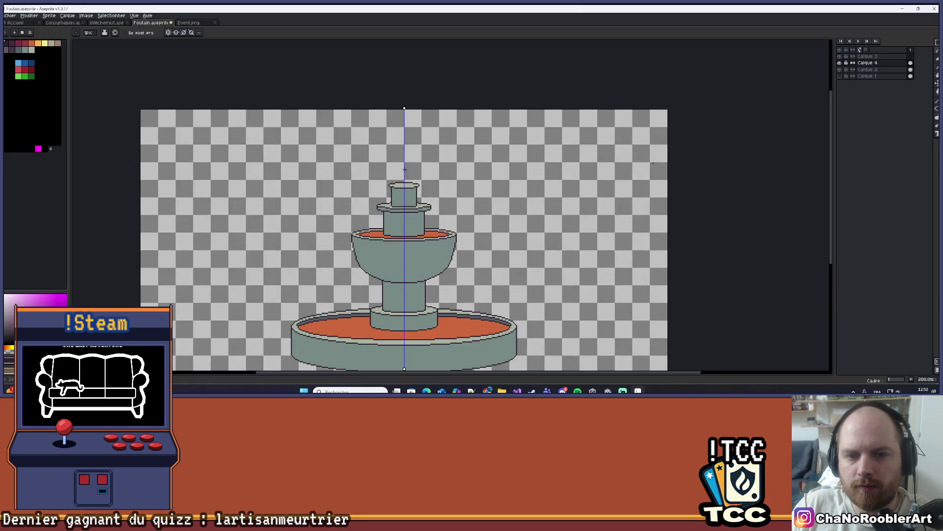
pyautogui.scroll(3, 402, 165)
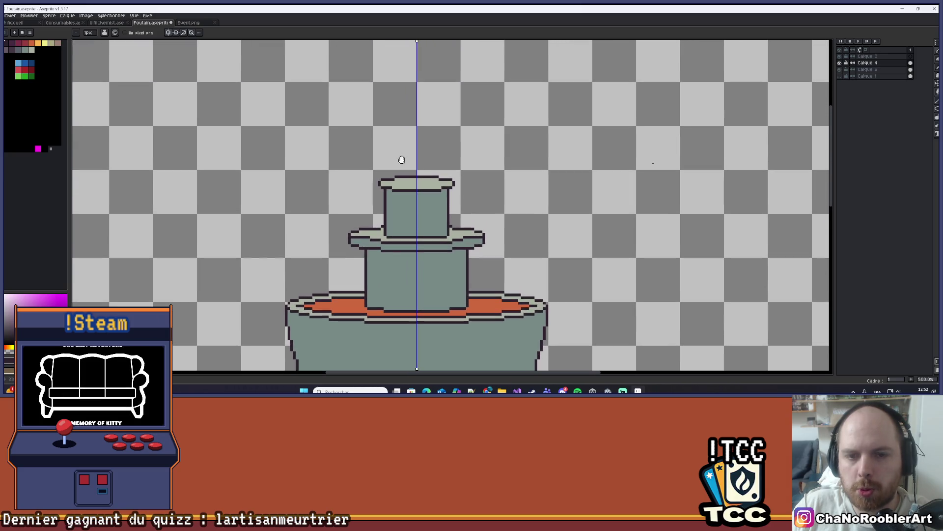
pyautogui.scroll(1, 402, 159)
pyautogui.scroll(3, 417, 183)
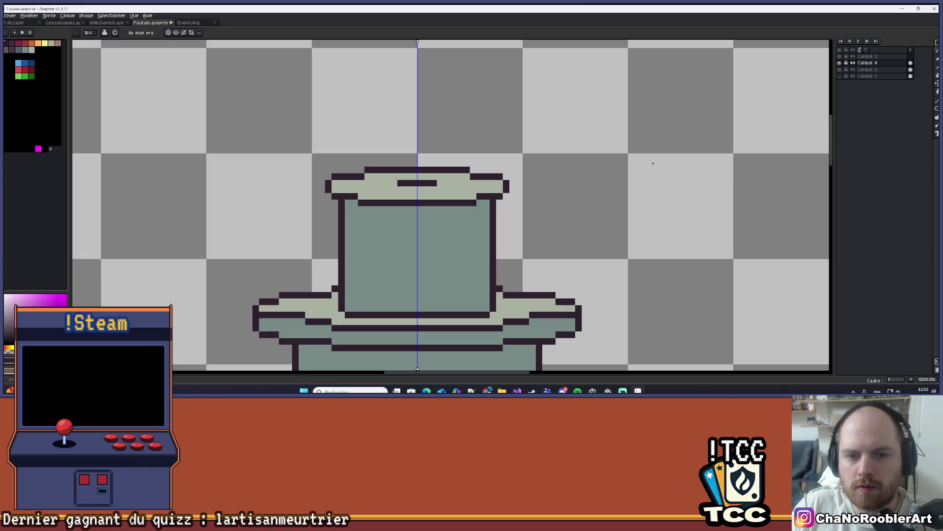
pyautogui.moveTo(381, 162)
pyautogui.mouseDown()
pyautogui.moveTo(376, 122)
pyautogui.moveTo(391, 92)
pyautogui.mouseUp()
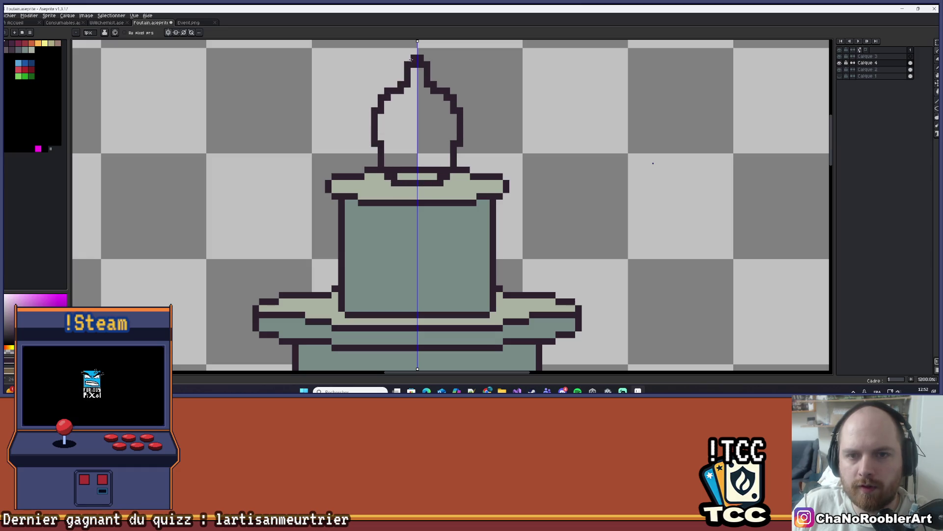
# Erase the outline pixels along the base row of the dome finial.
pyautogui.scroll(-5, 414, 51)
pyautogui.scroll(1, 414, 51)
pyautogui.scroll(4, 388, 126)
pyautogui.press('e')
pyautogui.moveTo(402, 132); pyautogui.dragTo(388, 128)
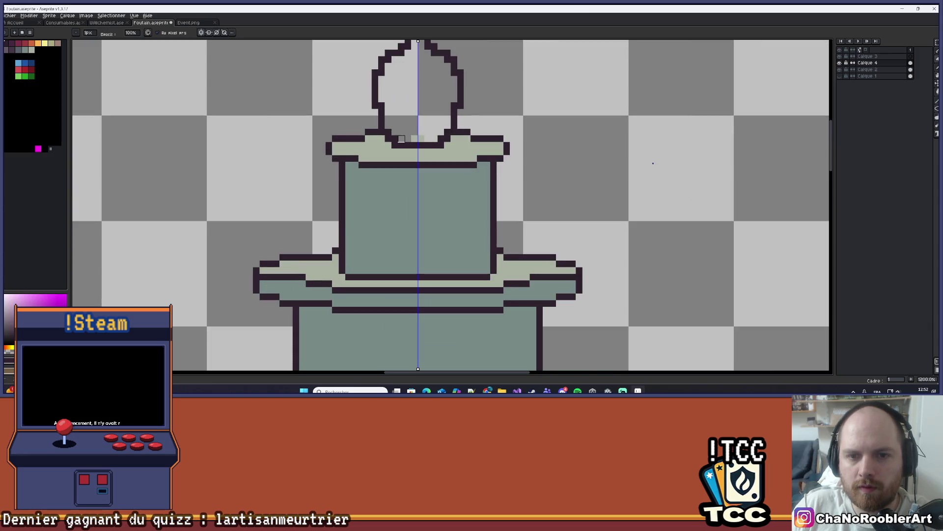
pyautogui.scroll(-4, 421, 131)
pyautogui.scroll(3, 414, 134)
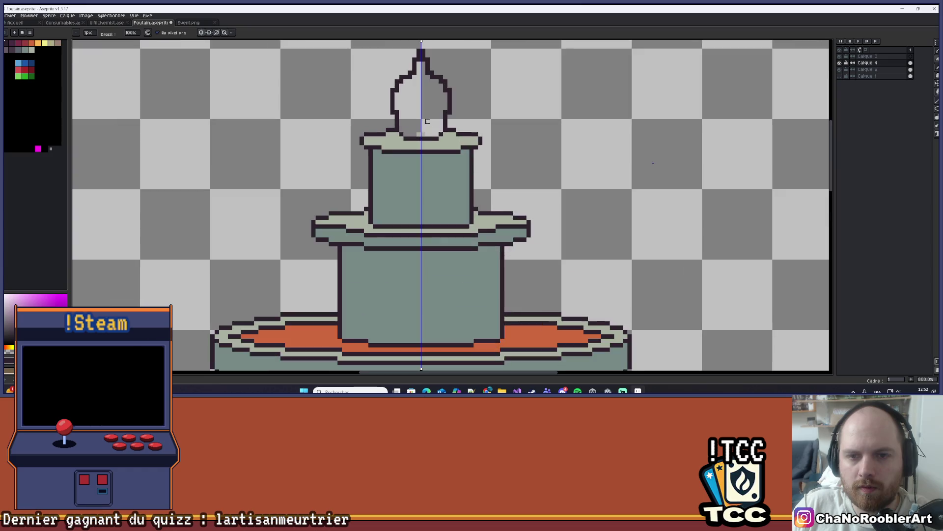
pyautogui.scroll(-2, 428, 132)
pyautogui.scroll(2, 430, 142)
# Flood-fill the pointed dome finial with the fountain's grey-green colour.
pyautogui.press('g')
pyautogui.scroll(-6, 433, 151)
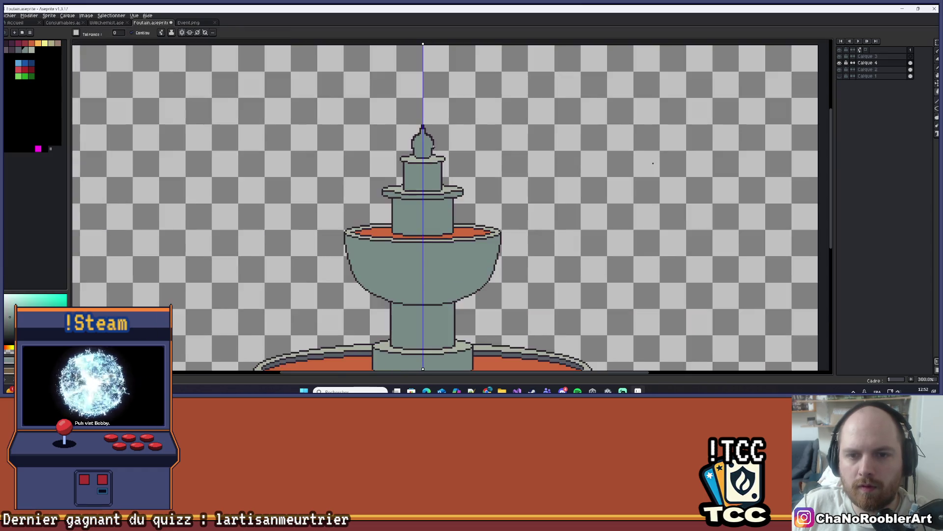
pyautogui.scroll(8, 433, 138)
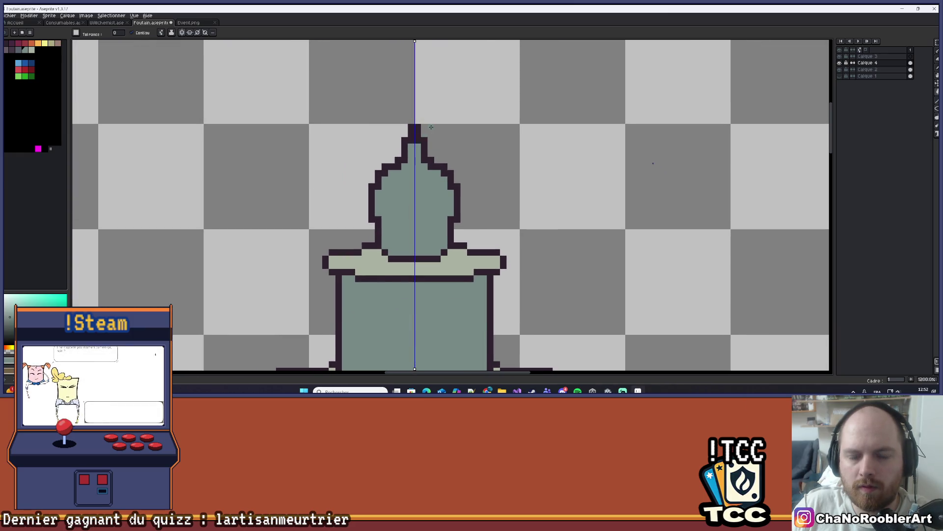
pyautogui.scroll(-8, 468, 162)
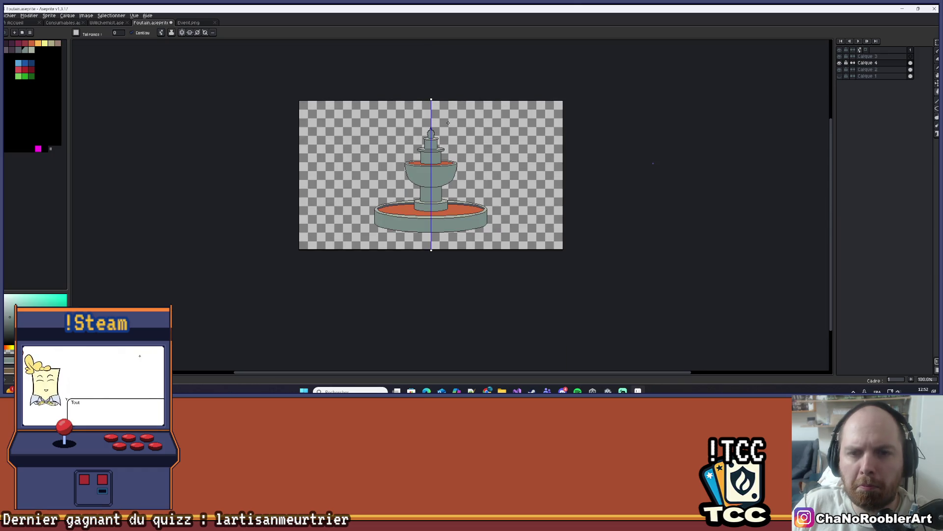
pyautogui.scroll(5, 431, 132)
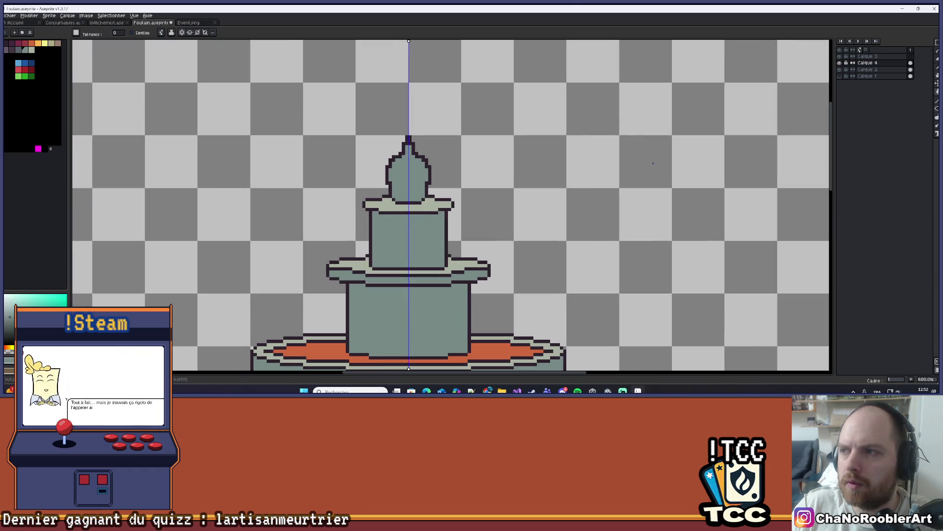
pyautogui.press('m')
pyautogui.scroll(1, 409, 184)
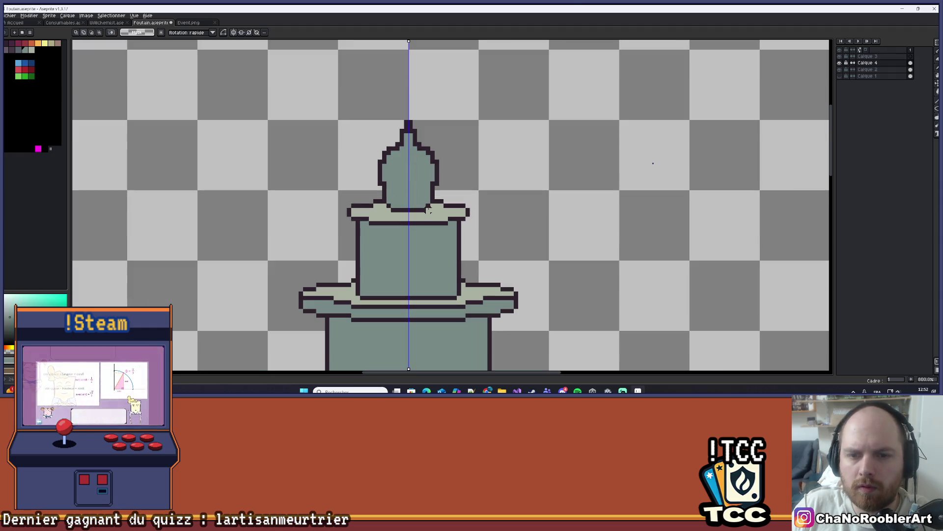
# Select the dome finial and lift it upward off the cap.
pyautogui.moveTo(434, 211); pyautogui.dragTo(385, 145)
pyautogui.moveTo(441, 215); pyautogui.dragTo(376, 120)
pyautogui.moveTo(408, 171); pyautogui.dragTo(409, 128)
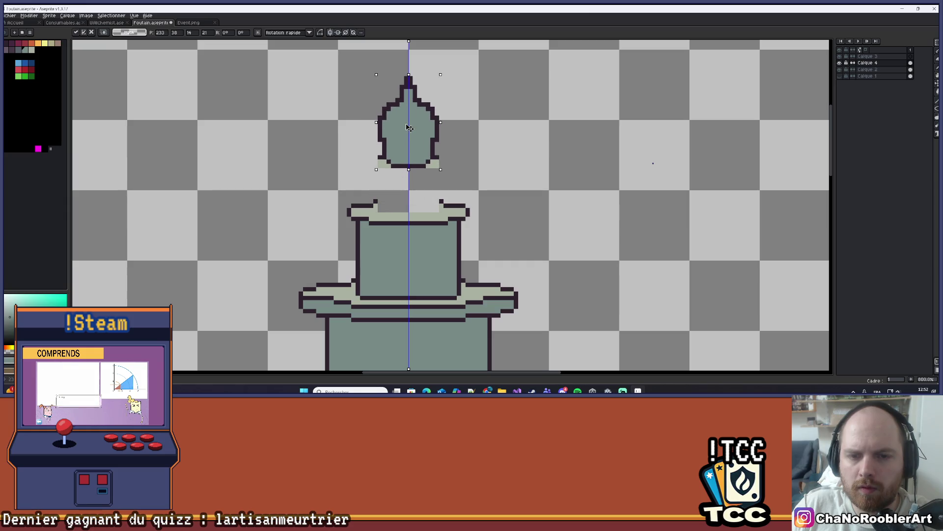
pyautogui.hotkey('ctrl', 'd')
pyautogui.scroll(2, 391, 219)
# Try a raised rim along the cap top, undo it, and restore the pixels under the dome's corners.
pyautogui.press('b')
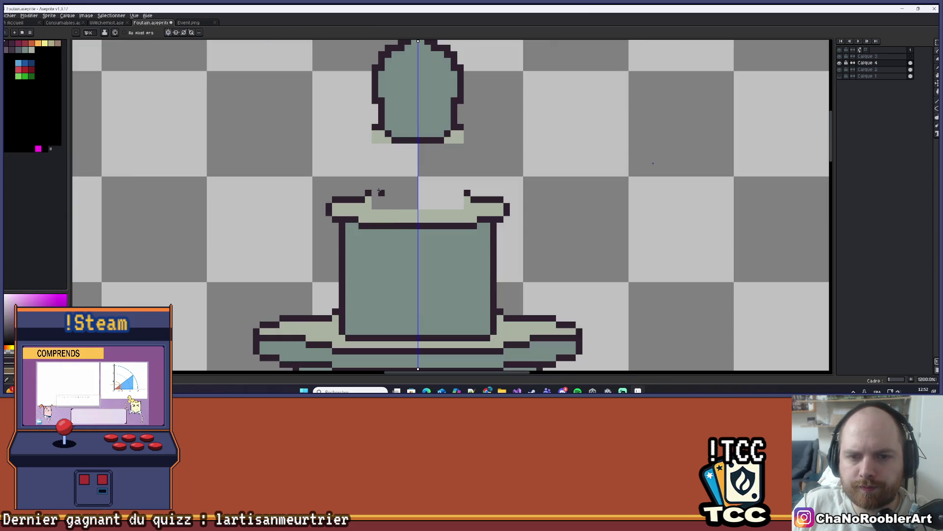
pyautogui.moveTo(379, 190); pyautogui.dragTo(444, 190)
pyautogui.hotkey('ctrl', 'z')
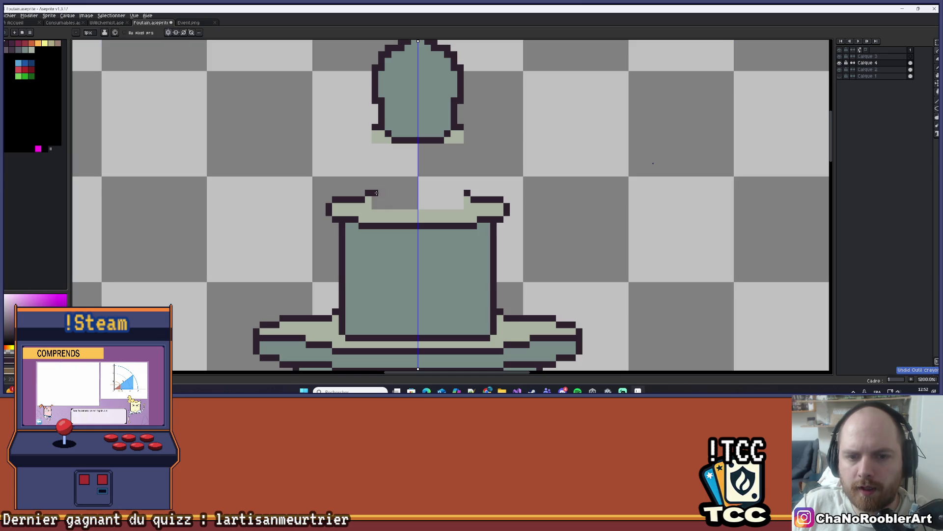
pyautogui.moveTo(377, 192); pyautogui.dragTo(442, 189)
pyautogui.hotkey('ctrl', 'z')
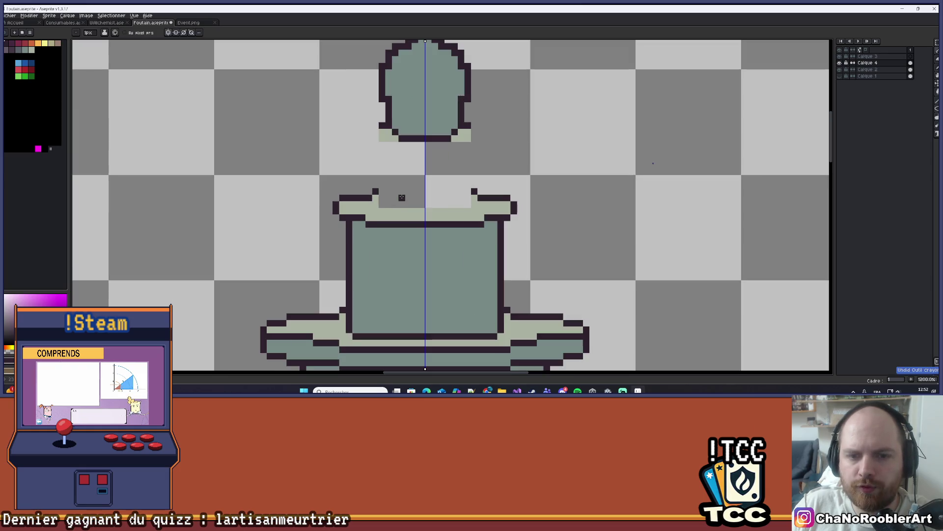
pyautogui.scroll(-4, 440, 191)
pyautogui.scroll(4, 448, 158)
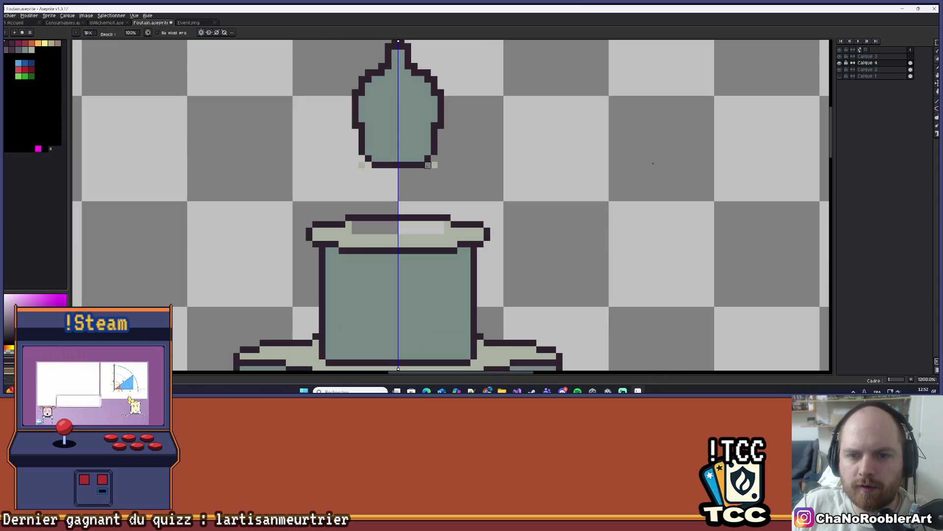
pyautogui.scroll(-1, 365, 173)
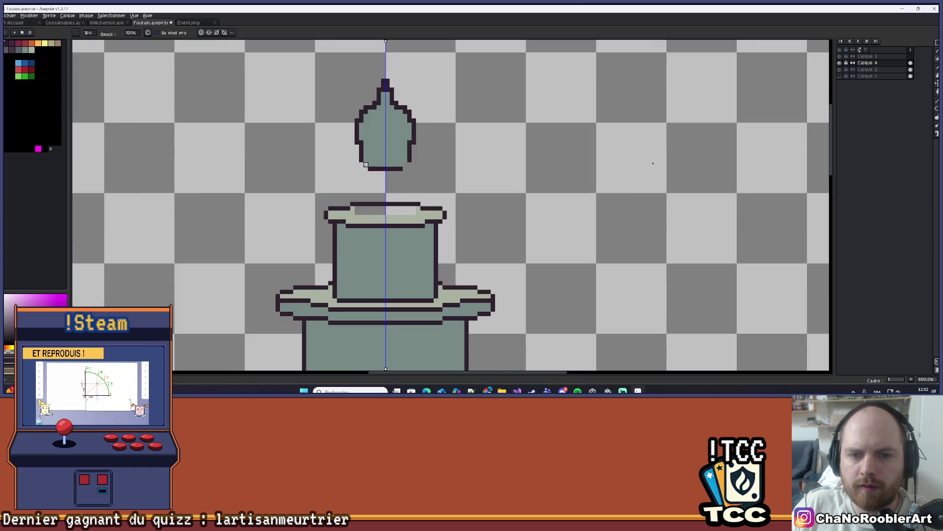
pyautogui.scroll(2, 366, 165)
pyautogui.hotkey('ctrl', 'z')
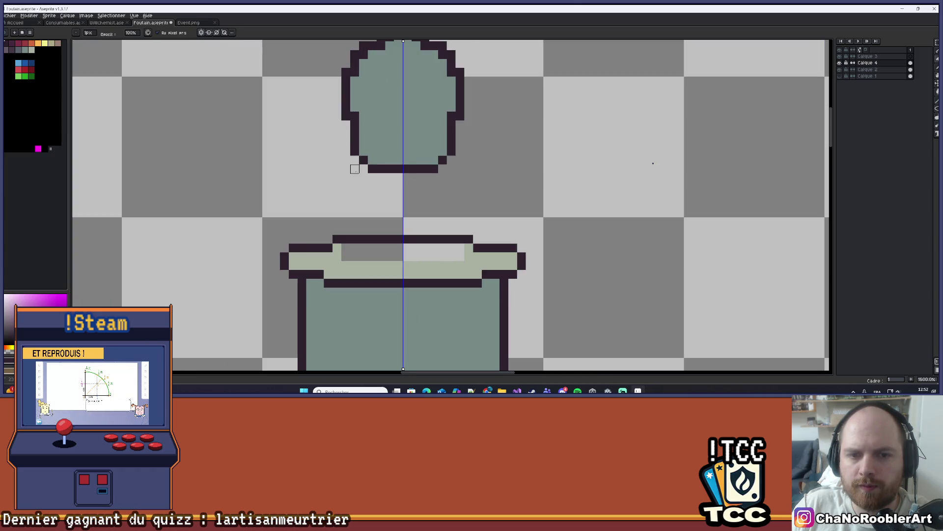
pyautogui.press('i')
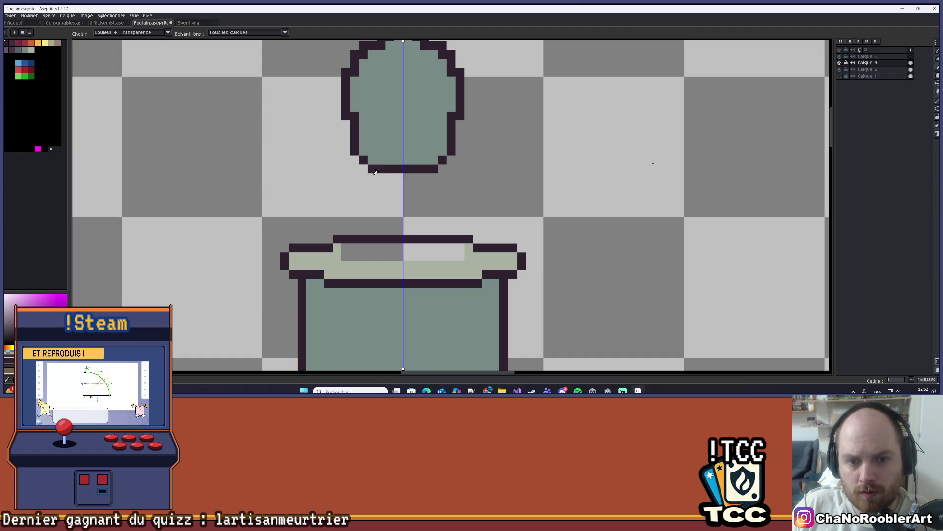
pyautogui.press('b')
# Draw mirrored dark stem lines joining the dome finial to the cap.
pyautogui.click(382, 186)
pyautogui.moveTo(389, 180); pyautogui.dragTo(394, 251)
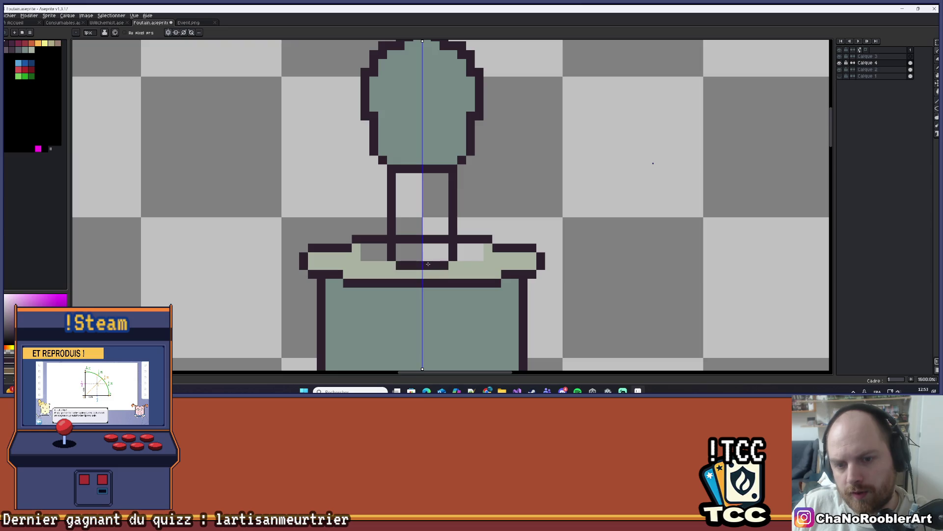
pyautogui.scroll(-5, 428, 264)
pyautogui.scroll(5, 423, 211)
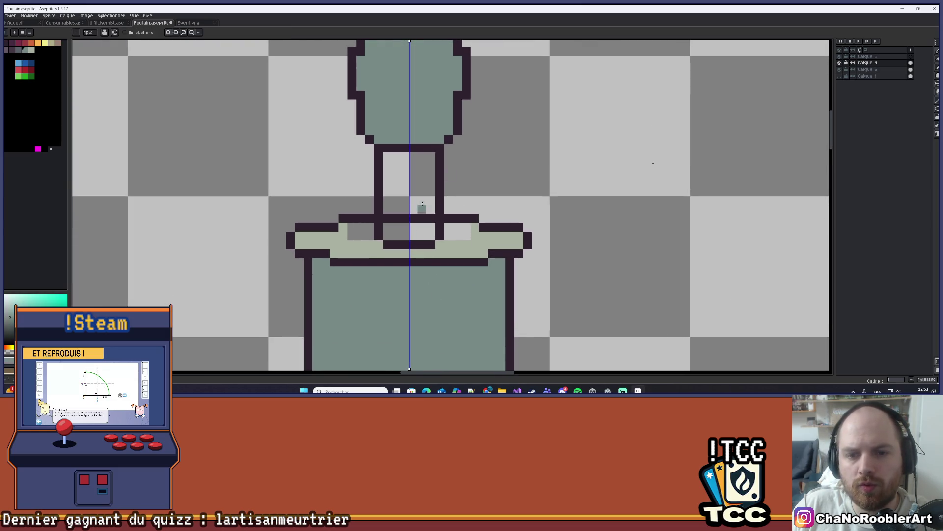
# Paint the stem's inside solid green-grey, covering the light centre strip, then zoom out to check.
pyautogui.click(428, 221)
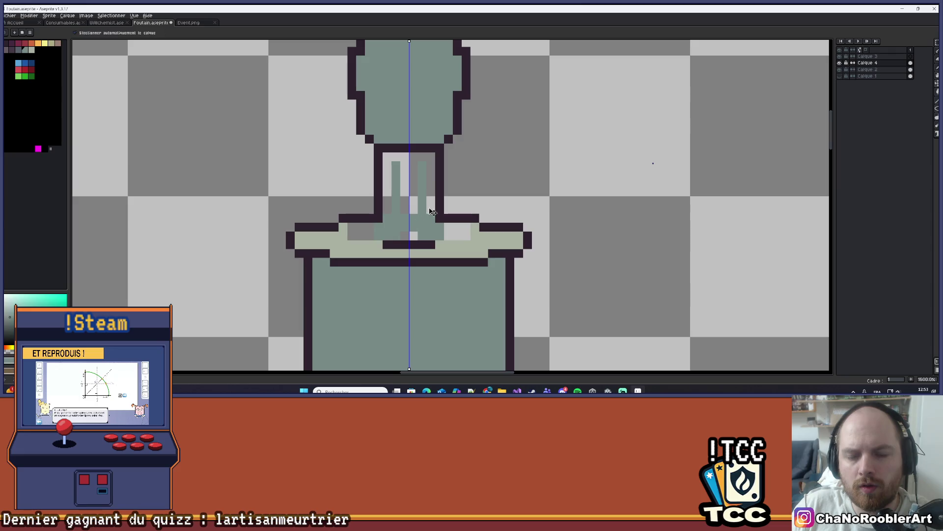
pyautogui.moveTo(410, 216); pyautogui.dragTo(404, 158)
pyautogui.scroll(-4, 404, 157)
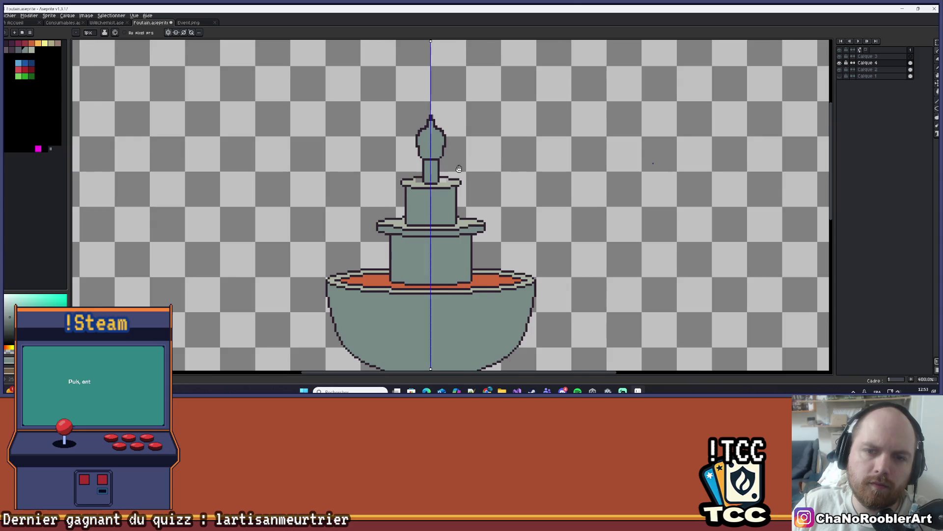
pyautogui.scroll(4, 420, 174)
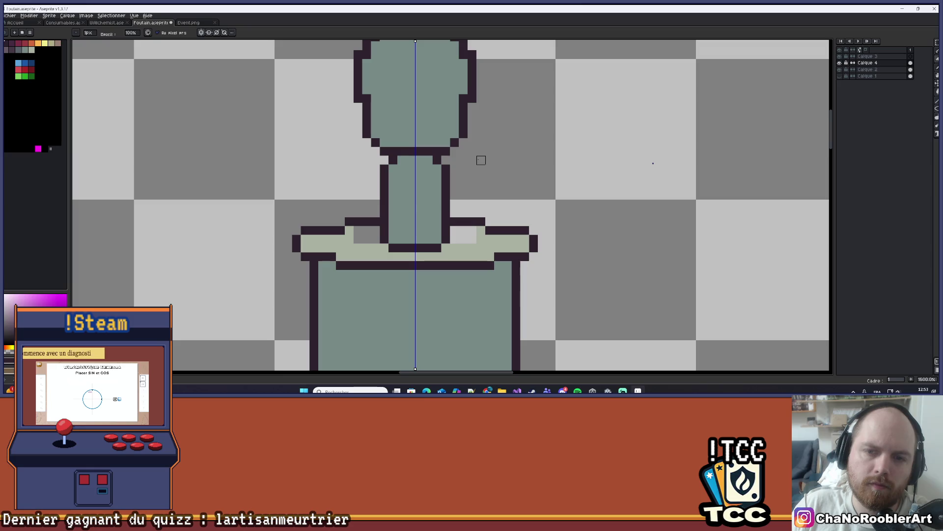
pyautogui.scroll(-4, 476, 160)
pyautogui.scroll(3, 473, 154)
pyautogui.scroll(-3, 490, 164)
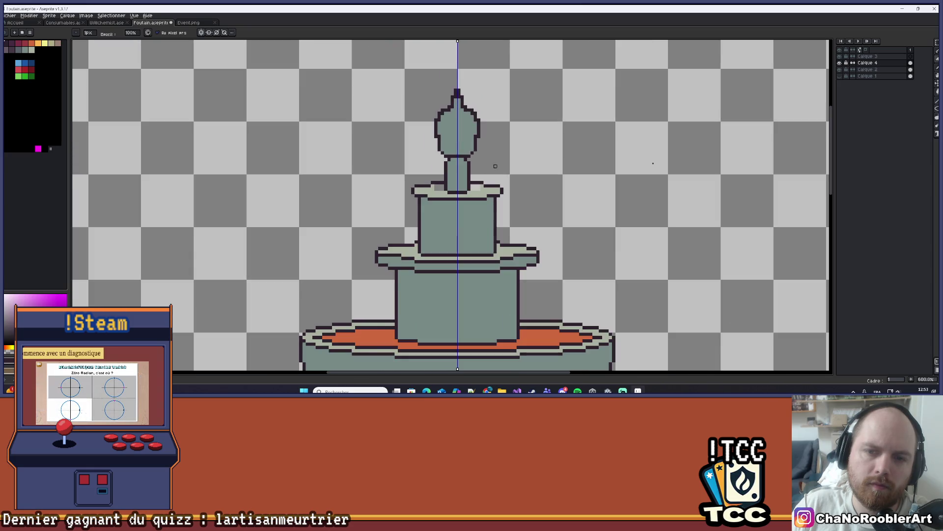
pyautogui.moveTo(490, 168); pyautogui.dragTo(440, 181)
pyautogui.scroll(-2, 440, 180)
pyautogui.scroll(5, 443, 207)
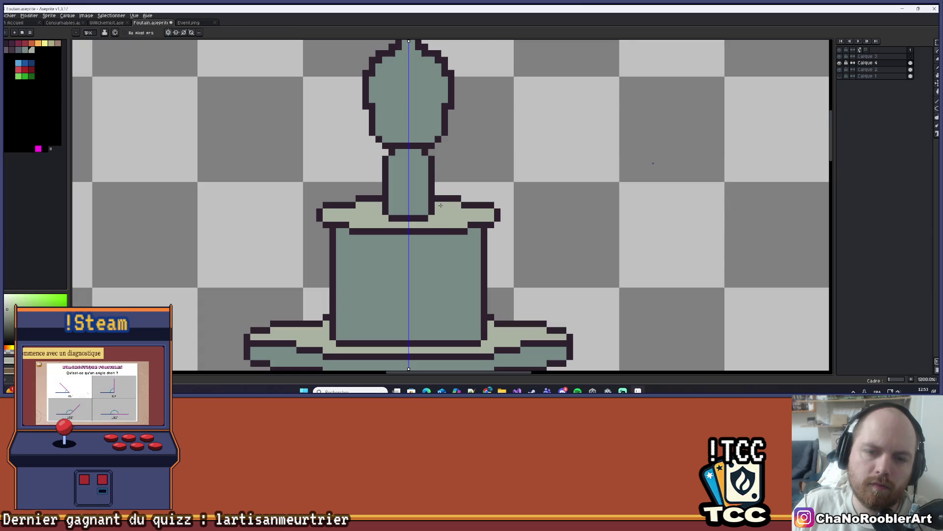
pyautogui.scroll(-4, 443, 212)
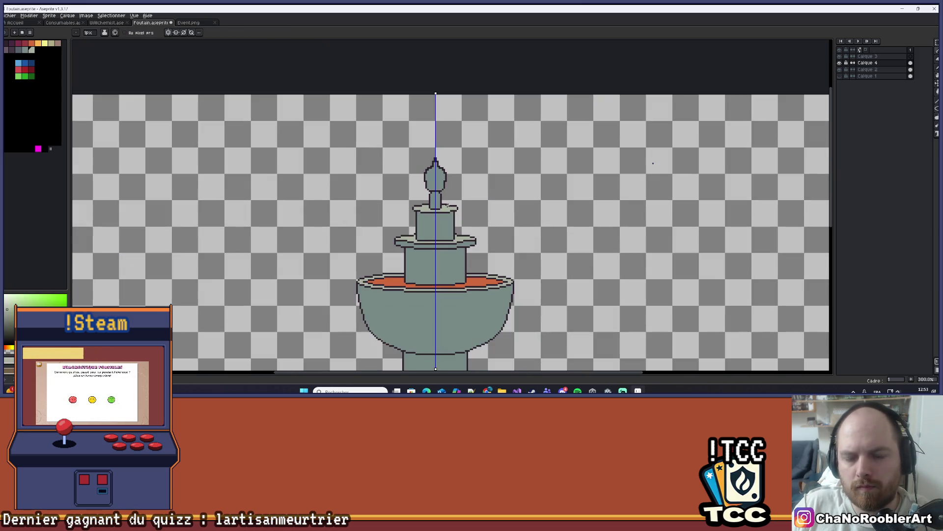
# Sample the dark outline colour and repaint the outline pixels below the bulb teal.
pyautogui.scroll(7, 488, 200)
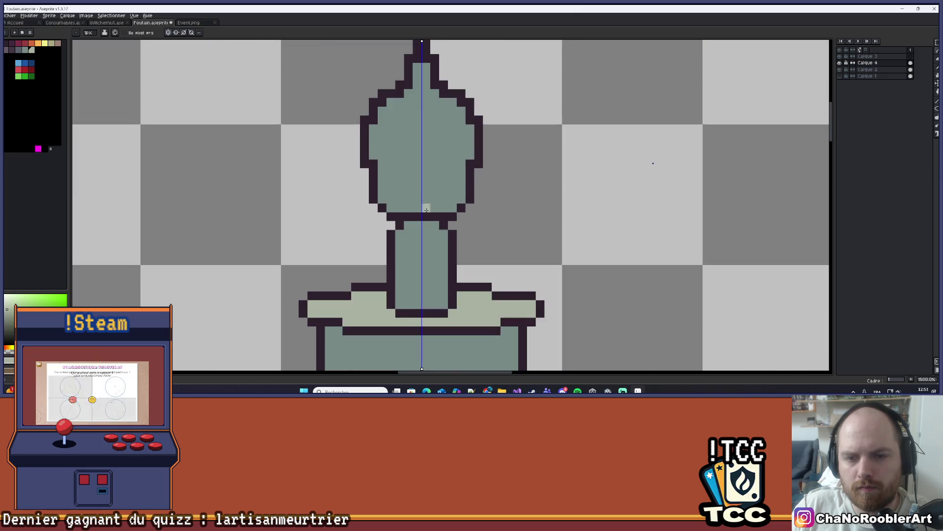
pyautogui.press('i')
pyautogui.click(418, 217)
pyautogui.press('b')
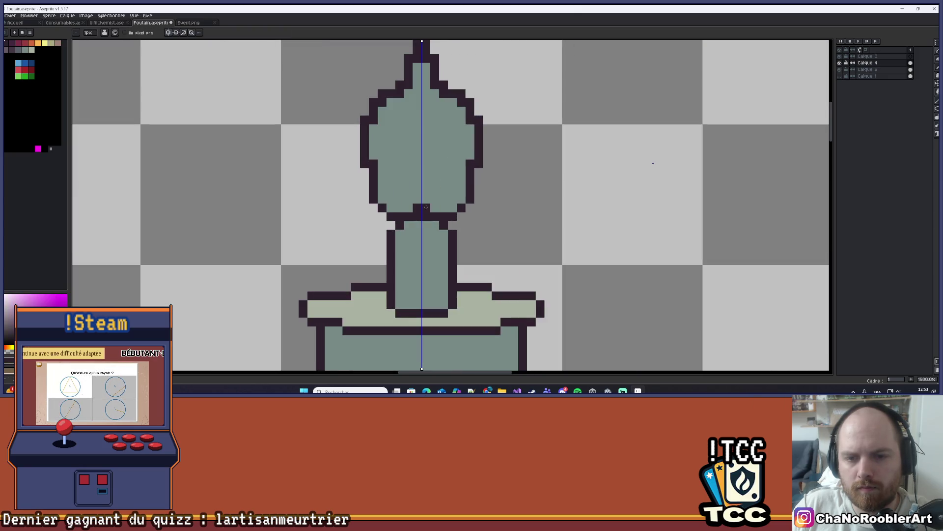
pyautogui.keyDown('alt'); pyautogui.click(426, 197); pyautogui.keyUp('alt')
pyautogui.moveTo(417, 217); pyautogui.dragTo(427, 217)
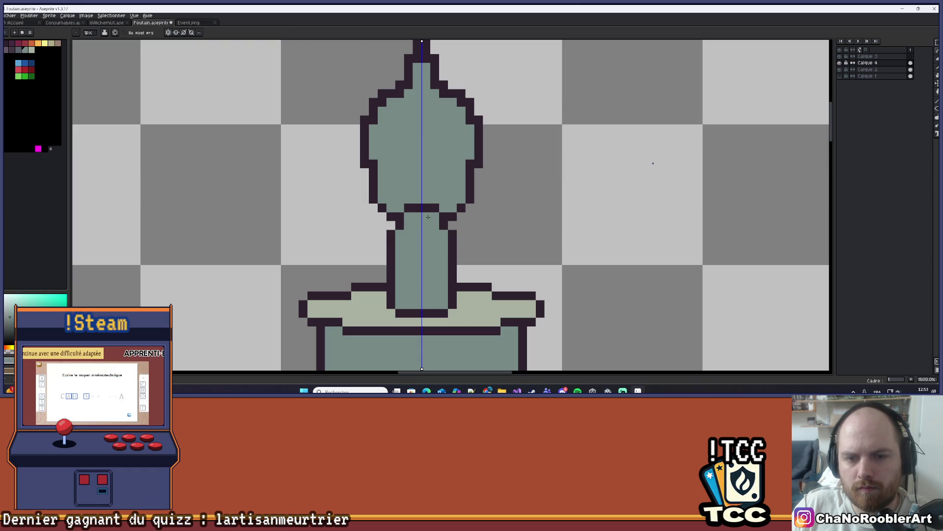
pyautogui.scroll(-4, 433, 212)
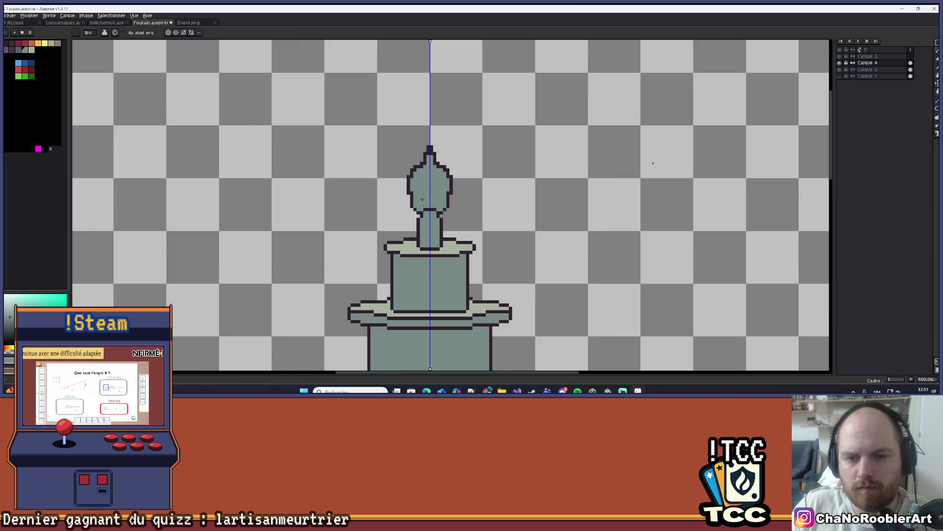
pyautogui.scroll(-1, 422, 199)
pyautogui.scroll(4, 422, 211)
# Reshape the dark joint under the bulb with added outline pixels and teal fills.
pyautogui.keyDown('alt'); pyautogui.click(422, 220); pyautogui.keyUp('alt')
pyautogui.click(442, 221)
pyautogui.rightClick(421, 229)
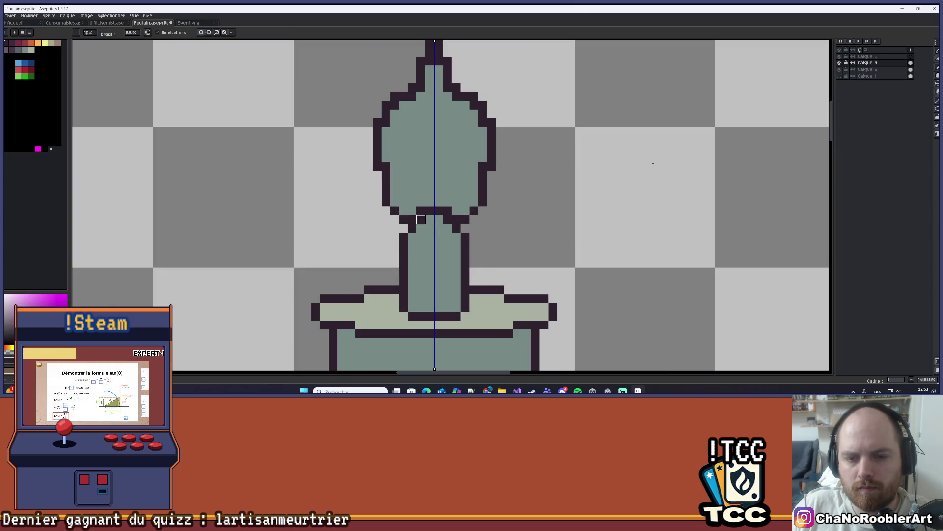
pyautogui.press('b')
pyautogui.click(421, 210)
pyautogui.rightClick(448, 210)
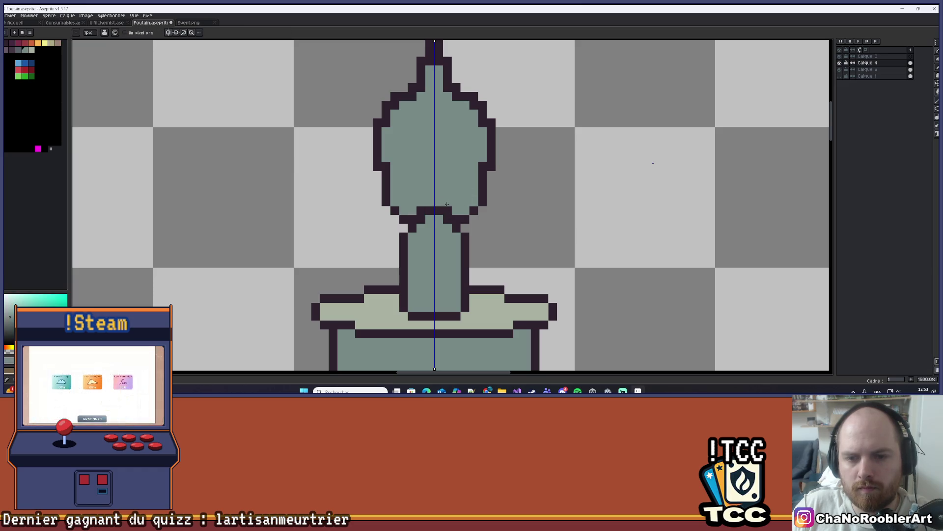
# Smooth the bulb's pointed tip by recolouring its upper outline pixels teal.
pyautogui.scroll(-6, 448, 210)
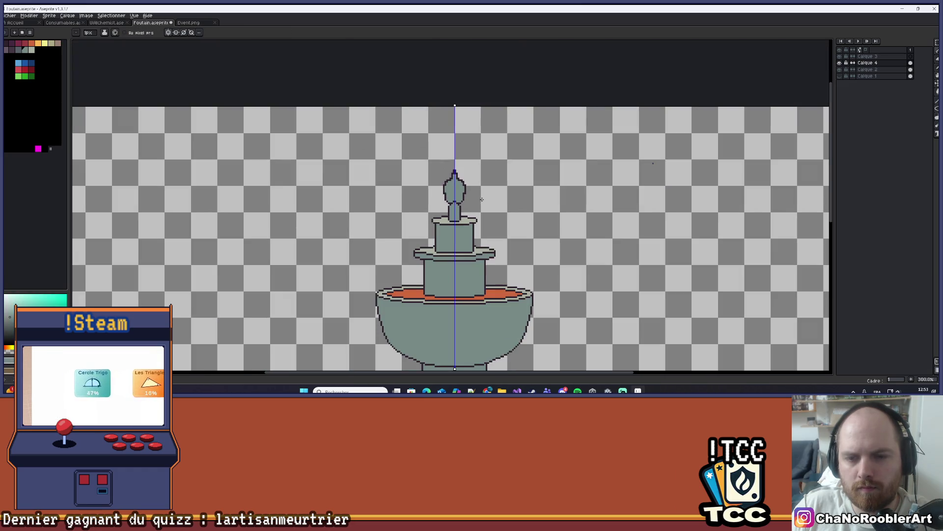
pyautogui.scroll(6, 497, 200)
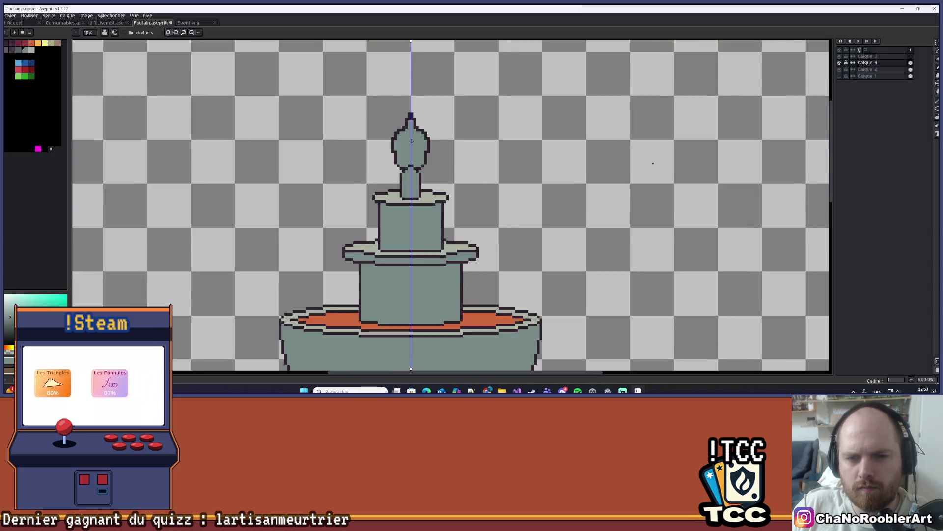
pyautogui.scroll(1, 417, 144)
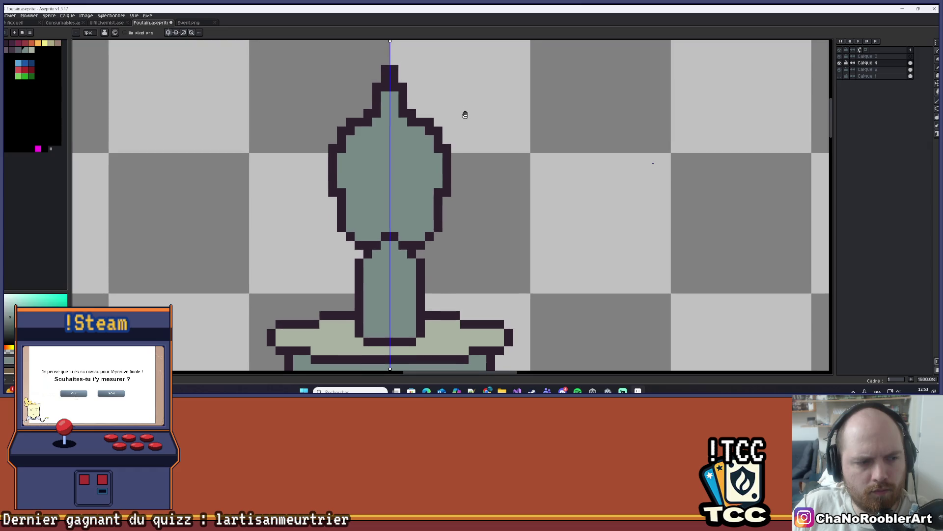
pyautogui.scroll(3, 452, 140)
pyautogui.press('e')
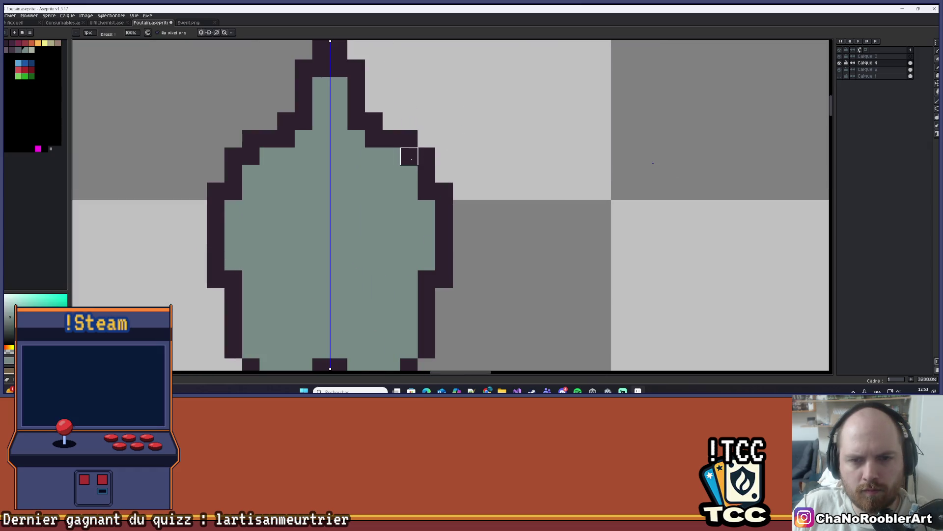
pyautogui.press('b')
pyautogui.click(407, 158)
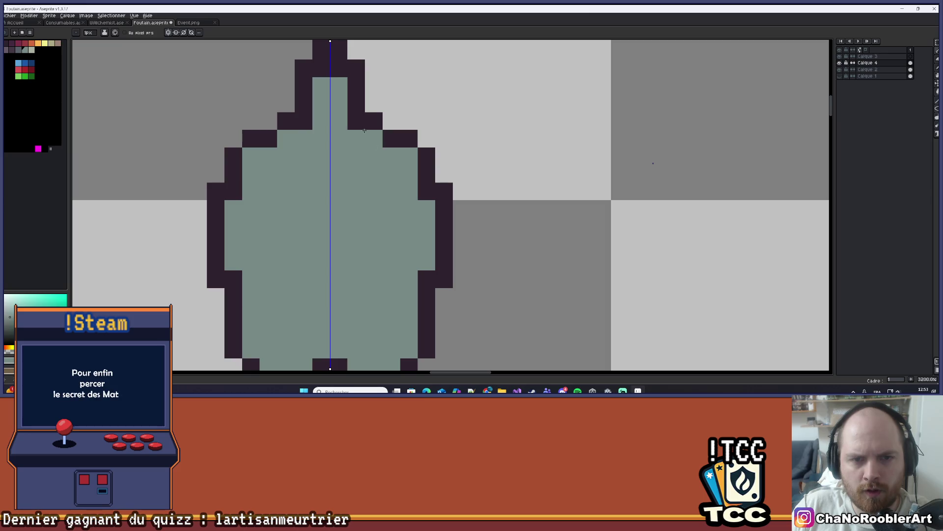
pyautogui.click(364, 130)
pyautogui.click(332, 72)
pyautogui.scroll(-4, 334, 72)
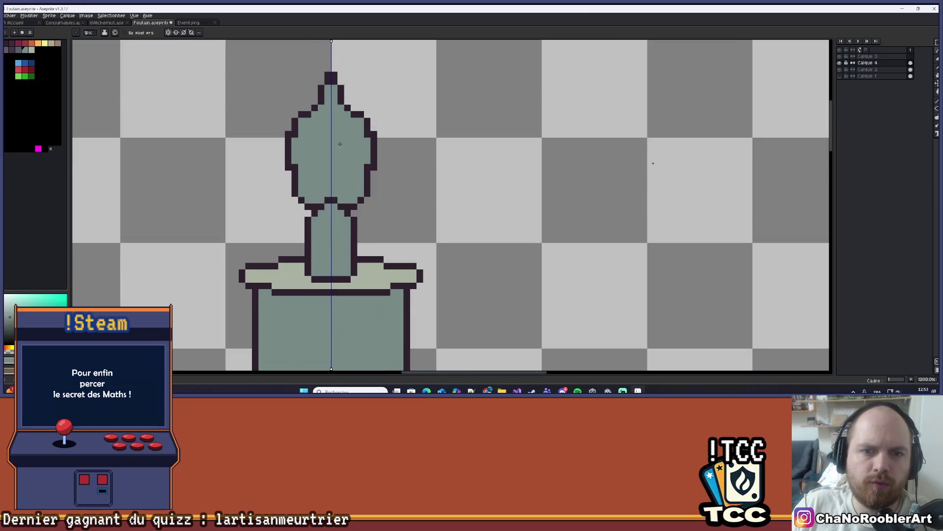
pyautogui.scroll(1, 339, 143)
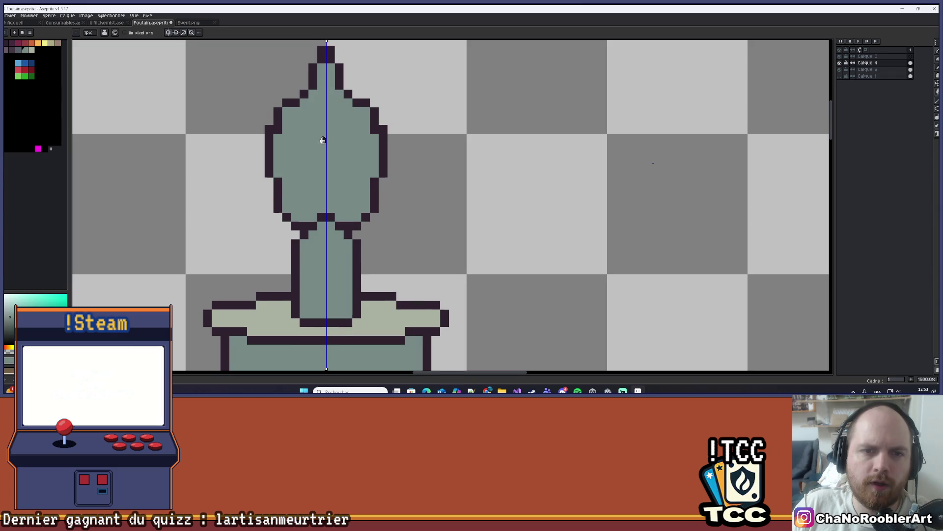
pyautogui.scroll(-4, 323, 140)
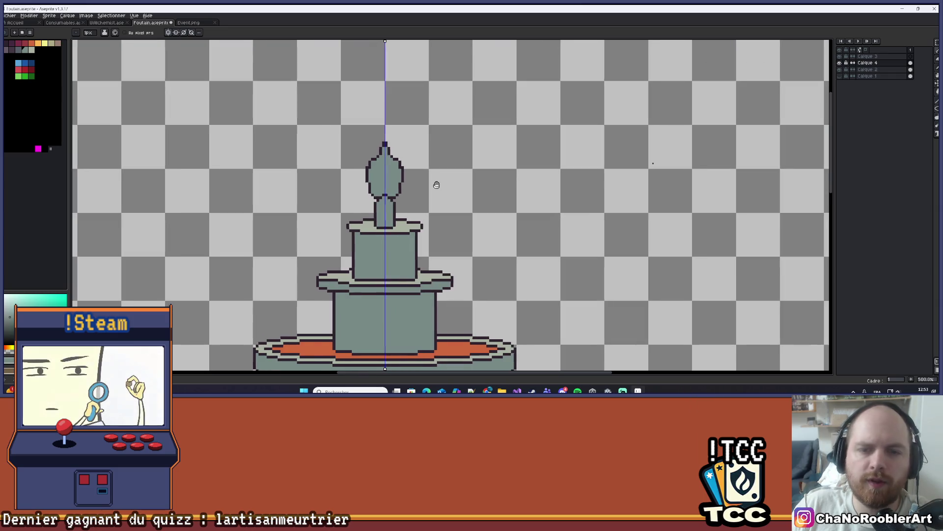
pyautogui.scroll(-2, 438, 185)
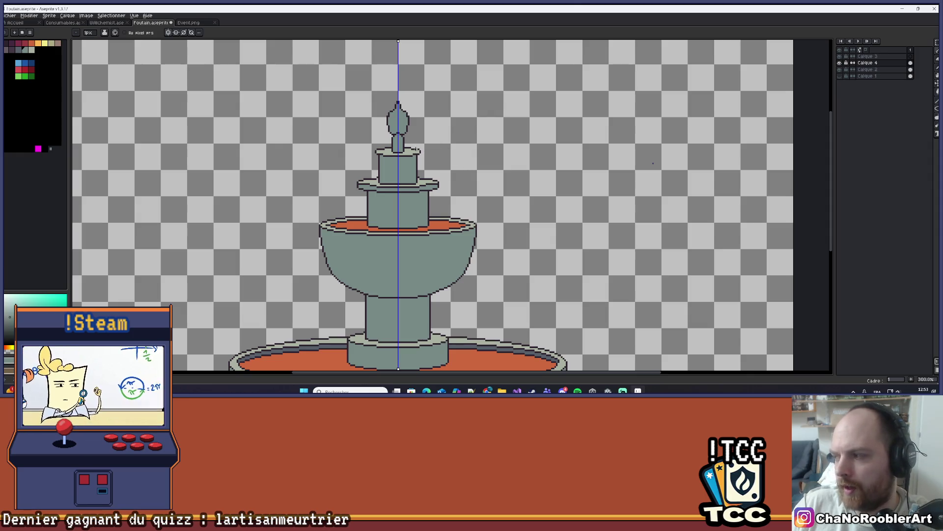
pyautogui.scroll(6, 417, 149)
# Draw mirrored dark outlines down the upper tier's inner walls, redoing the first attempt.
pyautogui.moveTo(342, 166); pyautogui.dragTo(348, 169)
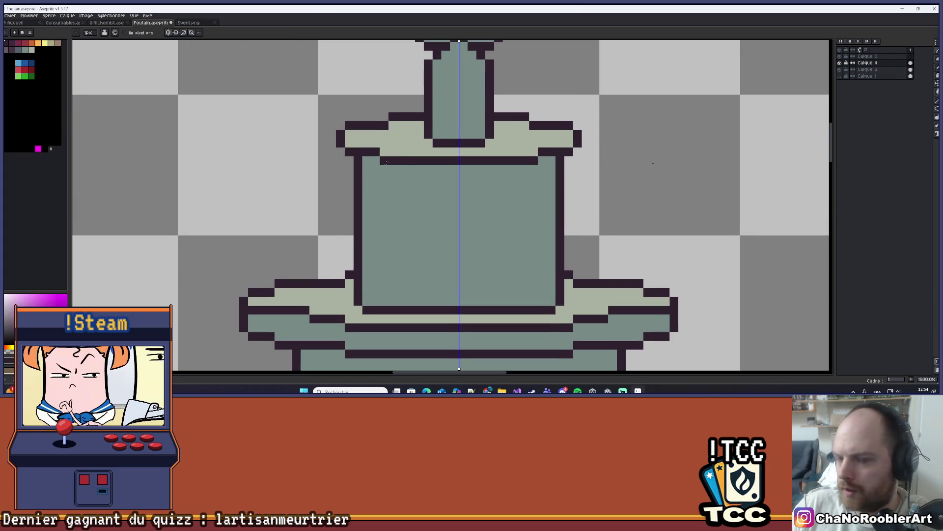
pyautogui.click(382, 172)
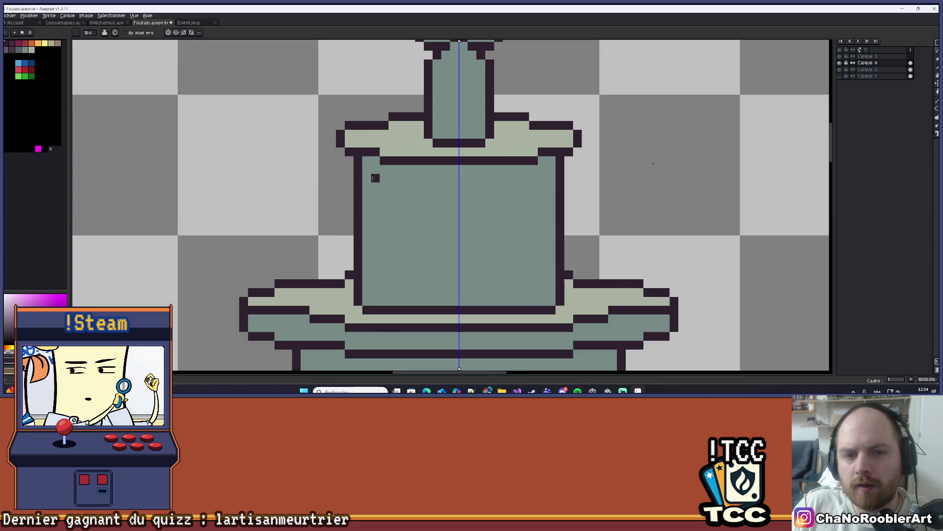
pyautogui.scroll(-3, 374, 178)
pyautogui.scroll(4, 393, 198)
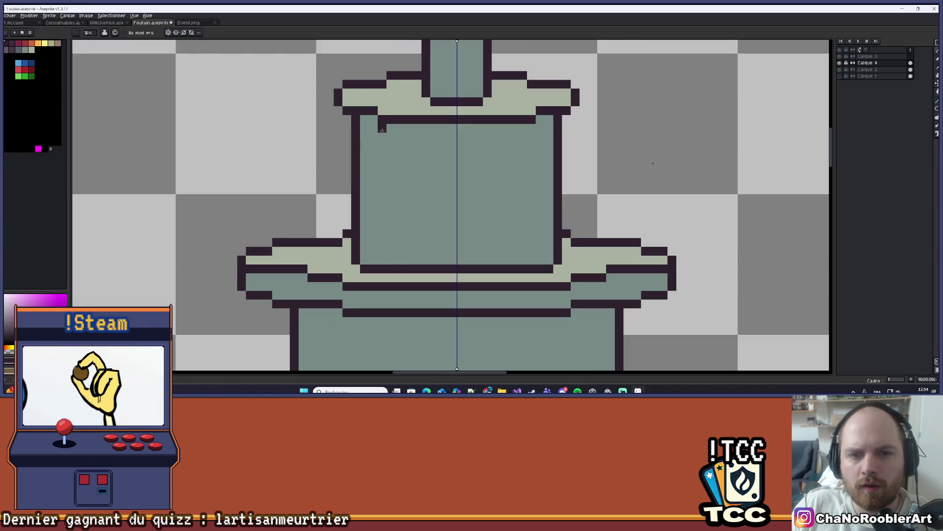
pyautogui.moveTo(381, 147); pyautogui.dragTo(361, 253)
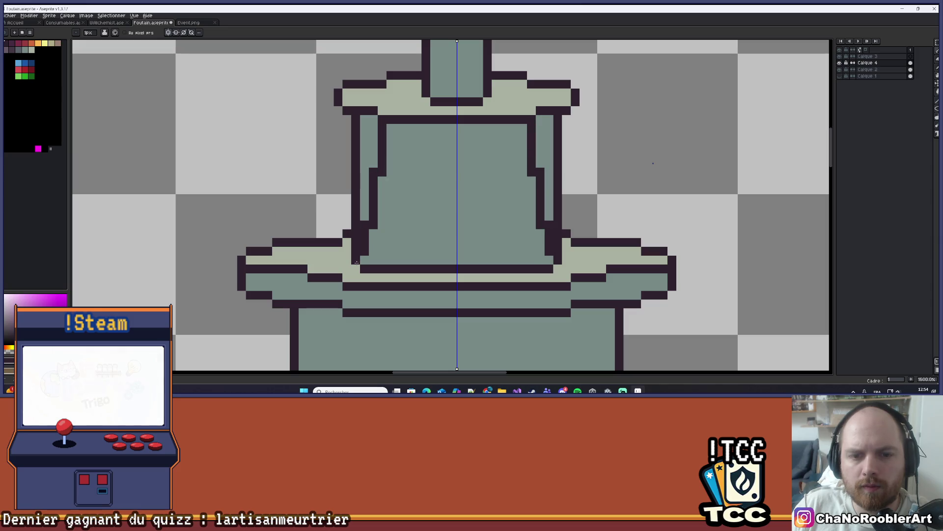
pyautogui.hotkey('ctrl', 'z')
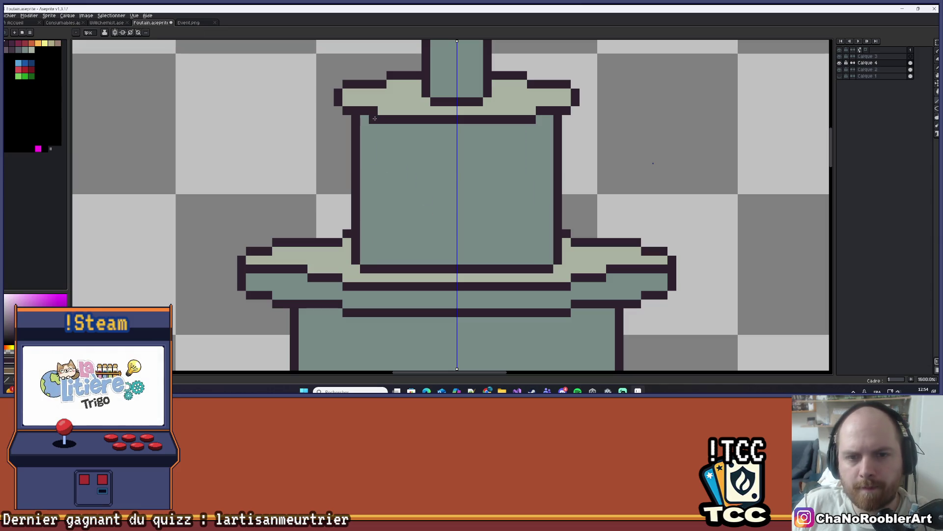
pyautogui.scroll(-1, 374, 197)
pyautogui.moveTo(382, 129)
pyautogui.mouseDown()
pyautogui.moveTo(360, 231)
pyautogui.moveTo(368, 170)
pyautogui.mouseUp()
# Erase the inner wall outlines down to a single stepped, tapering line on both sides.
pyautogui.press('e')
pyautogui.moveTo(361, 207); pyautogui.dragTo(361, 164)
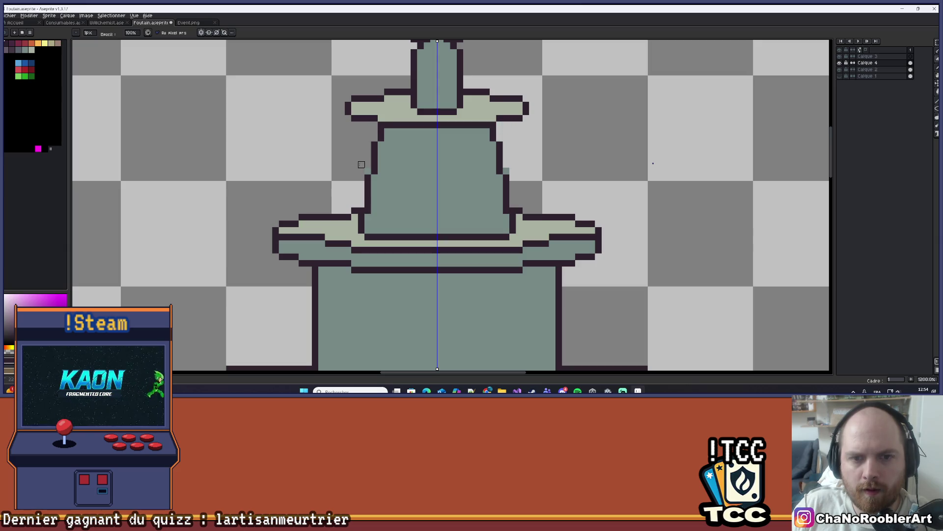
pyautogui.hotkey('ctrl', 'z')
pyautogui.scroll(-4, 368, 171)
pyautogui.scroll(5, 394, 196)
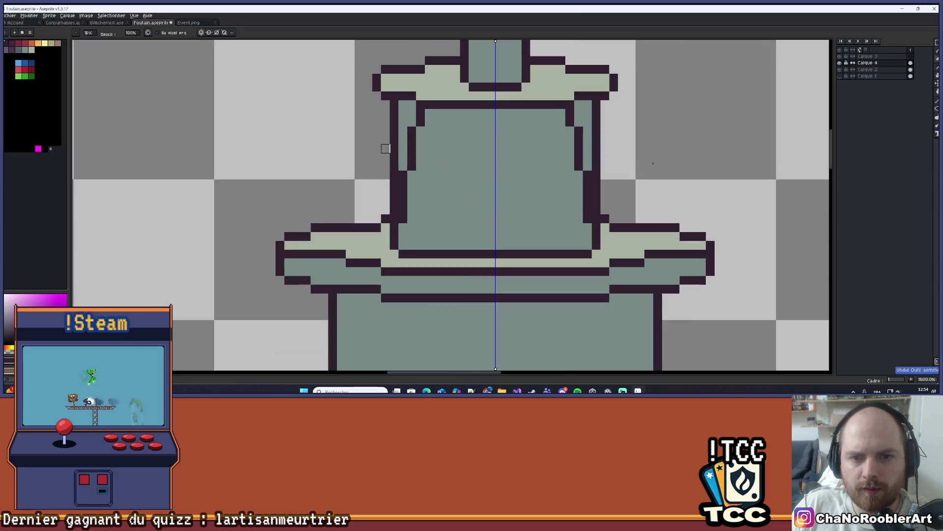
pyautogui.moveTo(394, 210); pyautogui.dragTo(395, 105)
pyautogui.scroll(-8, 394, 113)
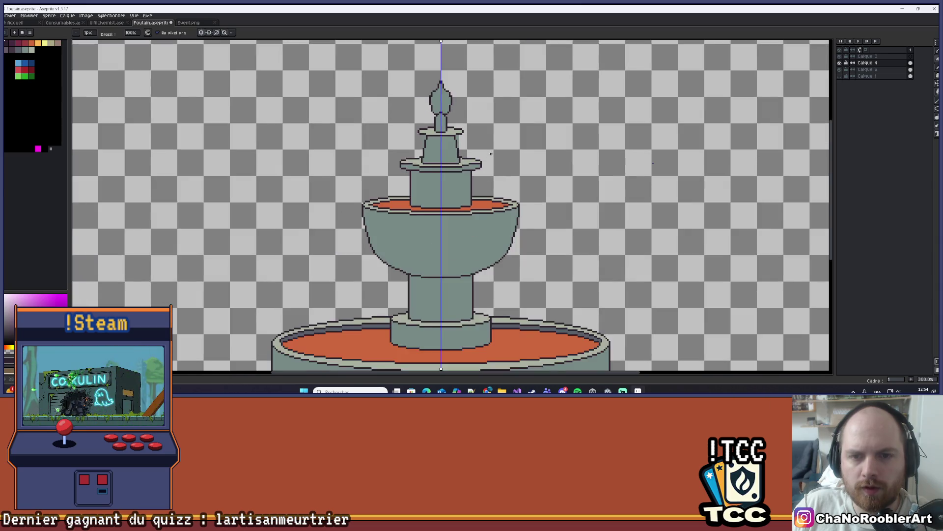
pyautogui.scroll(11, 455, 148)
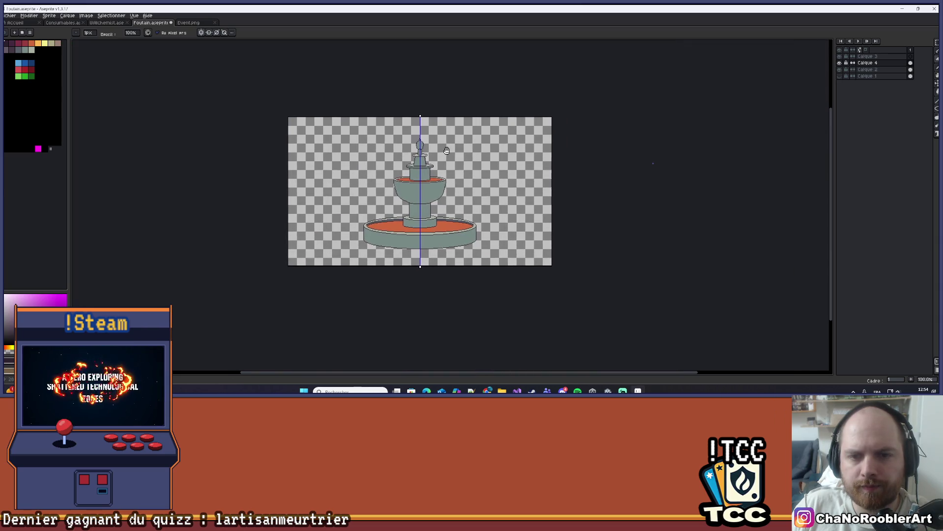
# Add and extend dark outline pixels along the underside of the upper bowl's rim.
pyautogui.press('i')
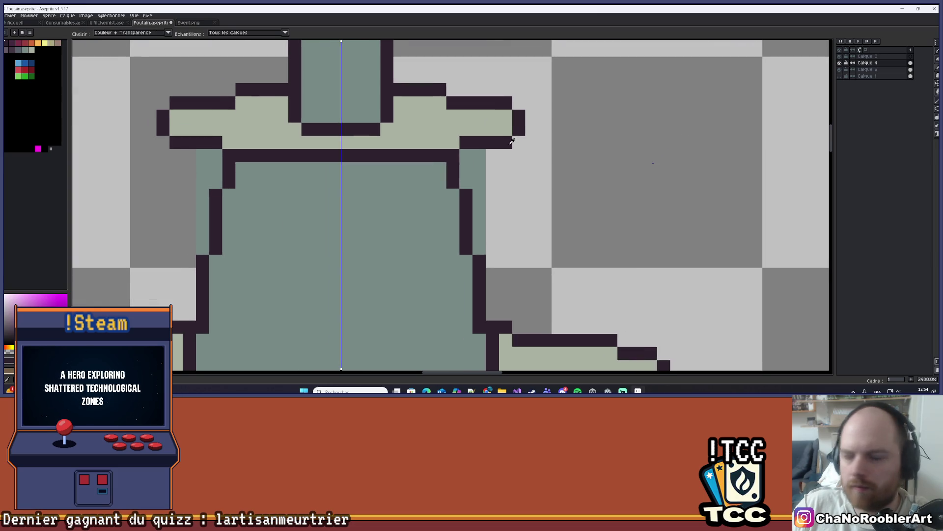
pyautogui.press('b')
pyautogui.scroll(-2, 489, 168)
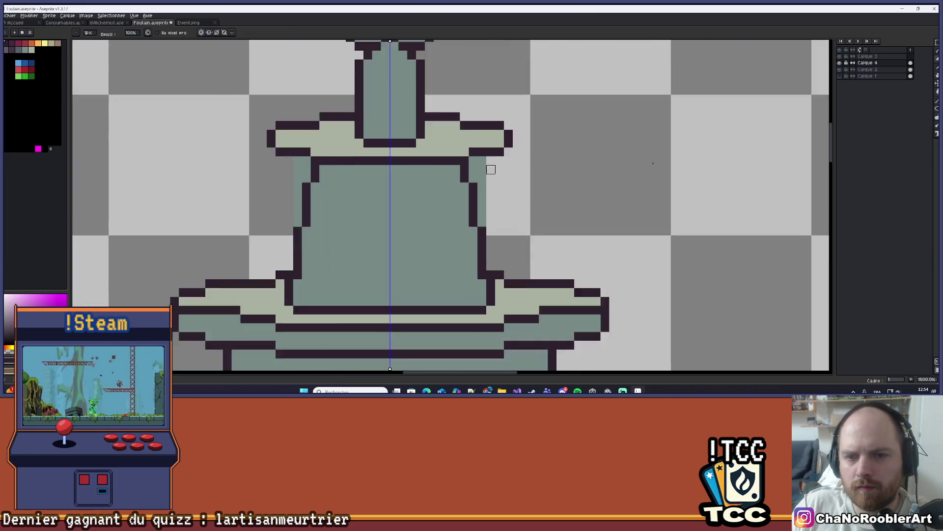
pyautogui.scroll(1, 345, 184)
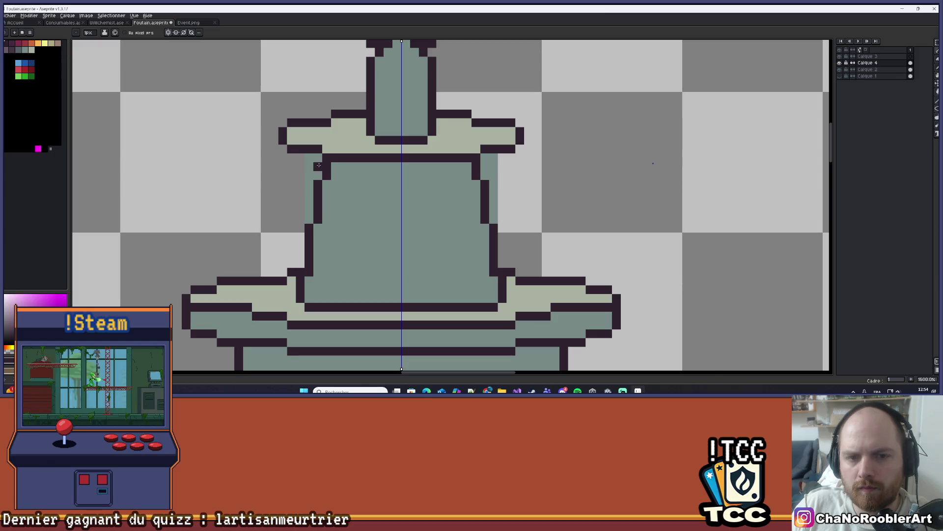
pyautogui.moveTo(336, 175); pyautogui.dragTo(345, 176)
pyautogui.scroll(-5, 345, 176)
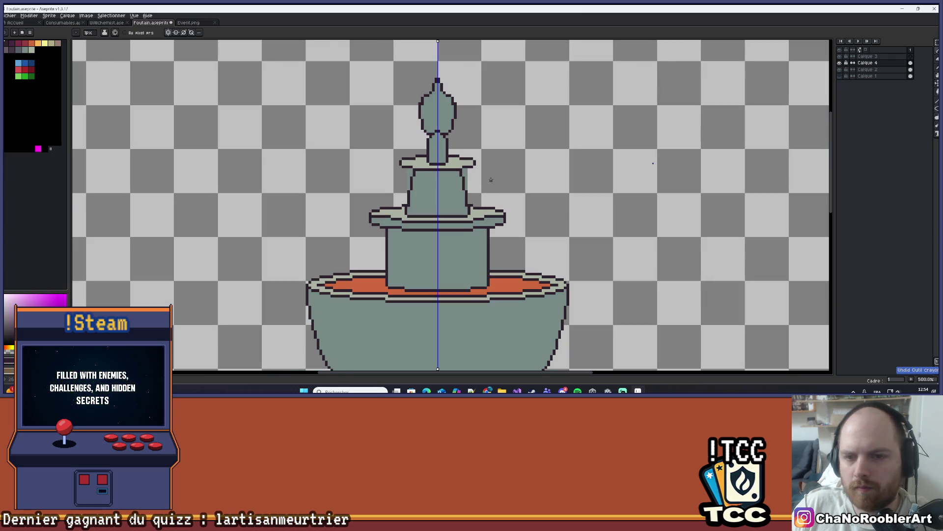
pyautogui.scroll(5, 493, 178)
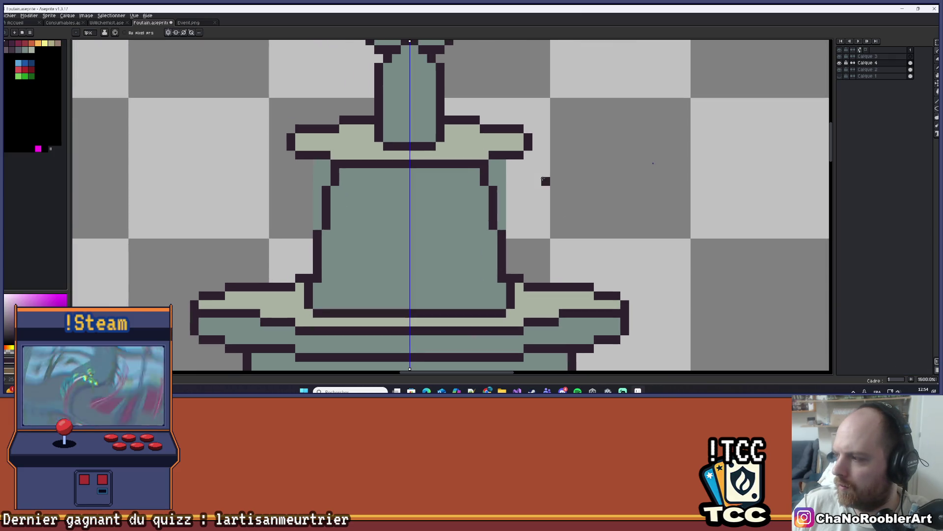
pyautogui.scroll(1, 543, 179)
pyautogui.click(528, 158)
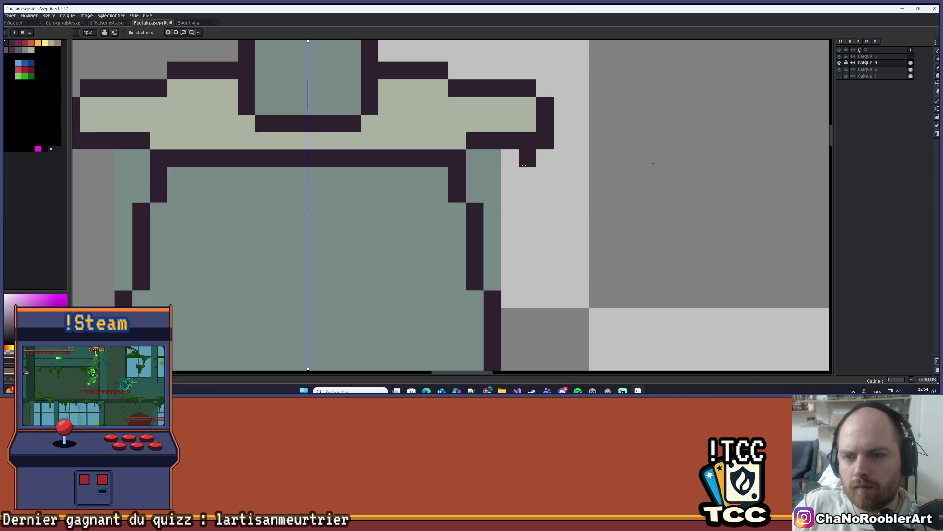
pyautogui.click(528, 159)
pyautogui.moveTo(511, 176)
pyautogui.mouseDown()
pyautogui.moveTo(438, 193)
pyautogui.moveTo(193, 193)
pyautogui.moveTo(321, 179)
pyautogui.mouseUp()
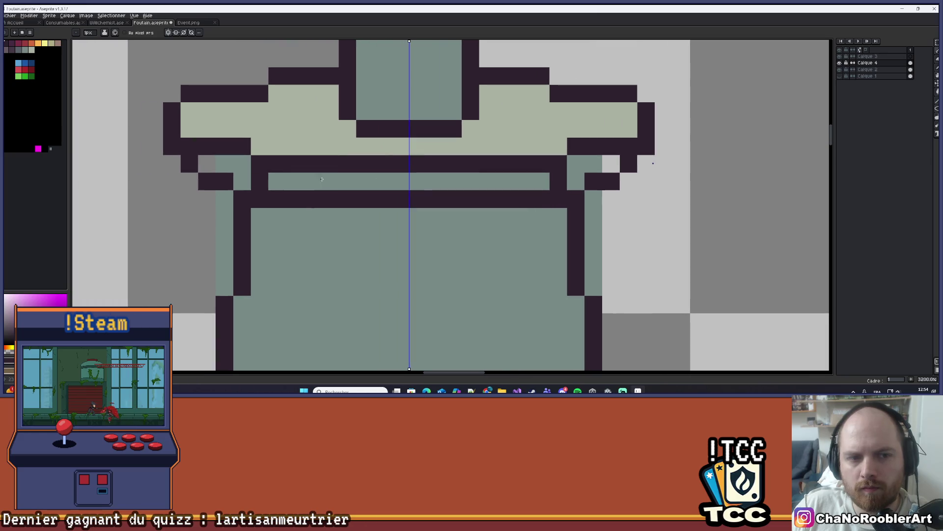
# Recolour stray rim pixels teal and erase the extra teal columns beside the tier.
pyautogui.keyDown('alt'); pyautogui.click(290, 181); pyautogui.keyUp('alt')
pyautogui.click(259, 181)
pyautogui.click(209, 167)
pyautogui.press('e')
pyautogui.moveTo(221, 200); pyautogui.dragTo(224, 293)
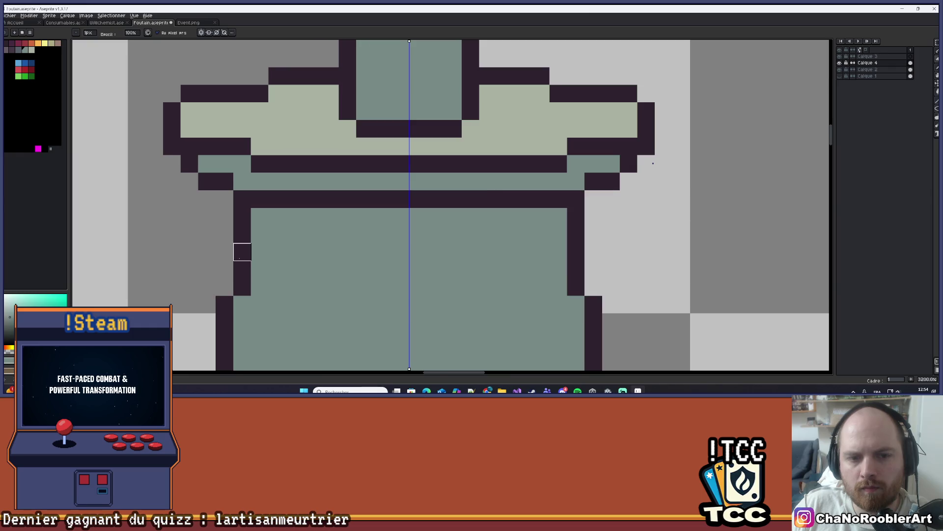
pyautogui.scroll(-9, 242, 252)
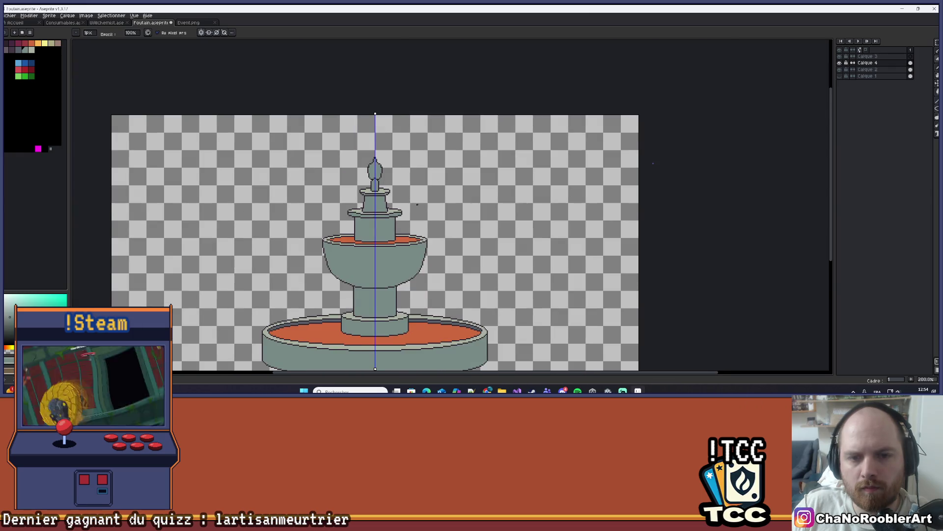
pyautogui.moveTo(417, 204)
pyautogui.mouseDown()
pyautogui.moveTo(411, 136)
pyautogui.moveTo(419, 93)
pyautogui.moveTo(430, 140)
pyautogui.moveTo(386, 154)
pyautogui.moveTo(396, 194)
pyautogui.mouseUp()
pyautogui.scroll(7, 415, 169)
pyautogui.scroll(1, 389, 167)
# Paint orange water pixels along the top basin rim's left rows, undoing one stroke.
pyautogui.click(364, 168)
pyautogui.click(355, 159)
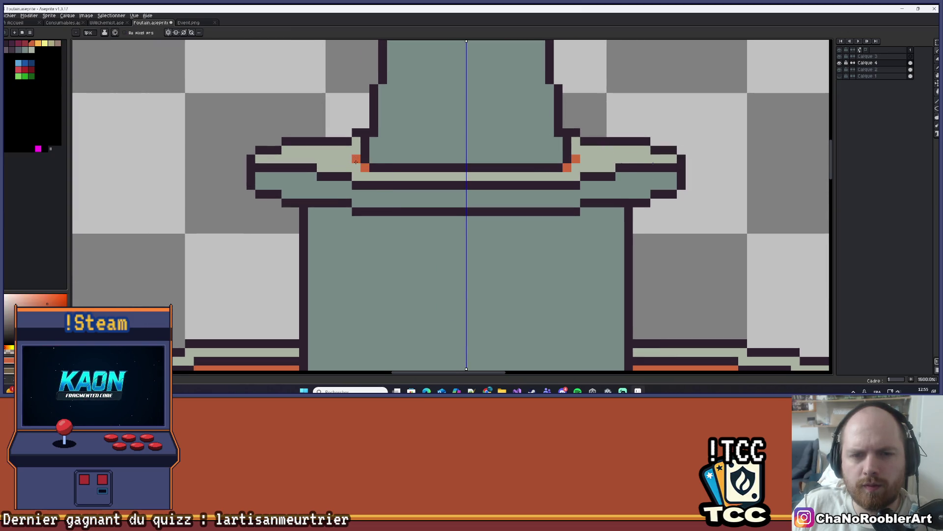
pyautogui.moveTo(355, 157); pyautogui.dragTo(337, 157)
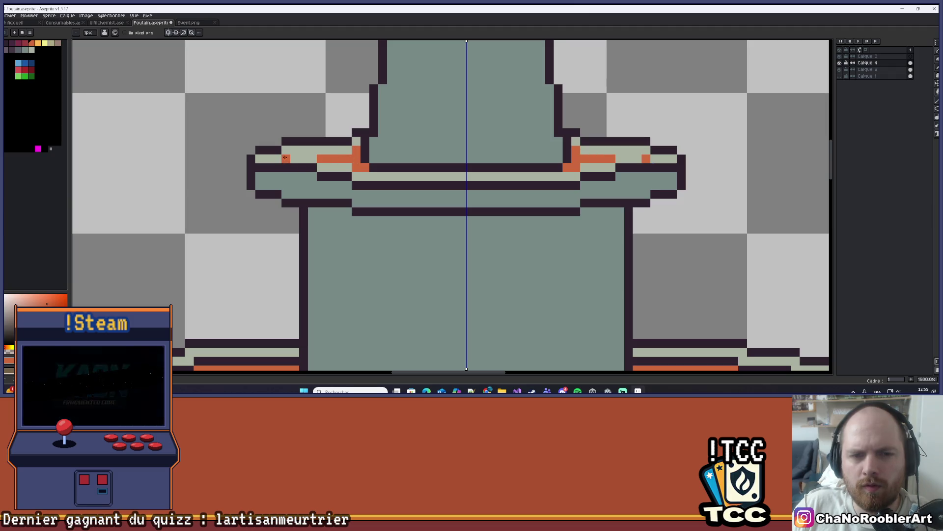
pyautogui.moveTo(283, 158); pyautogui.dragTo(326, 154)
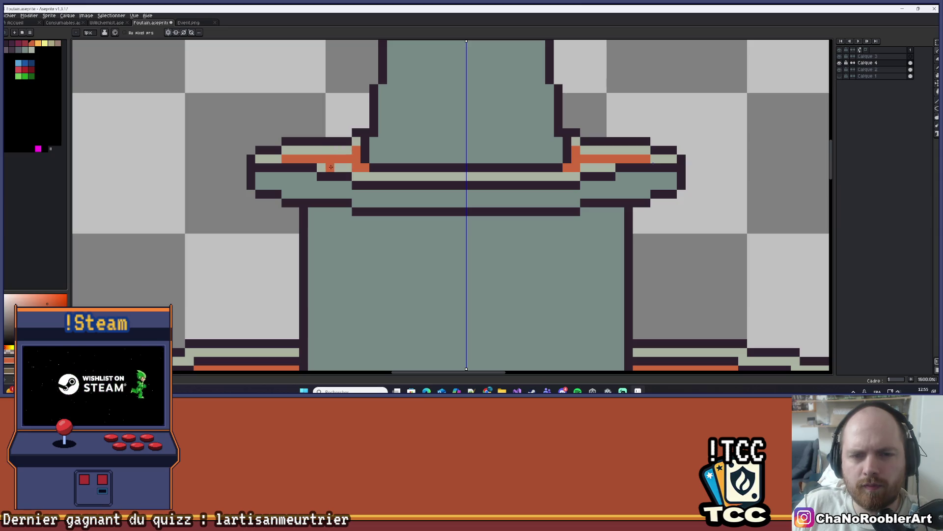
pyautogui.moveTo(319, 155); pyautogui.dragTo(353, 150)
pyautogui.scroll(-6, 419, 162)
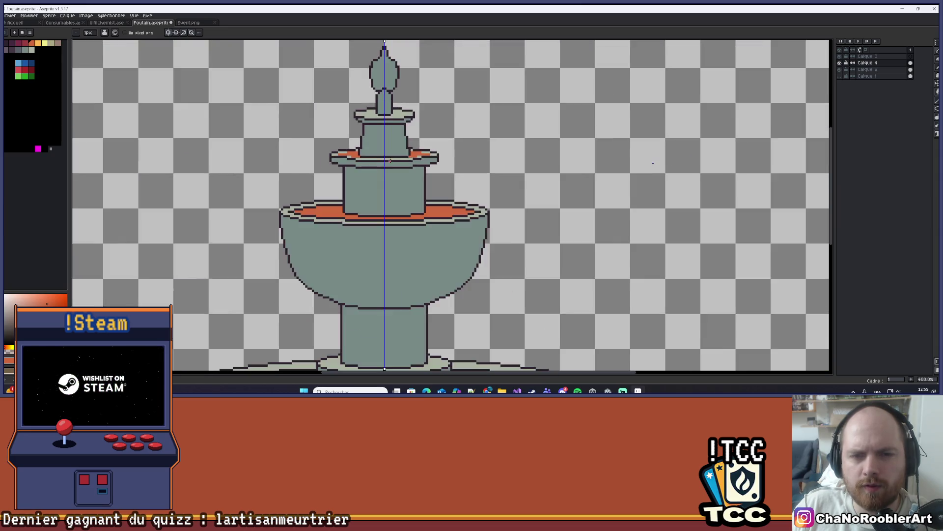
pyautogui.scroll(5, 400, 146)
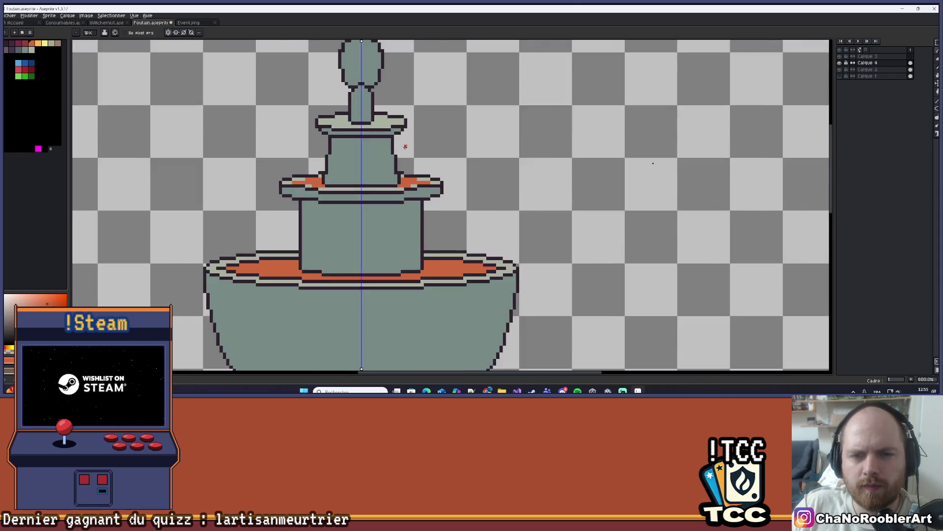
pyautogui.hotkey('ctrl', 'z')
pyautogui.hotkey('ctrl', 'z')
pyautogui.hotkey('ctrl', 'z')
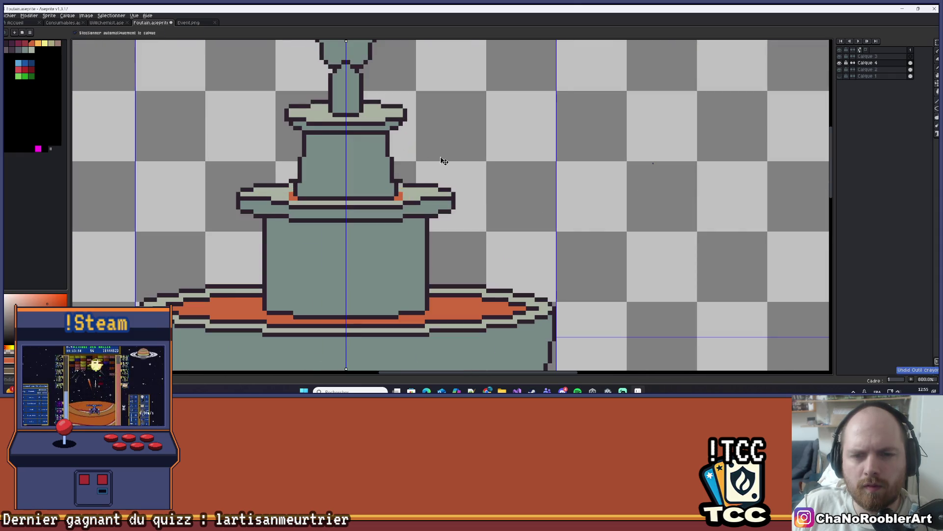
pyautogui.scroll(5, 404, 192)
# Paint more orange pixels across the top basin's rim and at the stroke ends.
pyautogui.moveTo(381, 188); pyautogui.dragTo(443, 199)
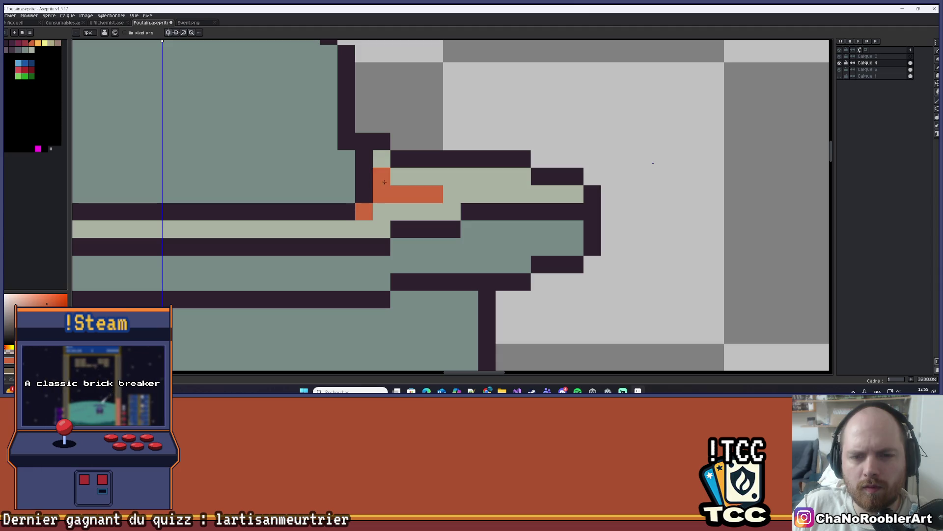
pyautogui.scroll(-7, 393, 191)
pyautogui.scroll(8, 340, 185)
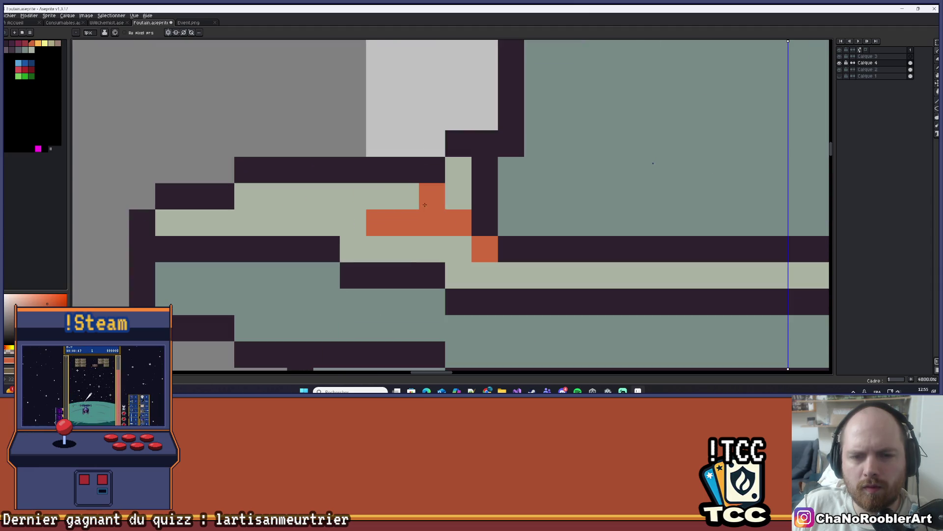
pyautogui.click(353, 221)
pyautogui.click(459, 248)
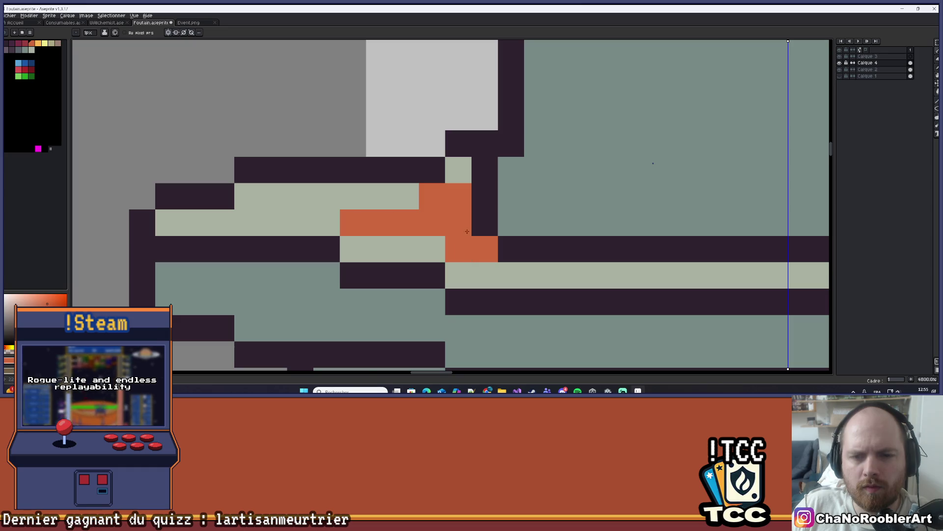
pyautogui.scroll(-5, 459, 248)
pyautogui.scroll(4, 527, 232)
pyautogui.scroll(-7, 527, 232)
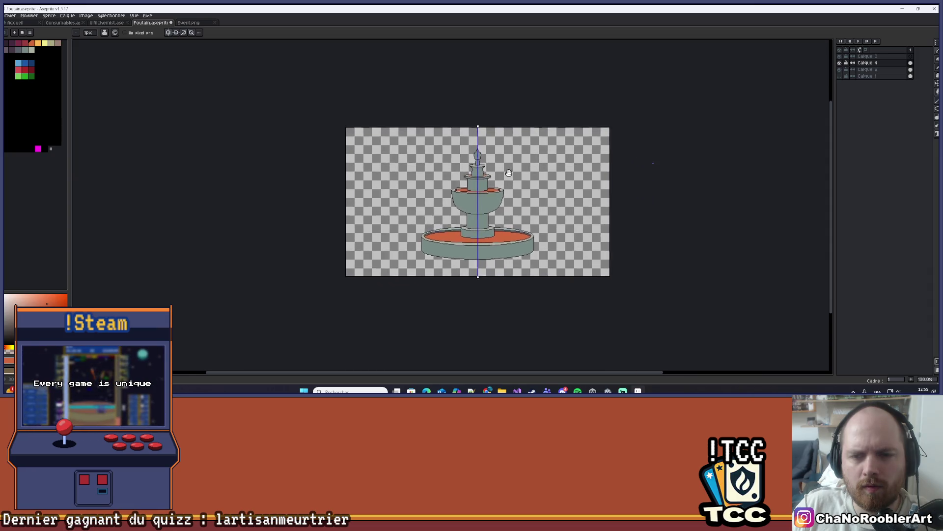
pyautogui.scroll(1, 474, 156)
pyautogui.scroll(3, 457, 140)
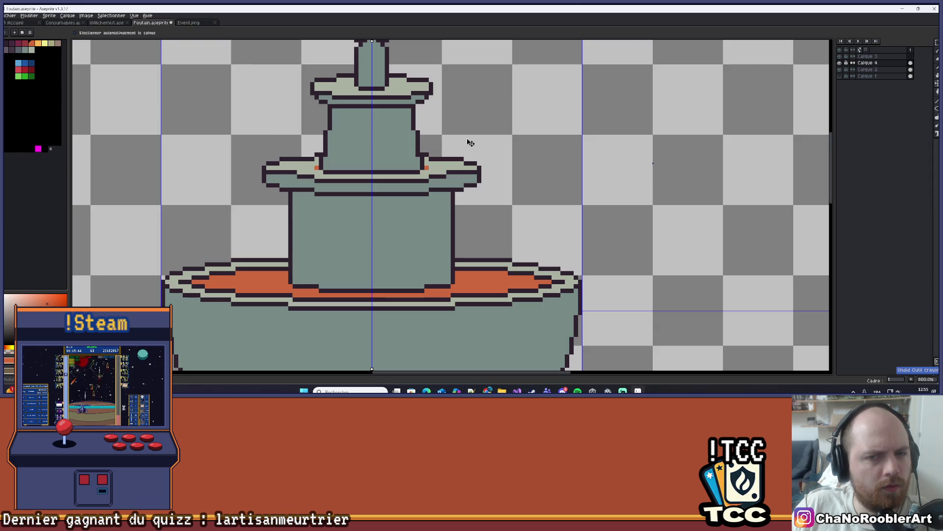
# Draw an orange water row across the rim, redrawing it shorter after undoing.
pyautogui.press('b')
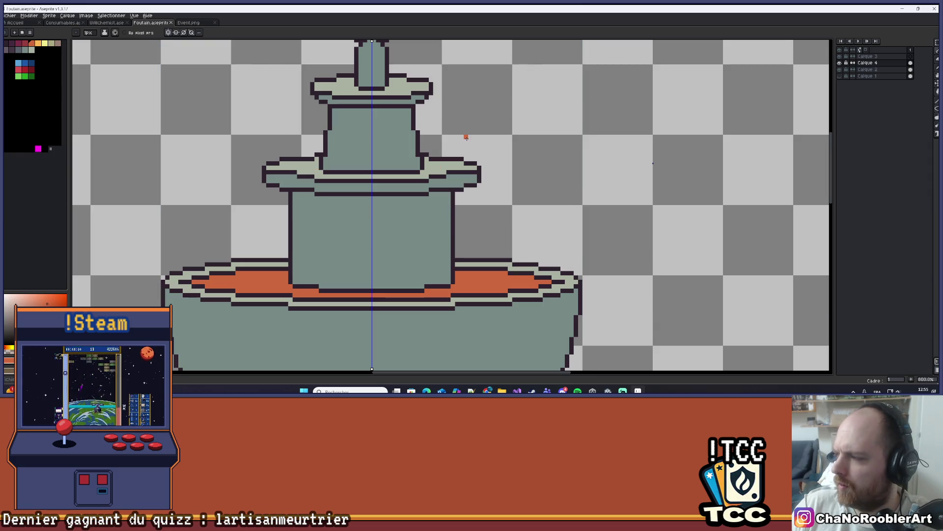
pyautogui.scroll(-2, 407, 132)
pyautogui.scroll(6, 508, 177)
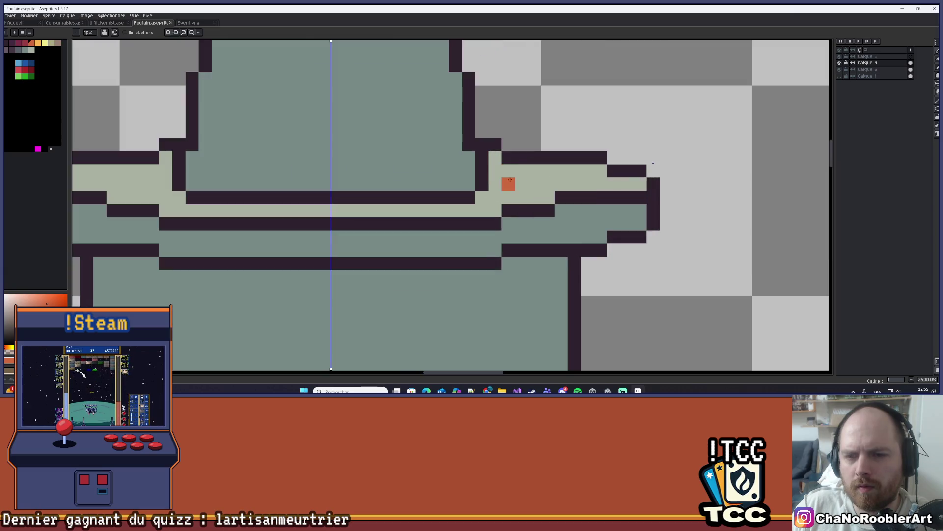
pyautogui.moveTo(496, 182); pyautogui.dragTo(605, 189)
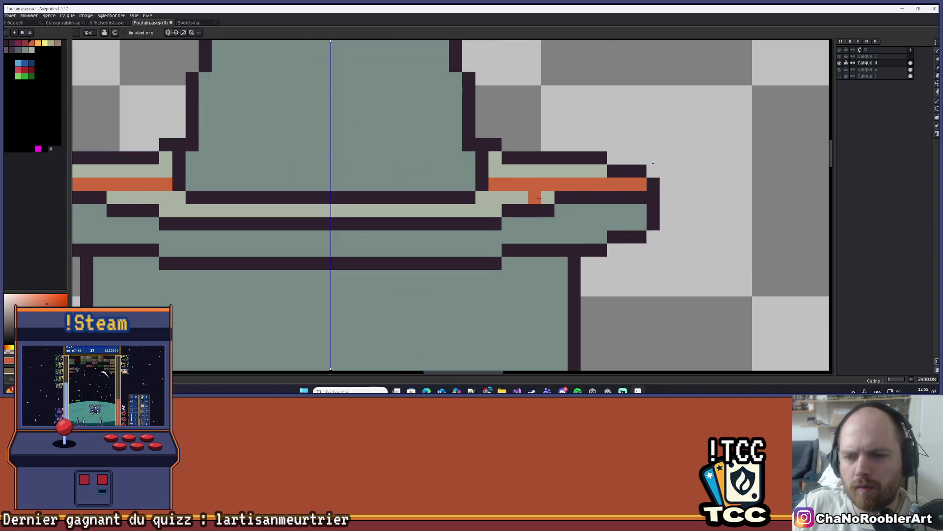
pyautogui.moveTo(539, 198); pyautogui.dragTo(480, 198)
pyautogui.hotkey('ctrl', 'z')
pyautogui.moveTo(545, 197)
pyautogui.mouseDown()
pyautogui.moveTo(480, 197)
pyautogui.moveTo(494, 211)
pyautogui.moveTo(300, 208)
pyautogui.moveTo(432, 212)
pyautogui.mouseUp()
pyautogui.scroll(-5, 300, 208)
pyautogui.scroll(6, 366, 194)
pyautogui.click(366, 194)
pyautogui.scroll(-5, 433, 211)
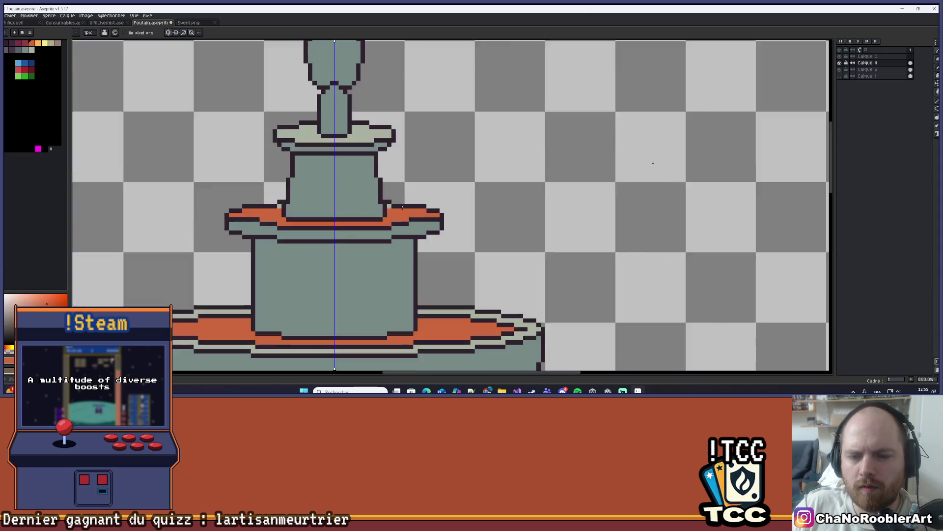
# Add one more orange pixel to the top basin's rim and recentre the fountain's top.
pyautogui.scroll(5, 409, 192)
pyautogui.click(408, 189)
pyautogui.scroll(-5, 409, 190)
pyautogui.scroll(1, 484, 155)
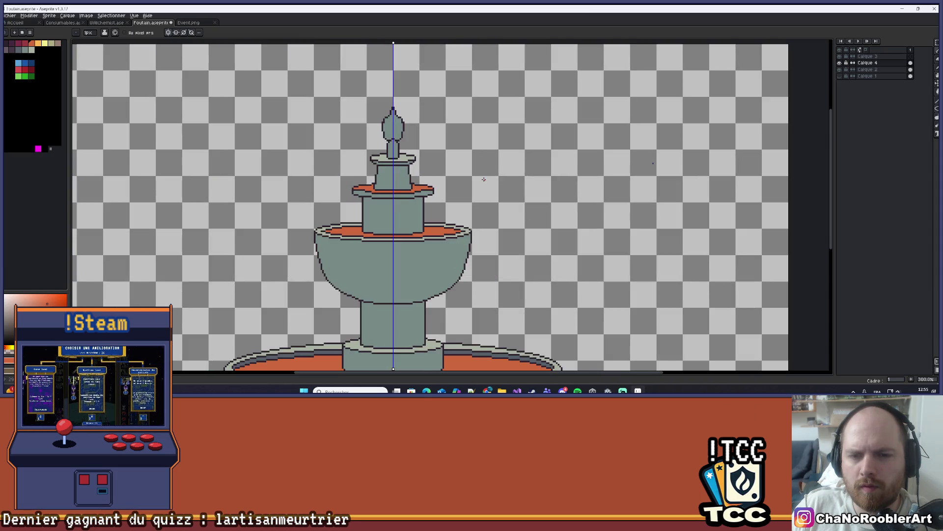
pyautogui.scroll(-1, 485, 155)
pyautogui.scroll(3, 485, 155)
pyautogui.moveTo(484, 155); pyautogui.dragTo(533, 173)
pyautogui.scroll(-1, 525, 211)
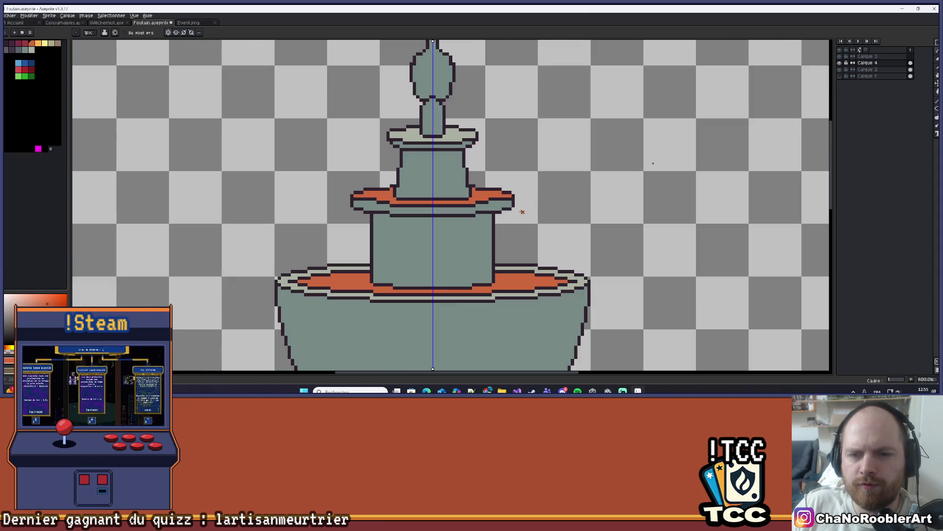
pyautogui.scroll(4, 509, 198)
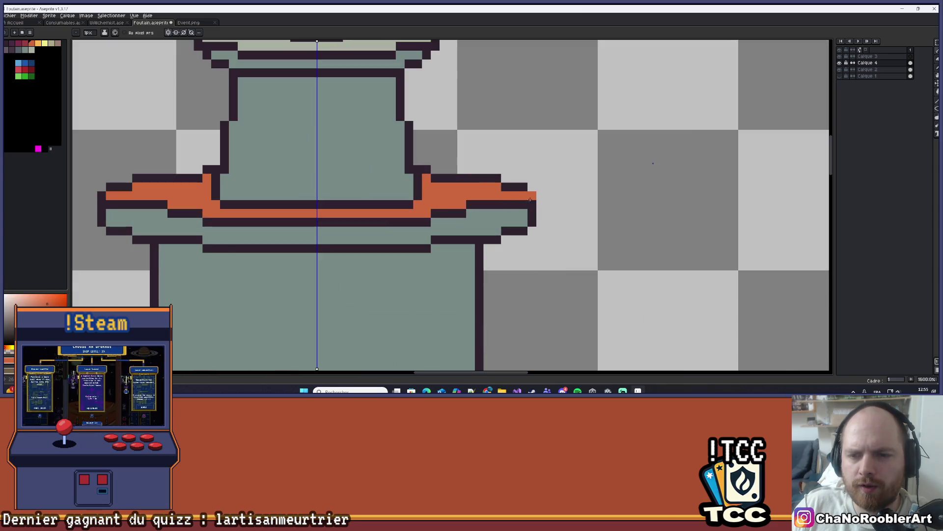
pyautogui.scroll(-5, 506, 202)
pyautogui.scroll(4, 503, 199)
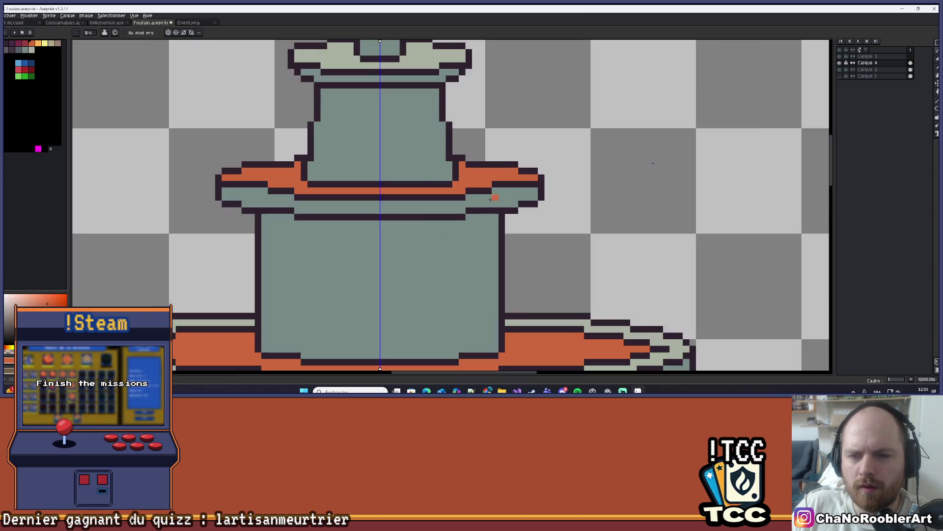
pyautogui.scroll(-1, 503, 199)
pyautogui.scroll(1, 470, 180)
pyautogui.scroll(1, 408, 180)
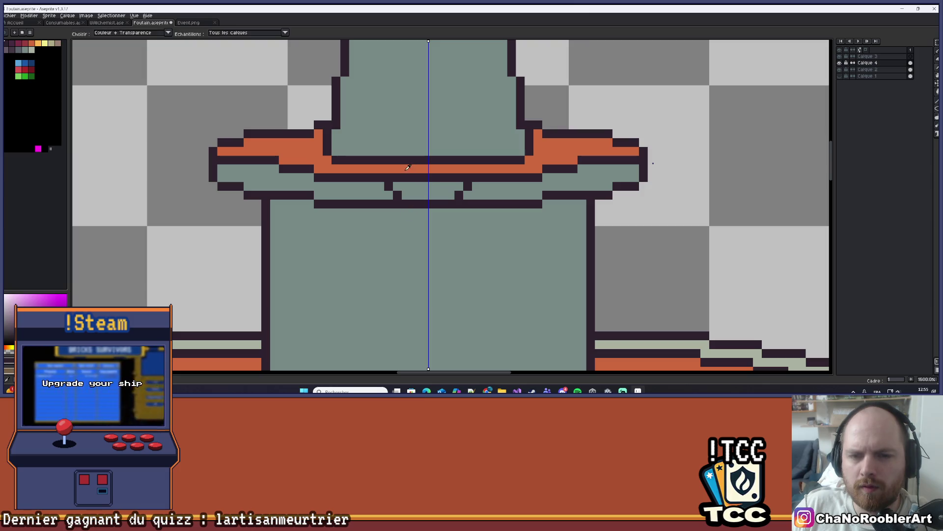
# Sample the orange and paint a central stream pouring from under the ledge into the bowl.
pyautogui.keyDown('alt'); pyautogui.click(425, 170); pyautogui.keyUp('alt')
pyautogui.moveTo(468, 178); pyautogui.dragTo(388, 178)
pyautogui.moveTo(445, 189)
pyautogui.mouseDown()
pyautogui.moveTo(407, 201)
pyautogui.moveTo(391, 285)
pyautogui.moveTo(411, 206)
pyautogui.moveTo(418, 241)
pyautogui.moveTo(400, 296)
pyautogui.mouseUp()
pyautogui.scroll(-5, 438, 200)
pyautogui.scroll(4, 441, 206)
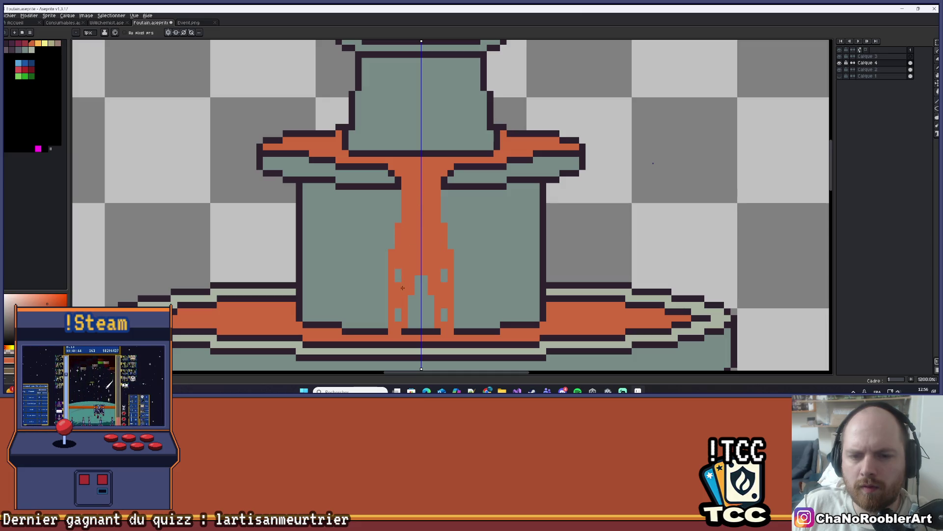
pyautogui.moveTo(439, 328); pyautogui.dragTo(420, 268)
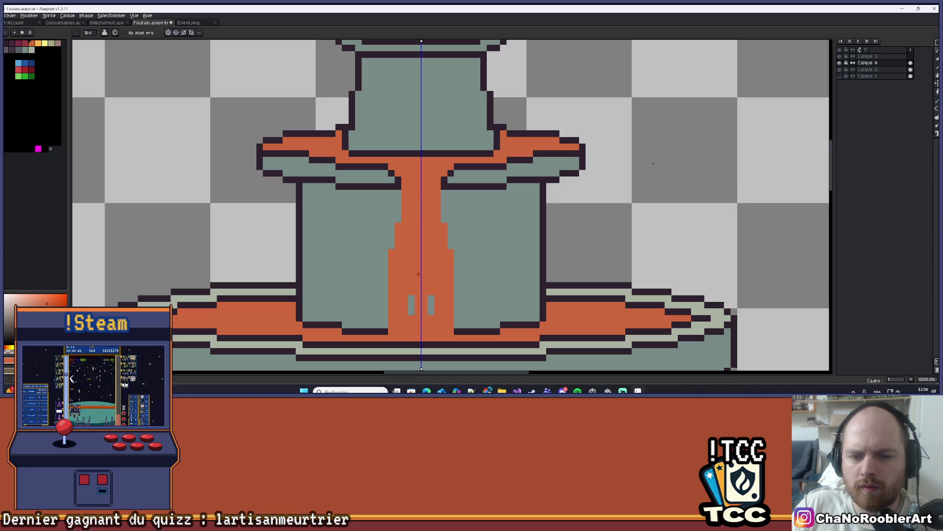
pyautogui.scroll(-7, 423, 299)
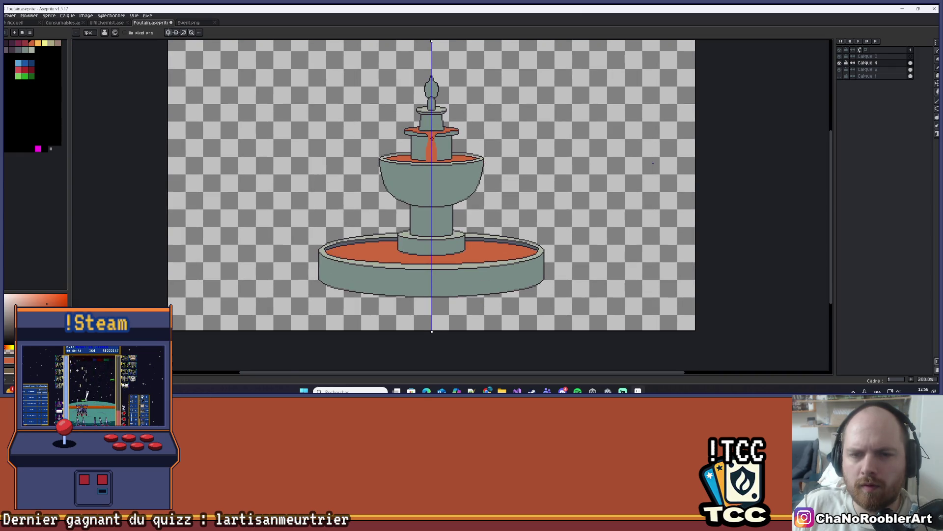
# Undo the central orange stream and the trial orange on the upper tier bands and spire.
pyautogui.scroll(7, 433, 139)
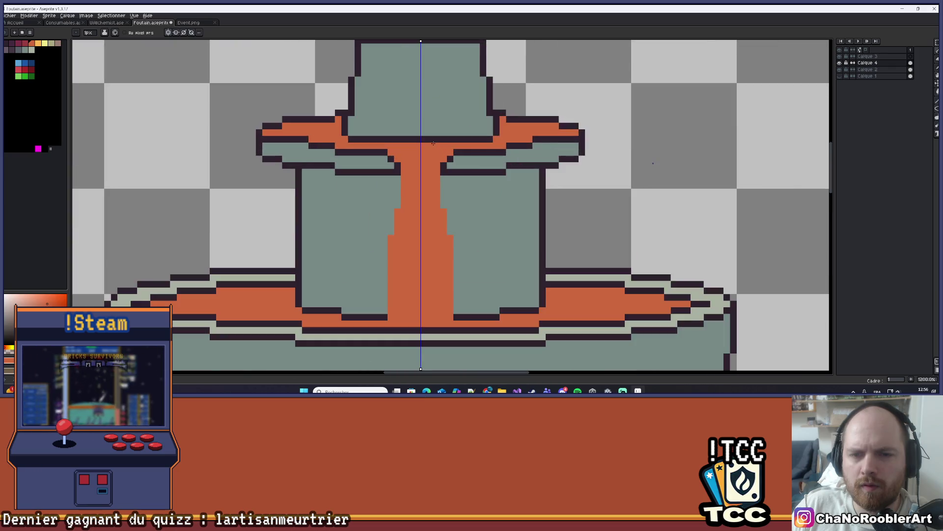
pyautogui.scroll(-7, 433, 143)
pyautogui.moveTo(488, 142); pyautogui.dragTo(469, 158)
pyautogui.hotkey('ctrl', 'z')
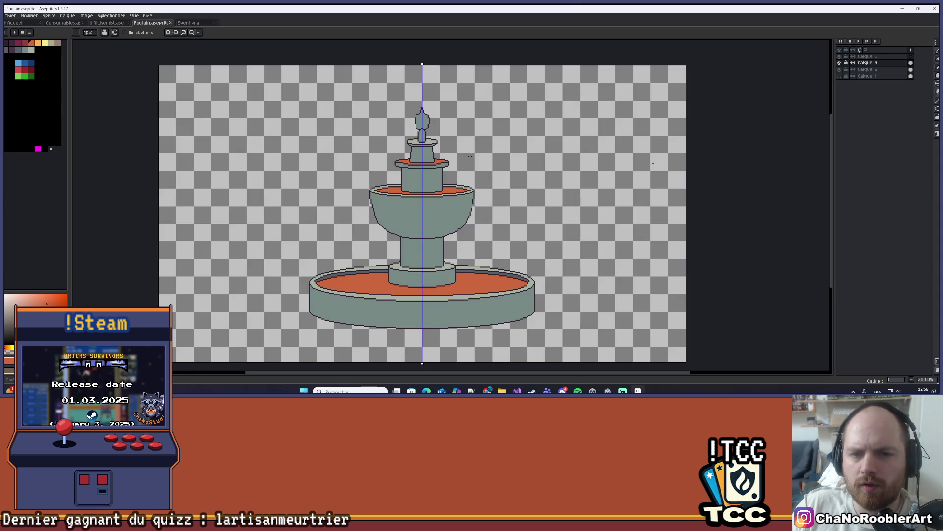
pyautogui.scroll(4, 426, 147)
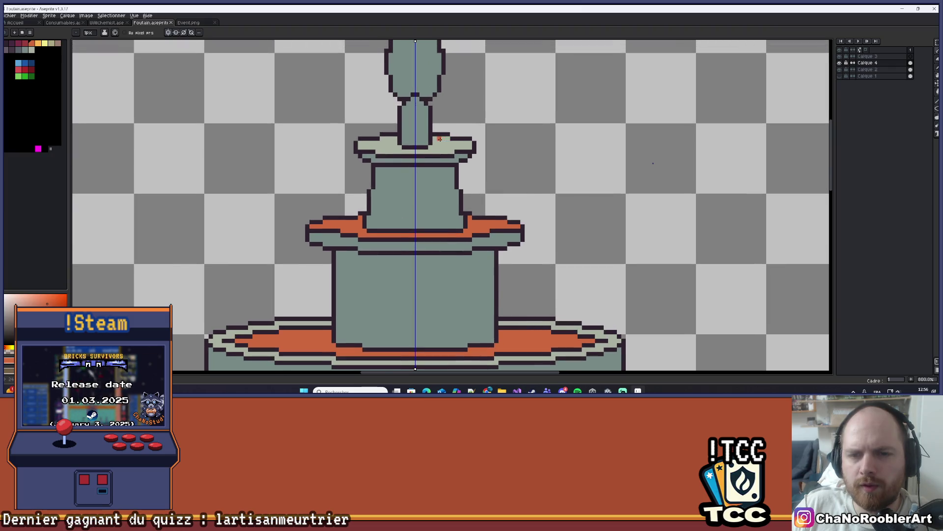
pyautogui.scroll(5, 426, 147)
pyautogui.moveTo(428, 145)
pyautogui.mouseDown()
pyautogui.moveTo(480, 153)
pyautogui.moveTo(428, 163)
pyautogui.mouseUp()
pyautogui.scroll(-7, 412, 162)
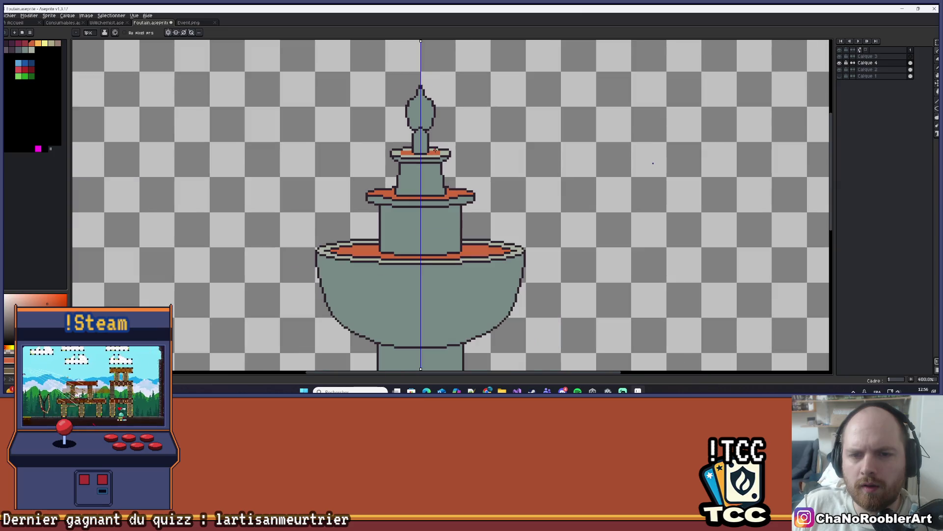
pyautogui.scroll(3, 445, 256)
pyautogui.hotkey('ctrl', 'z')
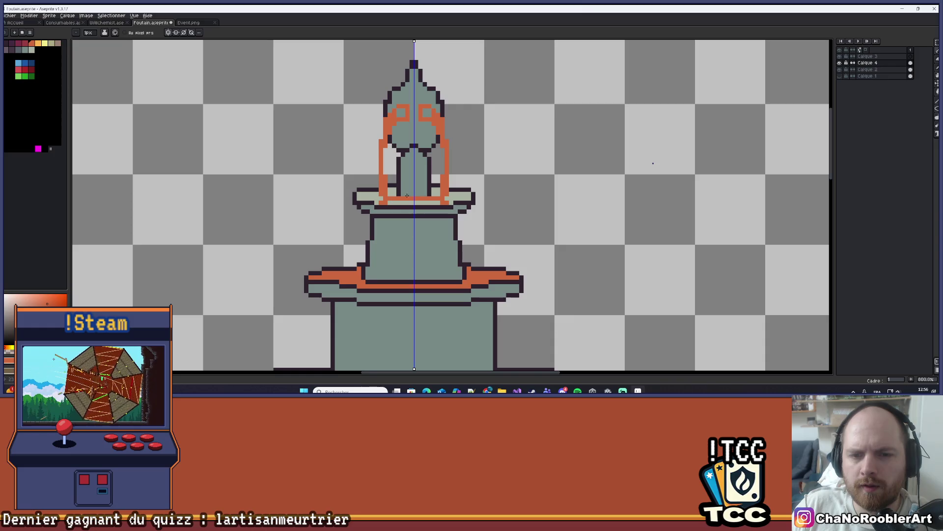
pyautogui.scroll(2, 396, 202)
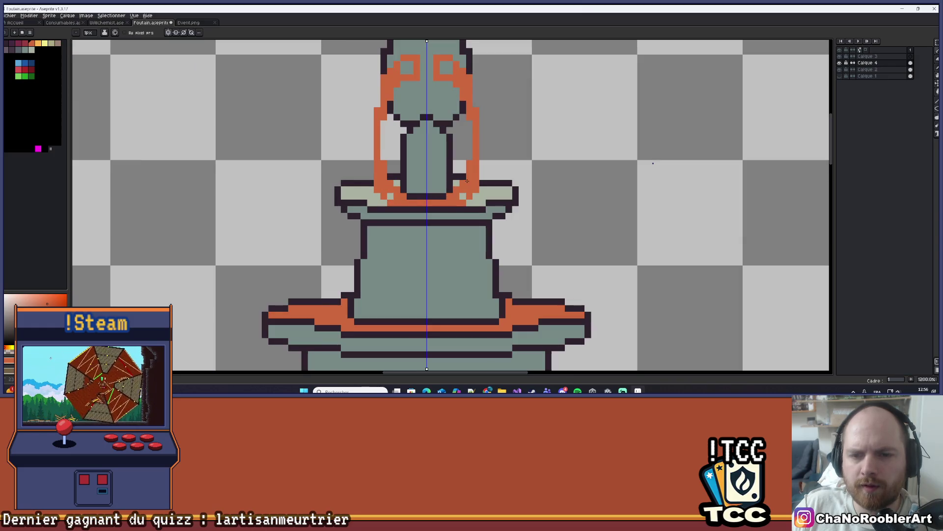
pyautogui.hotkey('ctrl', 'z')
pyautogui.hotkey('ctrl', 'z')
pyautogui.hotkey('ctrl', 'z')
# Test orange on the ledge and pillar base, resample orange, then undo the spire strokes.
pyautogui.moveTo(466, 187)
pyautogui.mouseDown()
pyautogui.moveTo(455, 200)
pyautogui.moveTo(508, 192)
pyautogui.mouseUp()
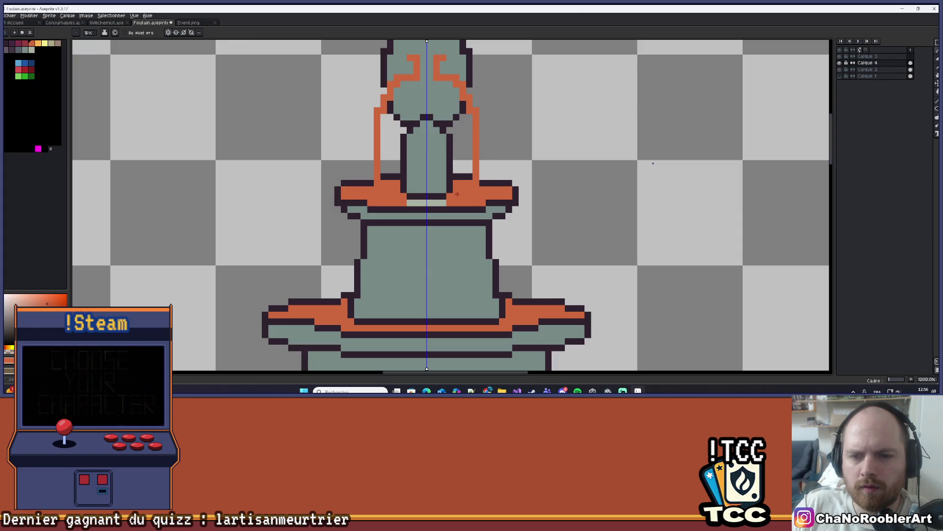
pyautogui.moveTo(409, 203); pyautogui.dragTo(425, 203)
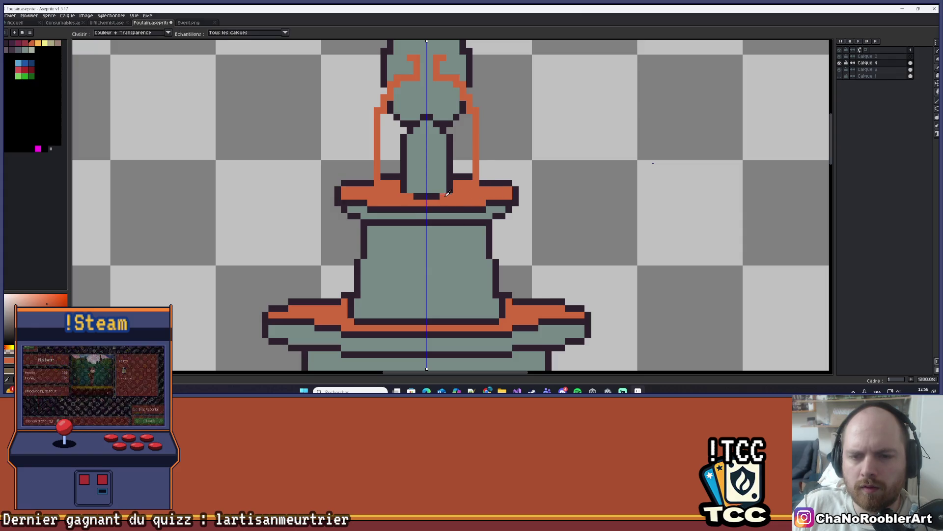
pyautogui.scroll(2, 420, 147)
pyautogui.press('i')
pyautogui.click(418, 96)
pyautogui.press('b')
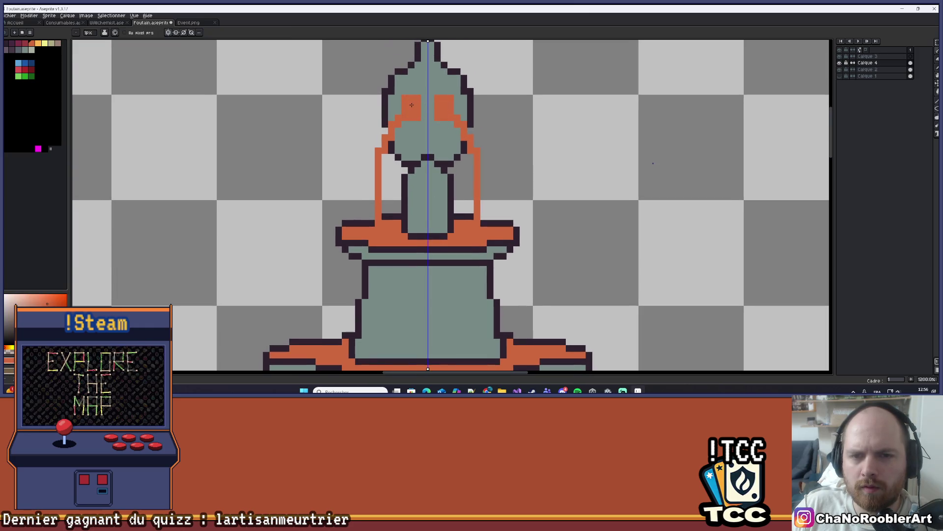
pyautogui.scroll(-6, 416, 102)
pyautogui.scroll(-1, 463, 106)
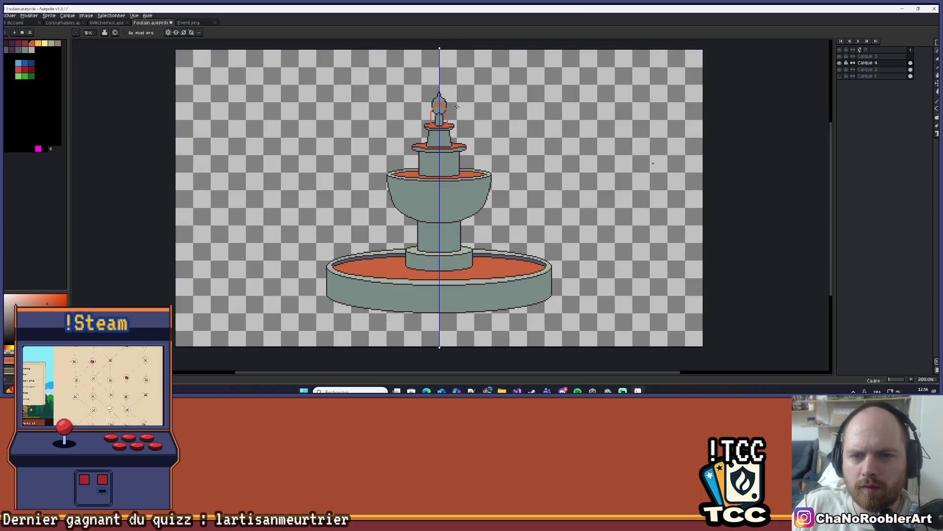
pyautogui.scroll(8, 443, 101)
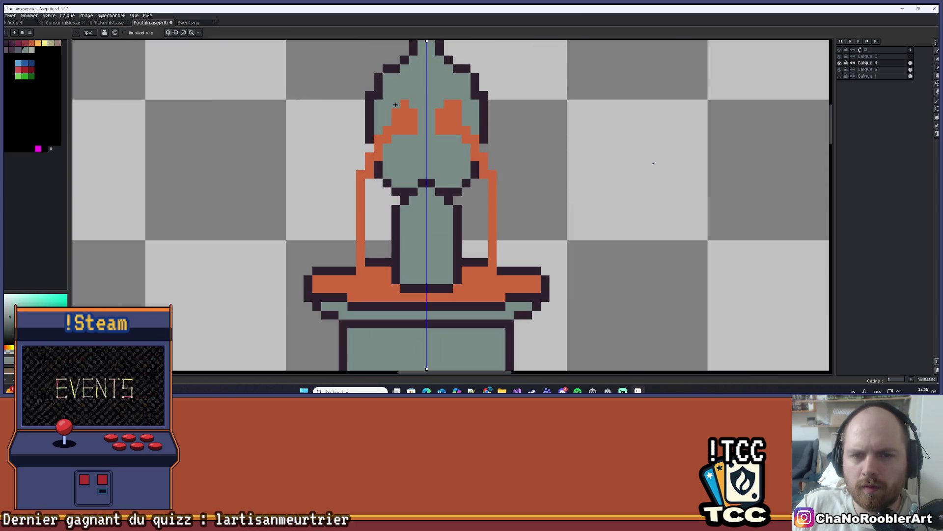
pyautogui.scroll(-6, 401, 103)
pyautogui.scroll(7, 468, 102)
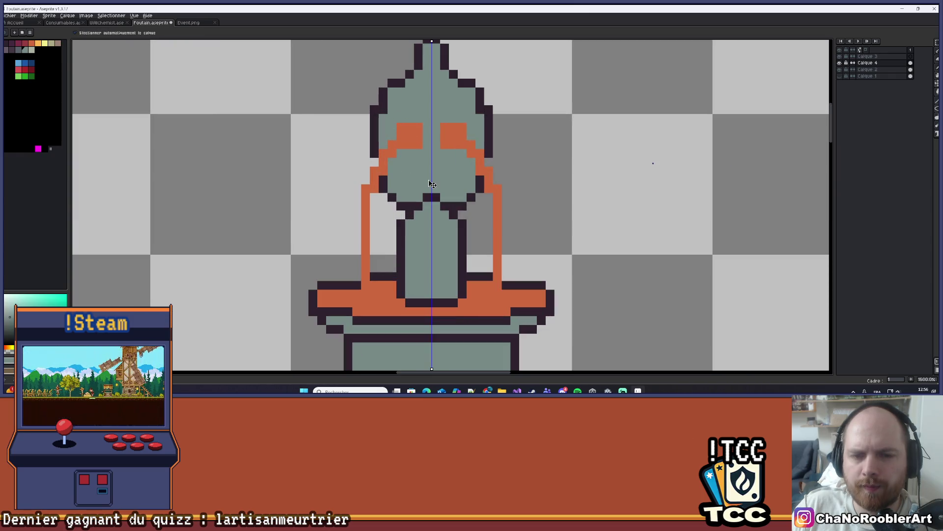
pyautogui.hotkey('ctrl', 'z')
pyautogui.hotkey('ctrl', 'z')
pyautogui.hotkey('ctrl', 'z')
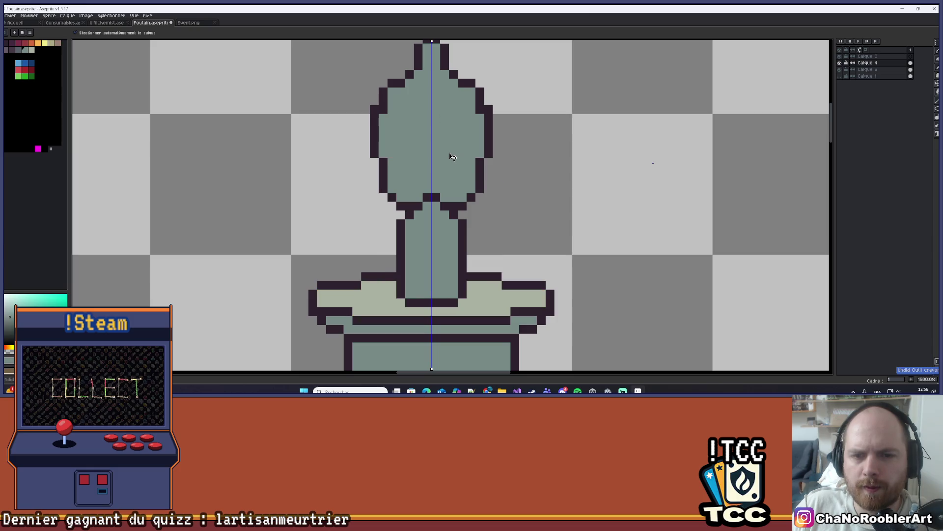
# Finish undoing the orange spire strokes on the fountain's finial.
pyautogui.press('b')
pyautogui.scroll(-3, 496, 161)
pyautogui.scroll(-2, 496, 162)
pyautogui.scroll(2, 506, 147)
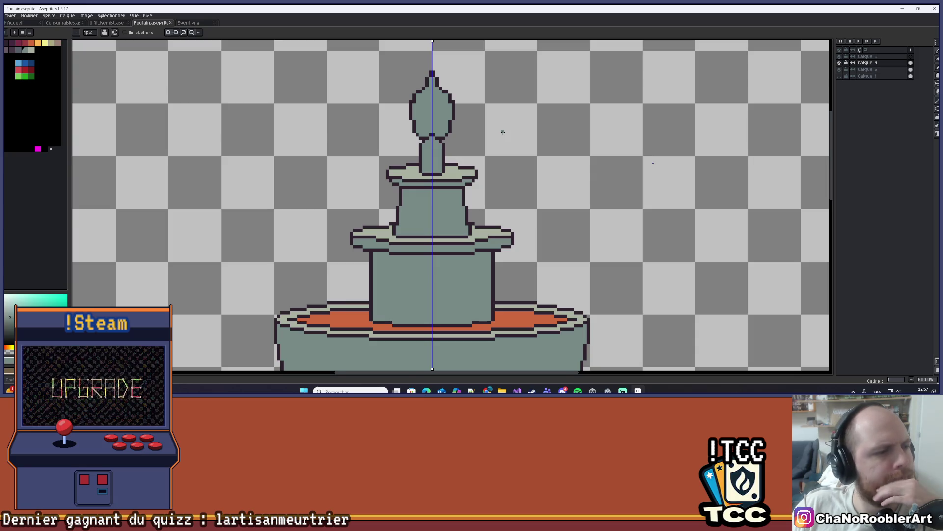
pyautogui.scroll(-3, 503, 132)
pyautogui.scroll(2, 505, 128)
pyautogui.scroll(-4, 506, 123)
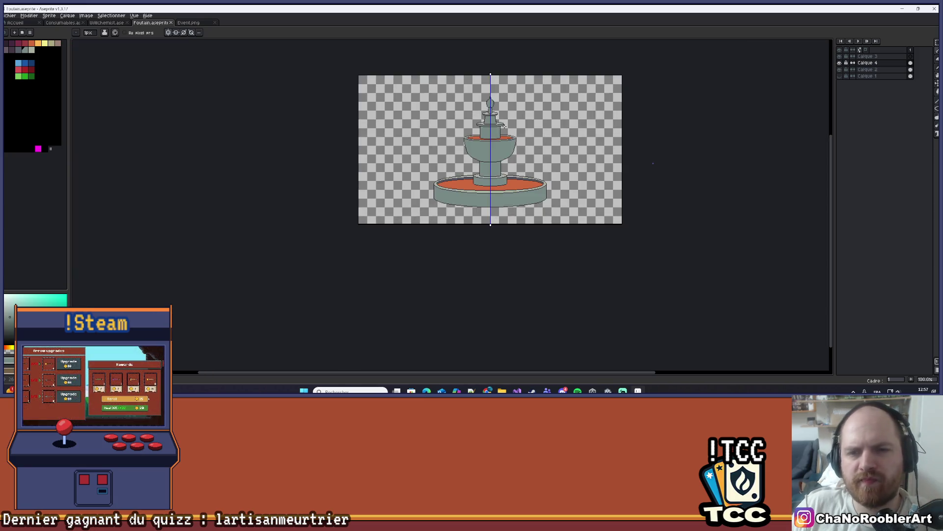
pyautogui.scroll(2, 491, 113)
pyautogui.scroll(-1, 470, 101)
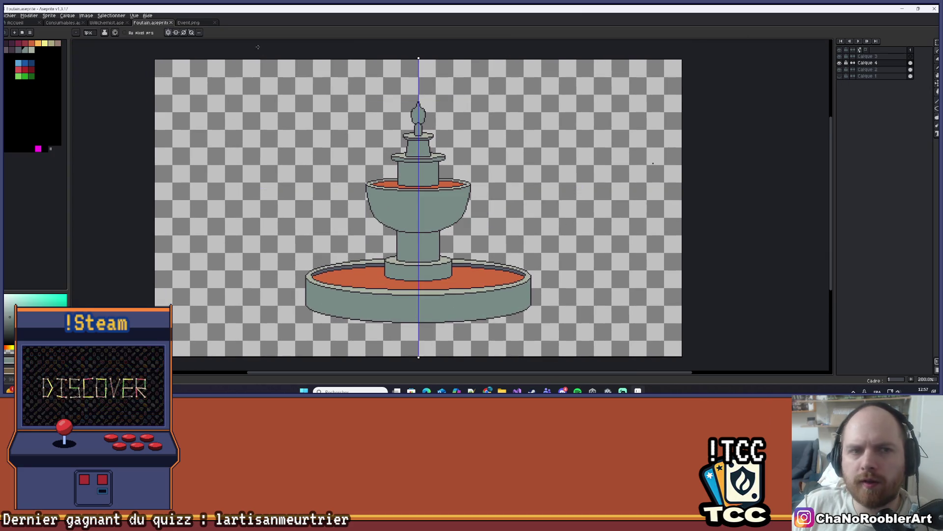
# Turn mirror symmetry off and back on while repositioning the canvas view.
pyautogui.click(168, 32)
pyautogui.scroll(-2, 383, 113)
pyautogui.scroll(2, 417, 163)
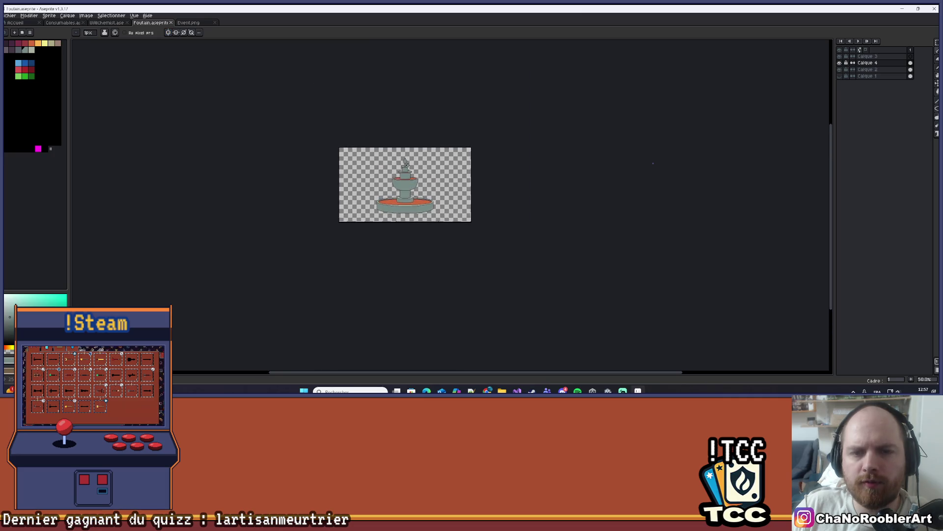
pyautogui.moveTo(417, 163); pyautogui.dragTo(440, 143)
pyautogui.click(168, 32)
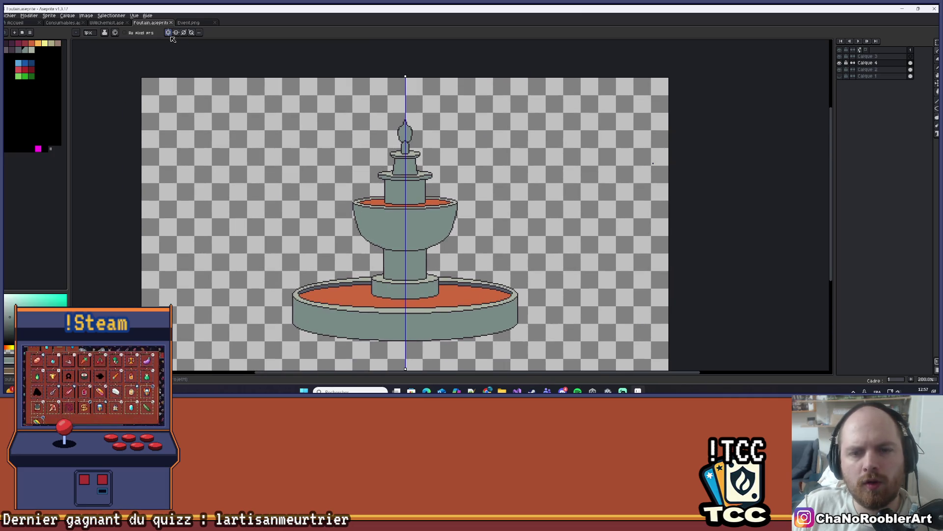
pyautogui.moveTo(271, 113); pyautogui.dragTo(274, 95)
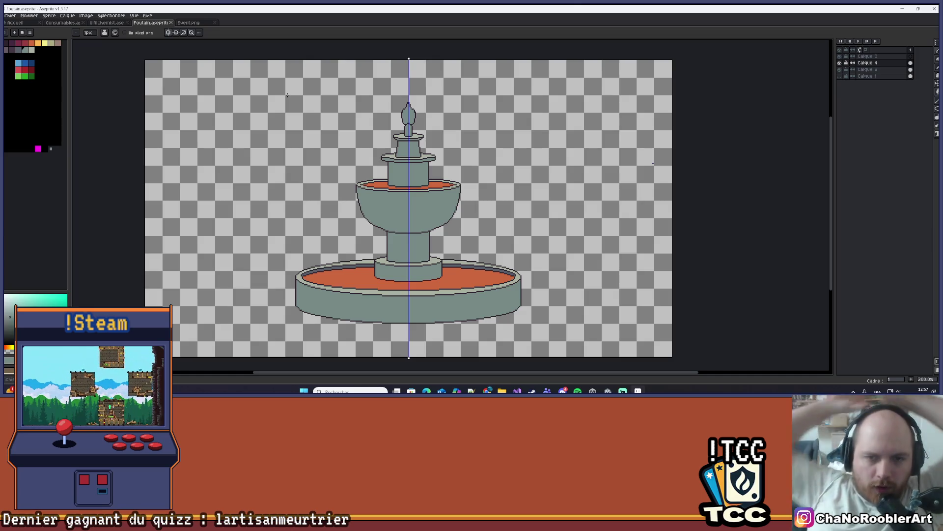
# Make Calque 3 the active layer for drawing.
pyautogui.scroll(-4, 343, 183)
pyautogui.scroll(4, 343, 183)
pyautogui.scroll(-1, 343, 183)
pyautogui.scroll(1, 301, 164)
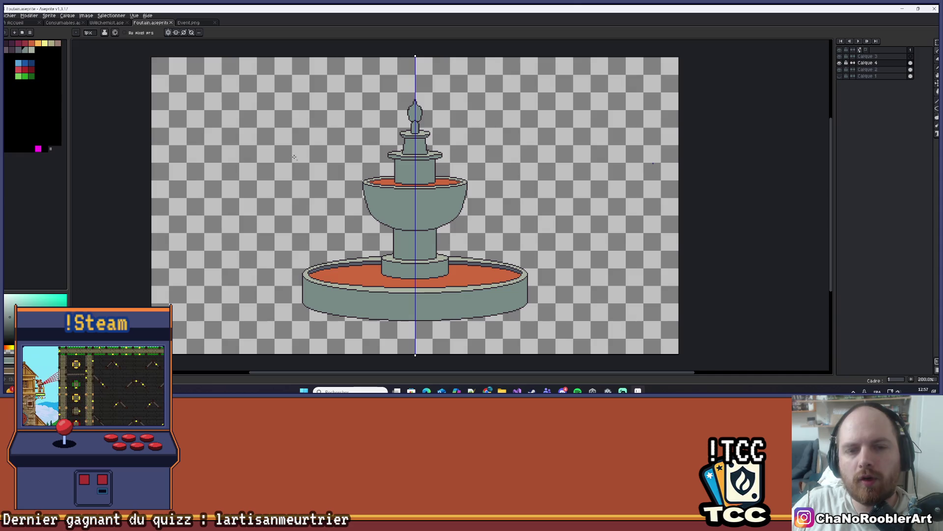
pyautogui.scroll(1, 229, 113)
pyautogui.scroll(-1, 276, 97)
pyautogui.click(882, 56)
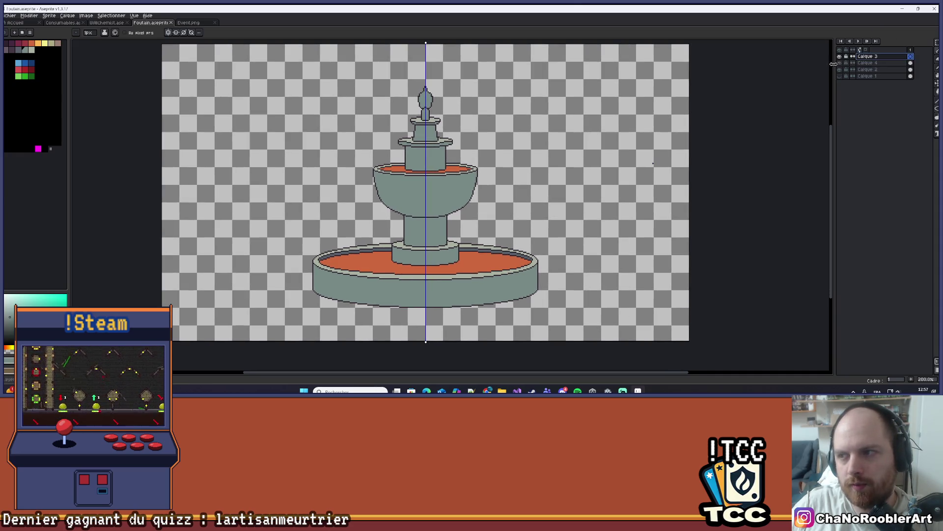
# Pick a dark palette colour and try a freehand box left of the fountain, then undo it.
pyautogui.scroll(-1, 479, 137)
pyautogui.scroll(1, 344, 123)
pyautogui.click(14, 55)
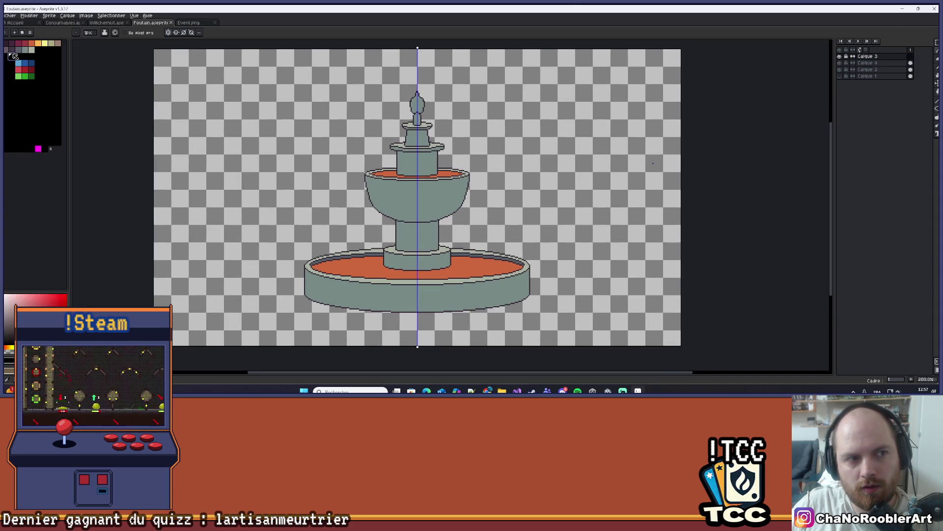
pyautogui.scroll(-1, 162, 78)
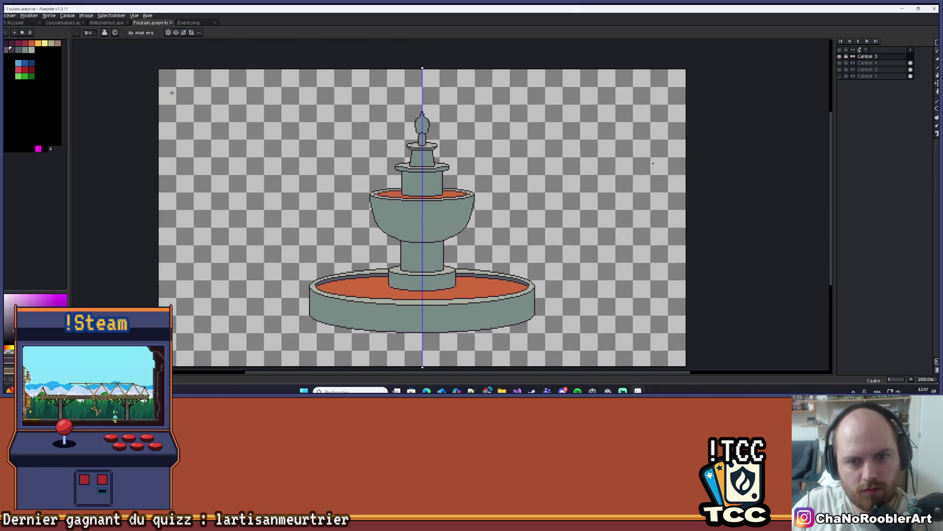
pyautogui.scroll(1, 165, 85)
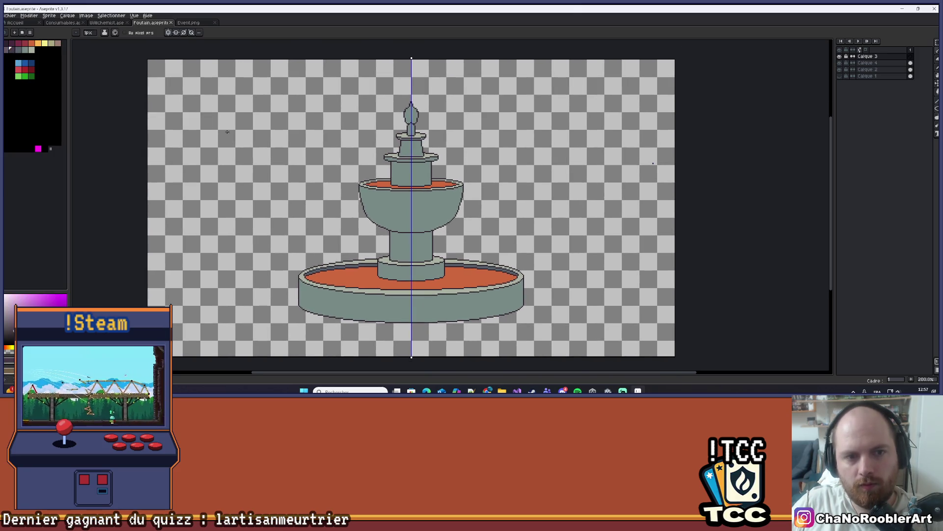
pyautogui.moveTo(245, 133)
pyautogui.mouseDown()
pyautogui.moveTo(295, 130)
pyautogui.moveTo(216, 164)
pyautogui.moveTo(254, 140)
pyautogui.moveTo(295, 162)
pyautogui.moveTo(216, 194)
pyautogui.moveTo(214, 144)
pyautogui.mouseUp()
pyautogui.hotkey('ctrl', 'z')
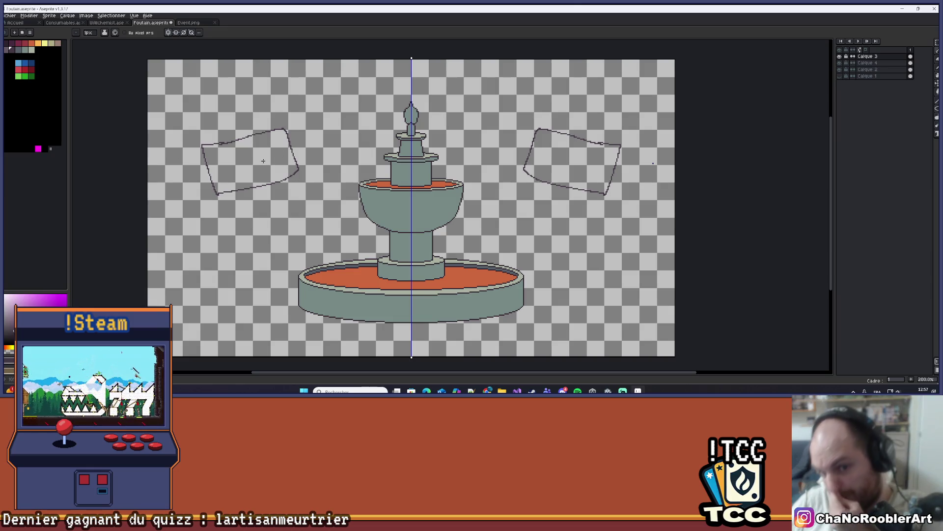
# Draw the plus mark of the left '+30%' sign, mirrored on the right side.
pyautogui.moveTo(301, 115); pyautogui.dragTo(282, 119)
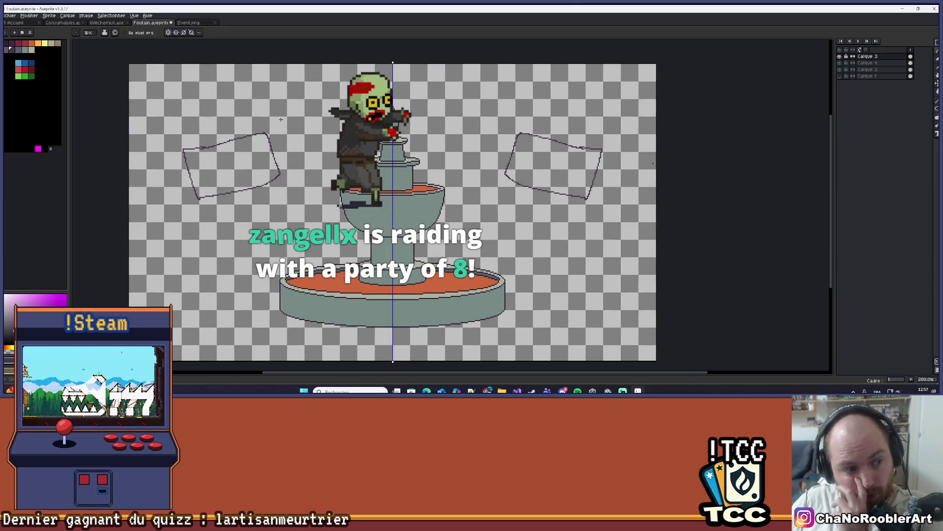
pyautogui.moveTo(208, 166)
pyautogui.mouseDown()
pyautogui.moveTo(209, 184)
pyautogui.moveTo(256, 155)
pyautogui.moveTo(263, 178)
pyautogui.moveTo(274, 172)
pyautogui.mouseUp()
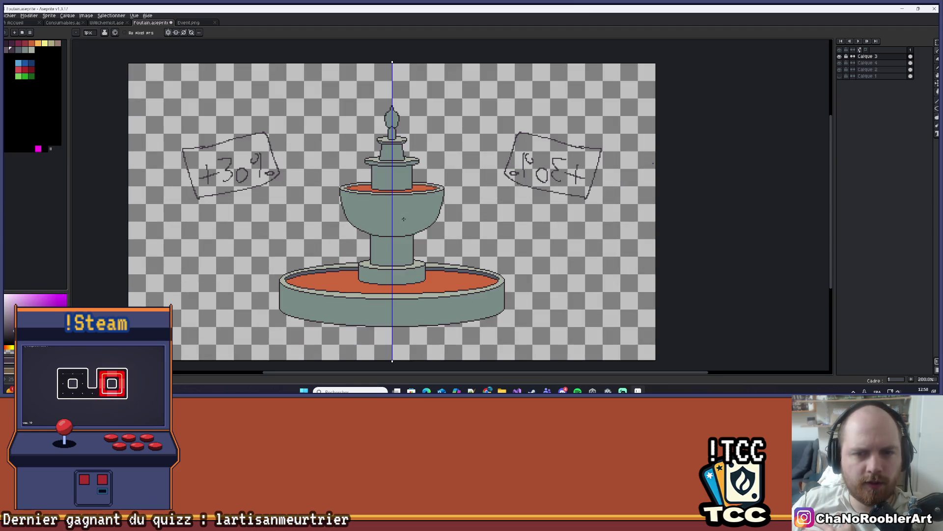
pyautogui.moveTo(401, 219); pyautogui.dragTo(391, 214)
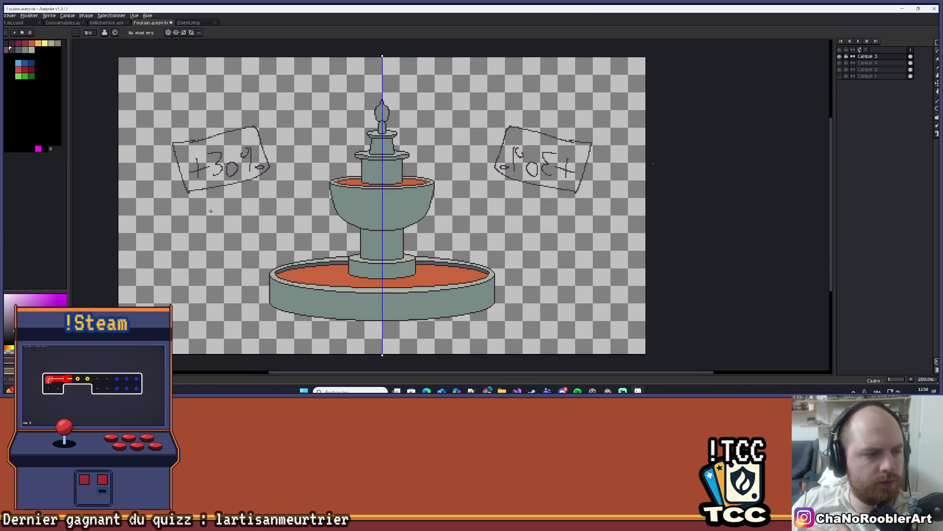
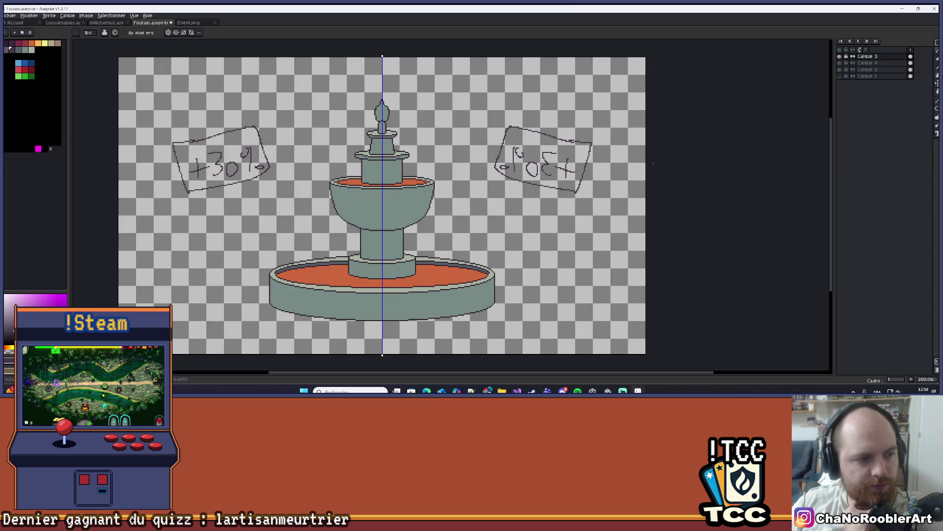
# Sketch mirrored figures beside the +30% signs and strokes on the small cup shape.
pyautogui.moveTo(477, 236)
pyautogui.mouseDown()
pyautogui.moveTo(460, 225)
pyautogui.moveTo(491, 235)
pyautogui.mouseUp()
pyautogui.scroll(1, 309, 173)
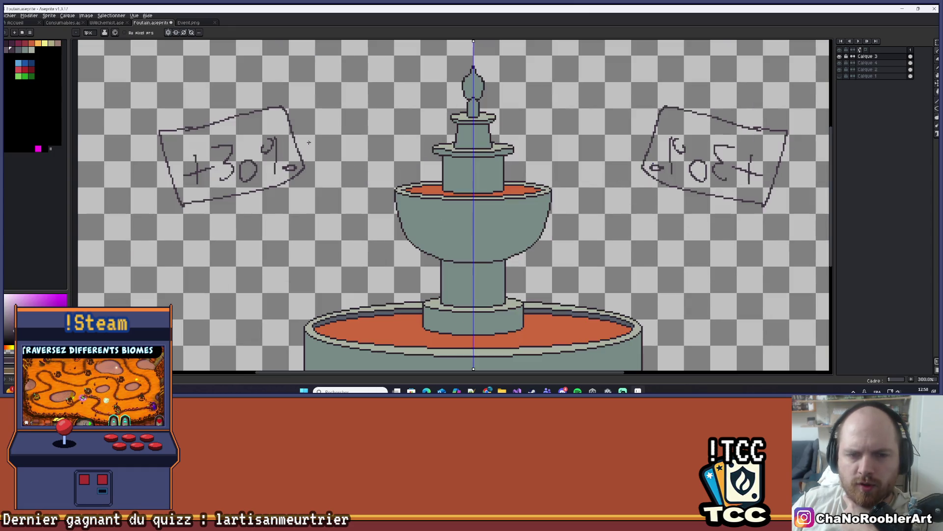
pyautogui.moveTo(339, 129)
pyautogui.mouseDown()
pyautogui.moveTo(312, 148)
pyautogui.moveTo(328, 189)
pyautogui.moveTo(351, 177)
pyautogui.moveTo(318, 135)
pyautogui.moveTo(352, 162)
pyautogui.moveTo(322, 170)
pyautogui.moveTo(344, 183)
pyautogui.mouseUp()
pyautogui.moveTo(290, 131)
pyautogui.mouseDown()
pyautogui.moveTo(266, 153)
pyautogui.moveTo(284, 141)
pyautogui.moveTo(280, 210)
pyautogui.moveTo(332, 194)
pyautogui.mouseUp()
pyautogui.moveTo(284, 250)
pyautogui.mouseDown()
pyautogui.moveTo(294, 255)
pyautogui.moveTo(297, 227)
pyautogui.mouseUp()
# Sketch a cup and loops above the fountain's tiers, then undo the last strokes.
pyautogui.scroll(-1, 300, 227)
pyautogui.scroll(1, 266, 231)
pyautogui.scroll(-1, 319, 236)
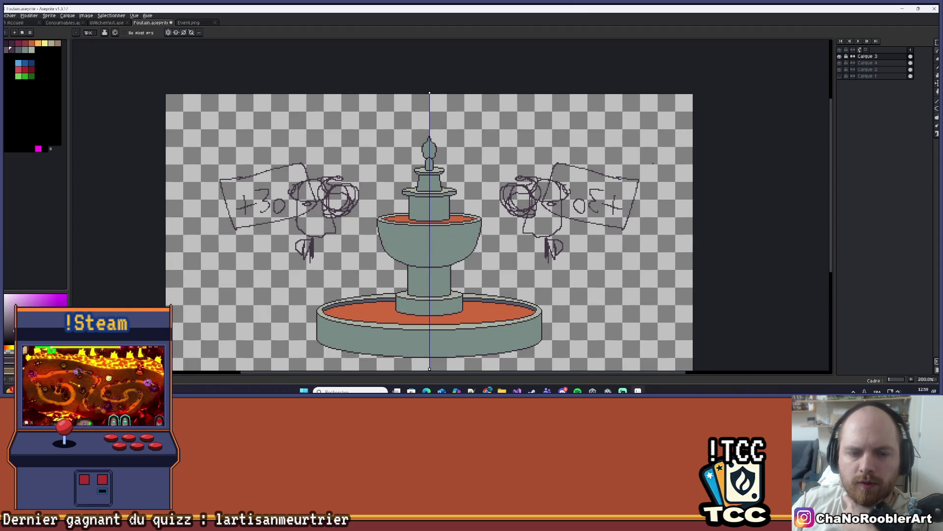
pyautogui.moveTo(349, 103)
pyautogui.mouseDown()
pyautogui.moveTo(354, 127)
pyautogui.moveTo(486, 126)
pyautogui.moveTo(393, 99)
pyautogui.mouseUp()
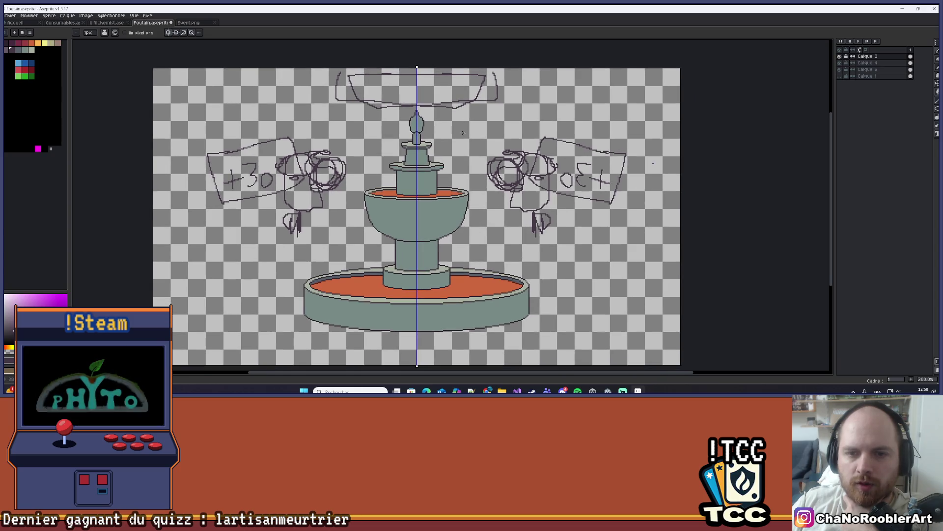
pyautogui.scroll(1, 485, 187)
pyautogui.moveTo(479, 107); pyautogui.dragTo(536, 129)
pyautogui.scroll(-1, 344, 147)
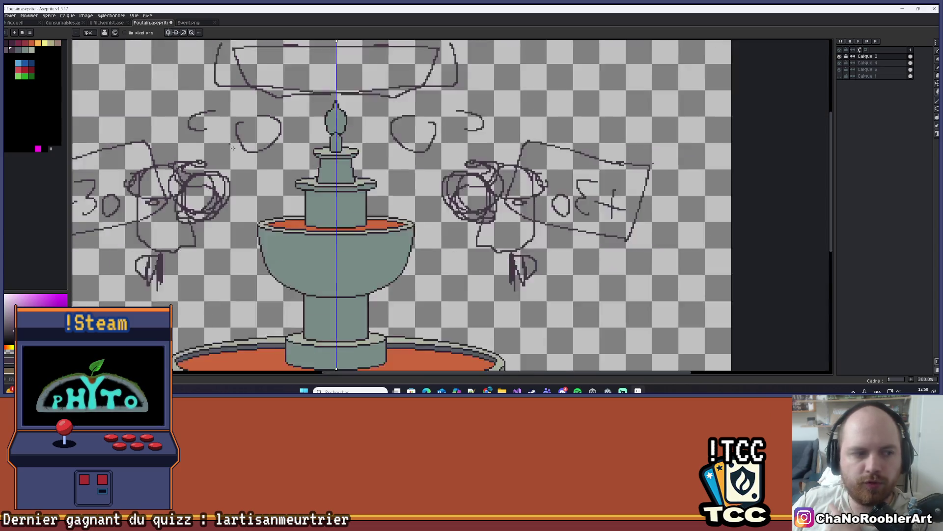
pyautogui.press('v')
pyautogui.hotkey('ctrl', 'z')
pyautogui.hotkey('ctrl', 'z')
pyautogui.hotkey('ctrl', 'z')
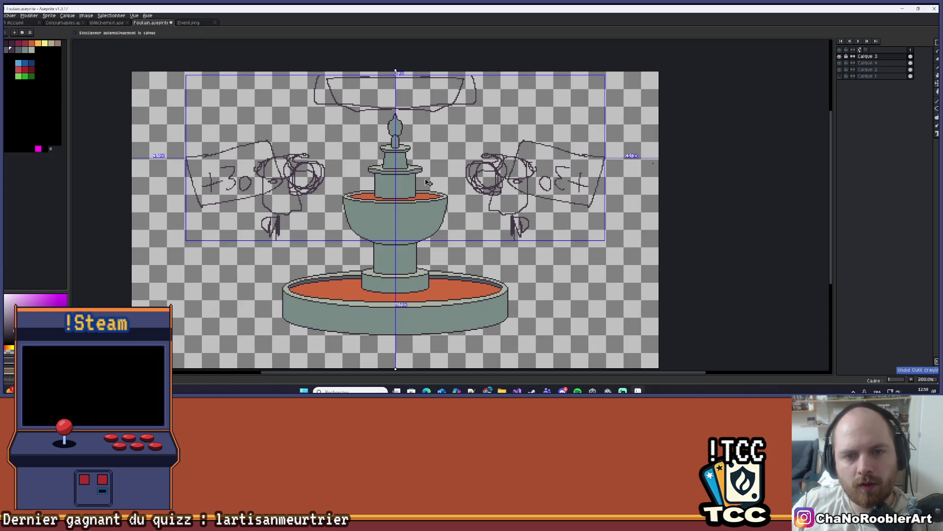
# Undo the remaining pencil sketches, including the loops and the +30% signs.
pyautogui.hotkey('ctrl', 'z')
pyautogui.hotkey('ctrl', 'z')
pyautogui.hotkey('ctrl', 'z')
pyautogui.hotkey('ctrl', 'z')
pyautogui.press('b')
pyautogui.scroll(-1, 457, 179)
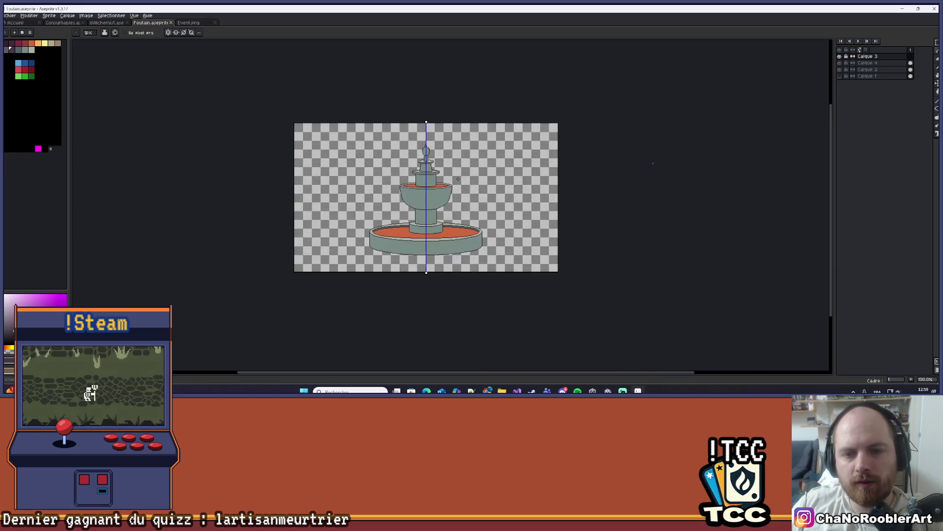
pyautogui.scroll(2, 457, 179)
pyautogui.scroll(-2, 467, 170)
pyautogui.press('v')
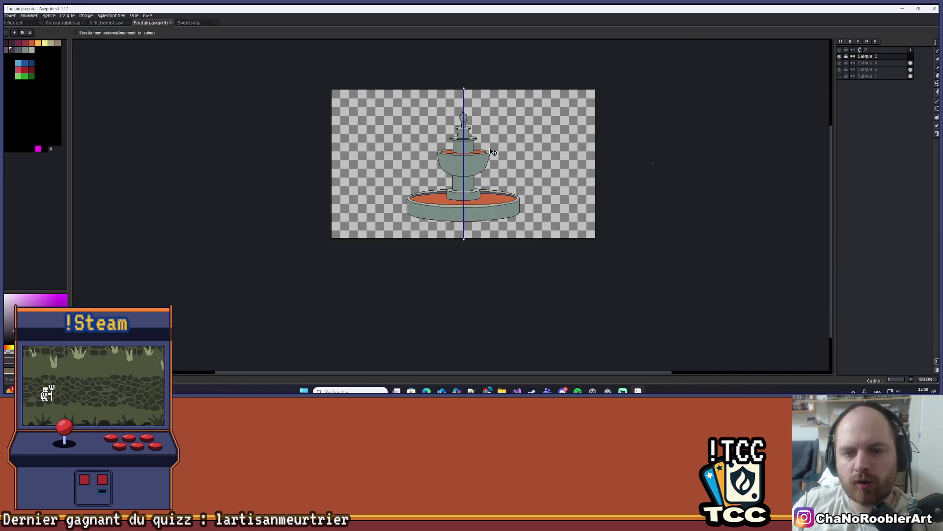
pyautogui.scroll(1, 493, 152)
# Return to the freehand Pencil and recenter the fountain in the canvas view.
pyautogui.rightClick(501, 172)
pyautogui.press('b')
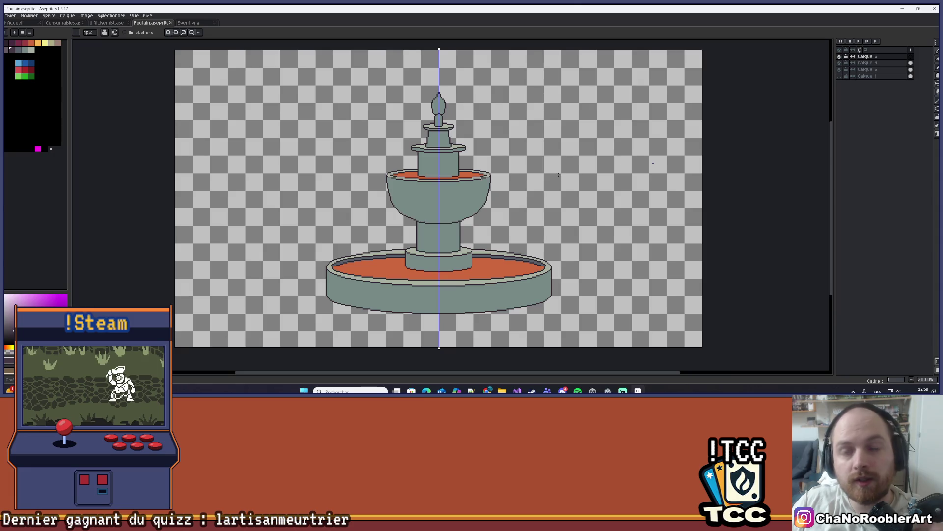
pyautogui.scroll(1, 507, 178)
pyautogui.scroll(-1, 604, 128)
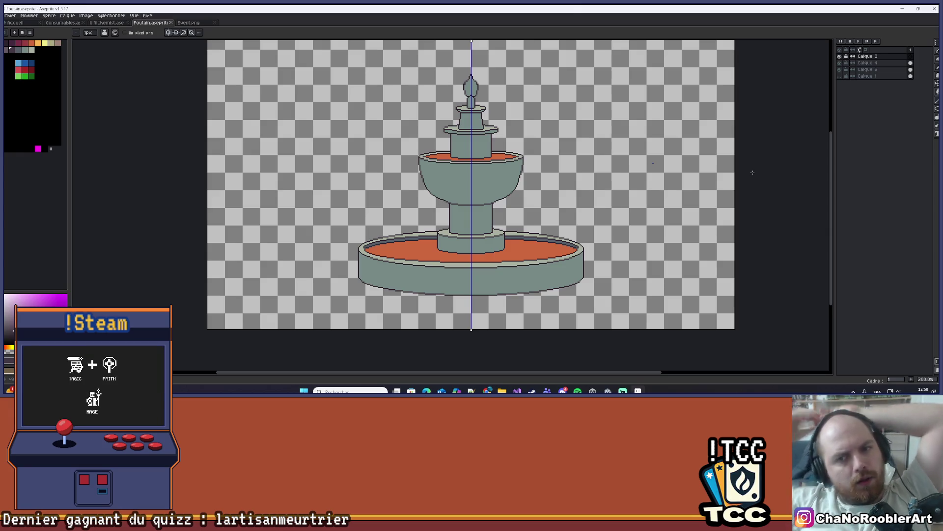
pyautogui.moveTo(645, 193); pyautogui.dragTo(622, 212)
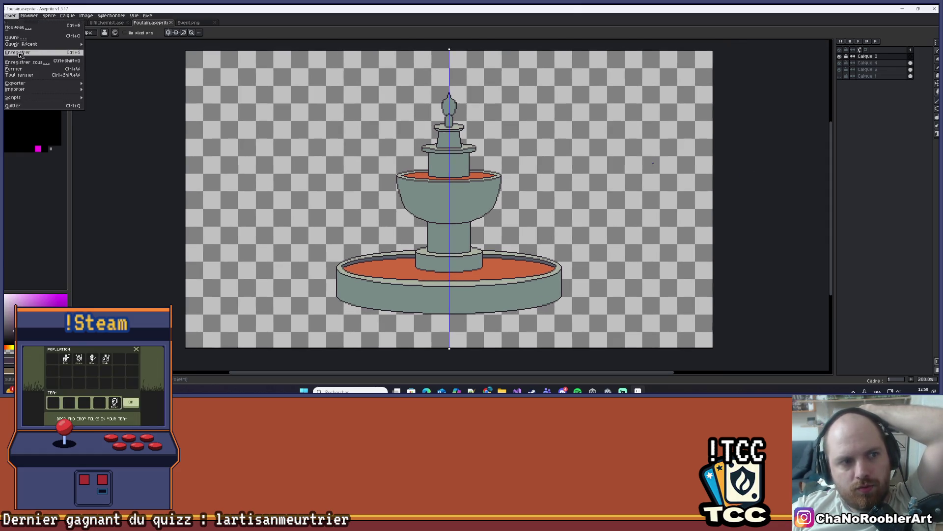
# Hide Aseprite, run the game in Unity's Play mode, and start a New Game.
pyautogui.click(903, 10)
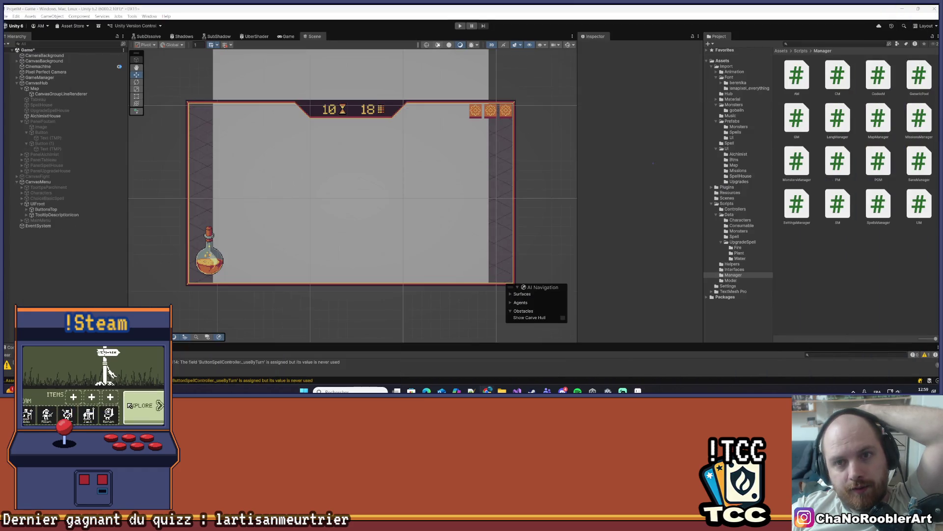
pyautogui.click(461, 26)
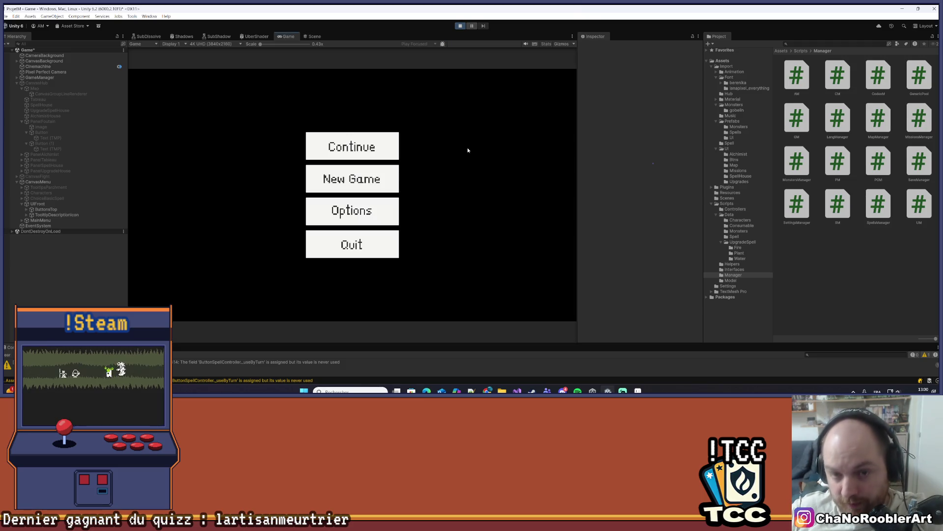
pyautogui.click(398, 173)
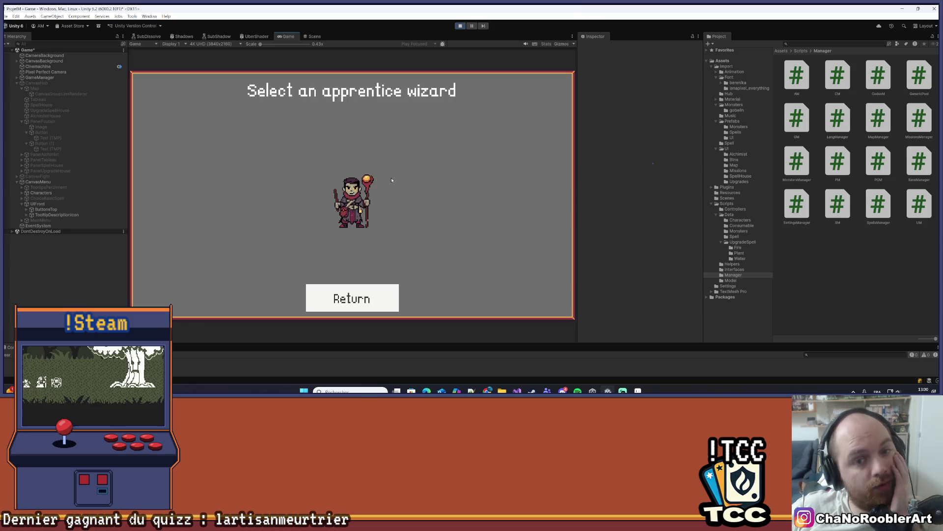
# Pick the wizard with Sylphia and Flameiris, survey the map, and enter the G_Warrior fight.
pyautogui.click(393, 178)
pyautogui.click(490, 185)
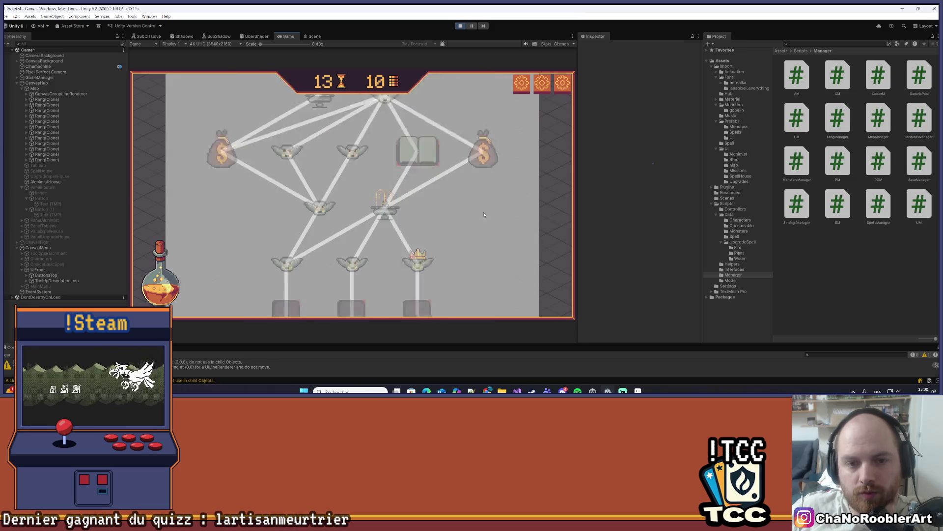
pyautogui.scroll(10, 295, 165)
pyautogui.scroll(5, 347, 166)
pyautogui.scroll(-10, 442, 221)
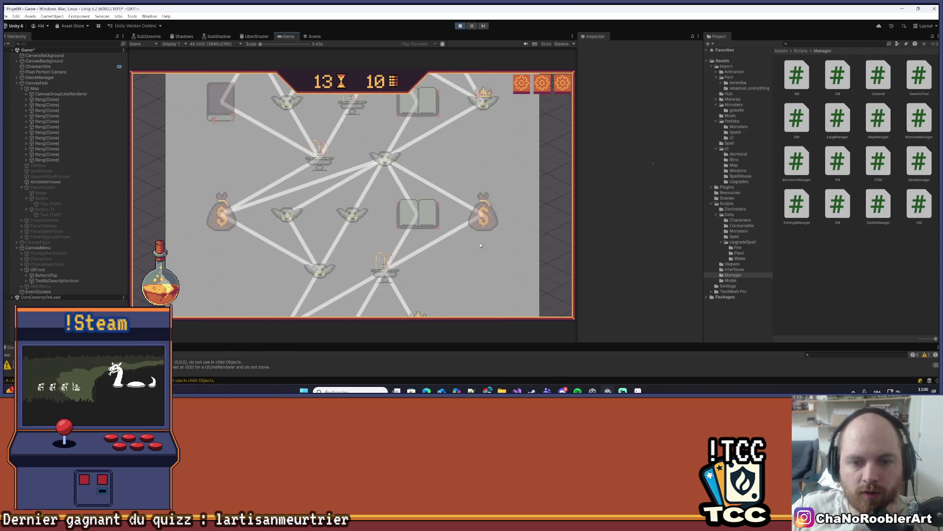
pyautogui.scroll(-10, 443, 245)
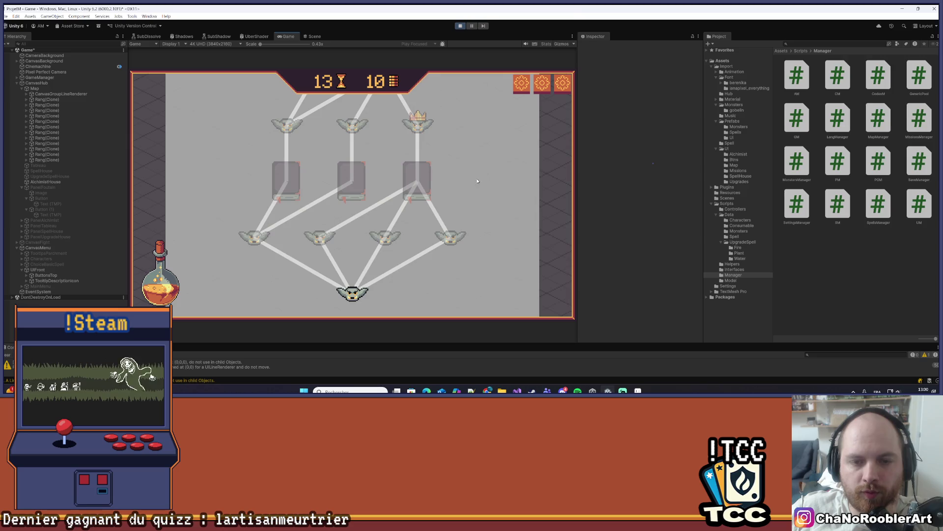
pyautogui.scroll(1, 310, 200)
pyautogui.scroll(3, 342, 243)
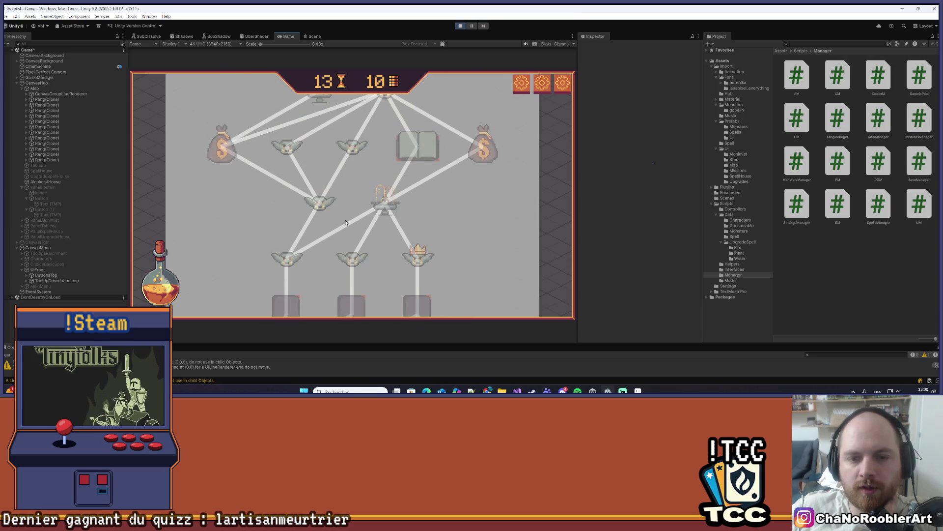
pyautogui.scroll(3, 395, 221)
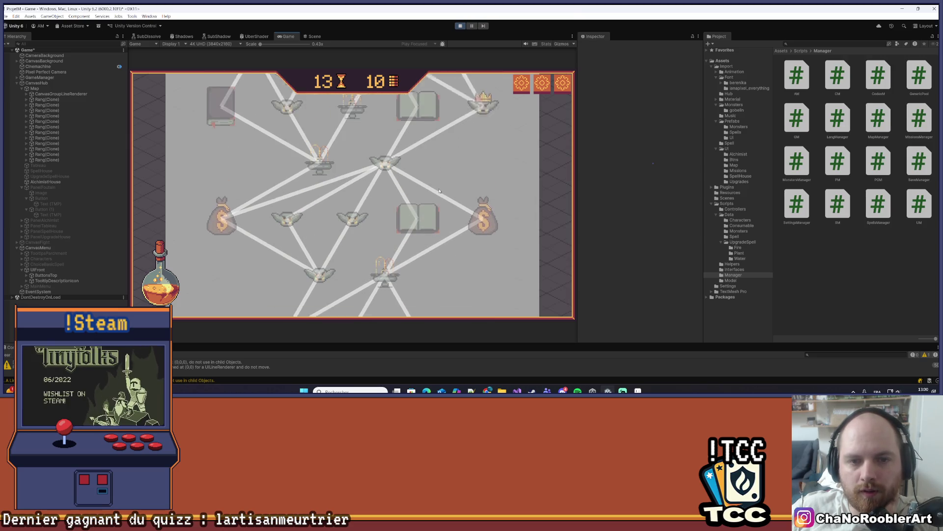
pyautogui.scroll(-7, 327, 277)
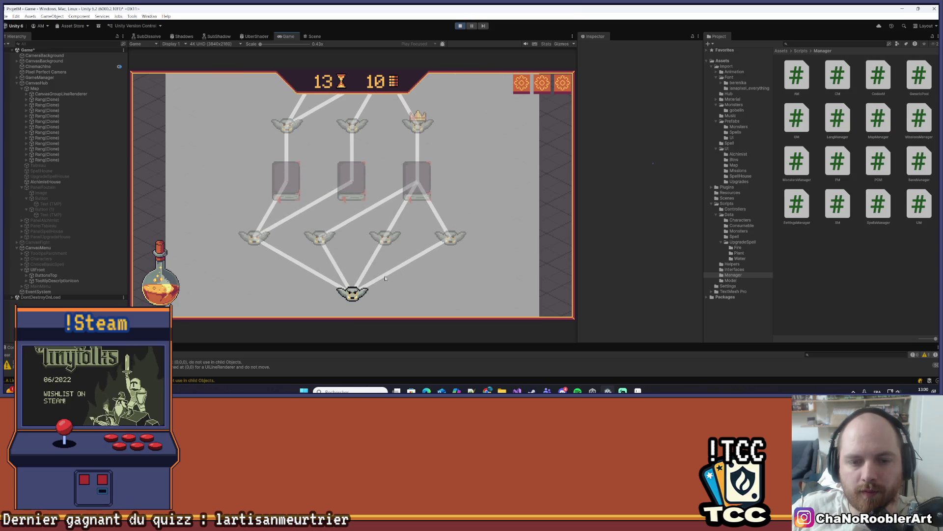
pyautogui.click(353, 293)
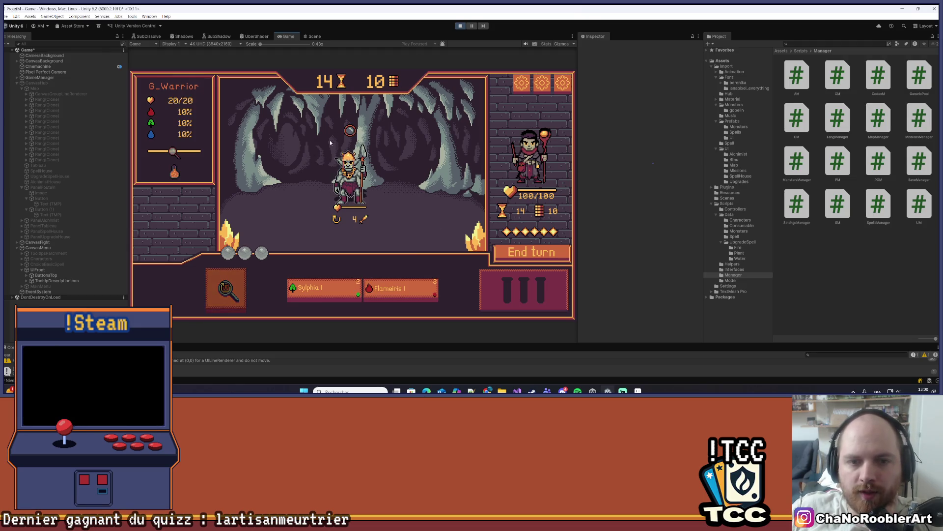
# Cast two spells to defeat the goblin warrior and return to the map.
pyautogui.click(330, 288)
pyautogui.click(400, 290)
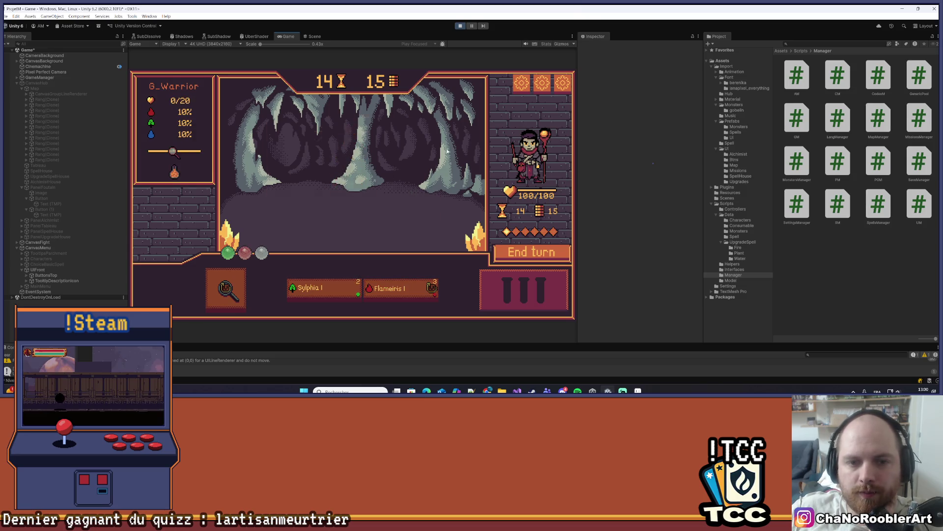
pyautogui.click(365, 231)
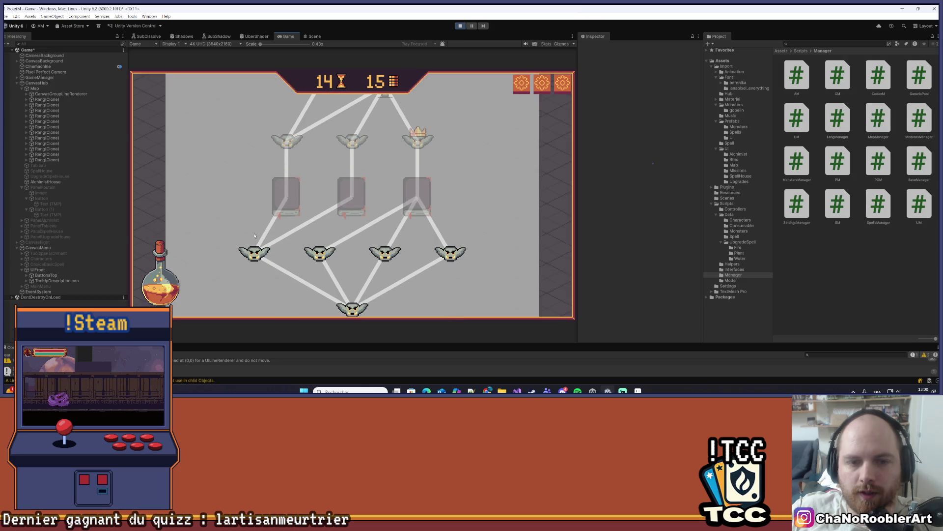
pyautogui.scroll(2, 492, 167)
pyautogui.scroll(-3, 494, 152)
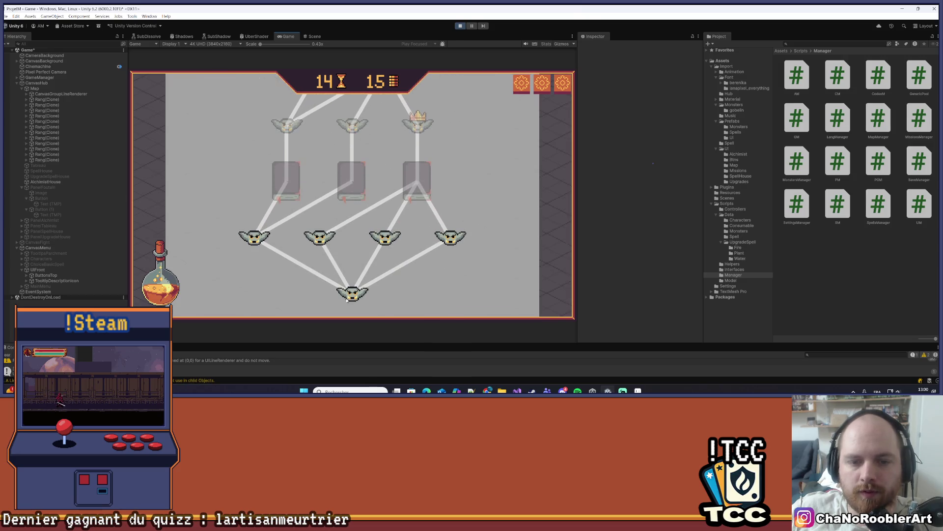
# Win the next goblin fight with Sylphia and confirm Mission Successful, reaching 16 coins.
pyautogui.click(397, 241)
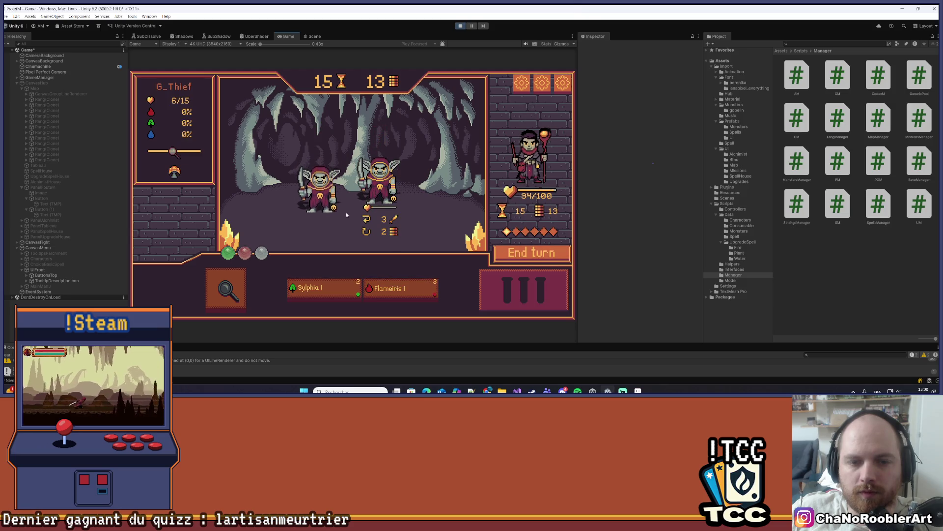
pyautogui.click(322, 283)
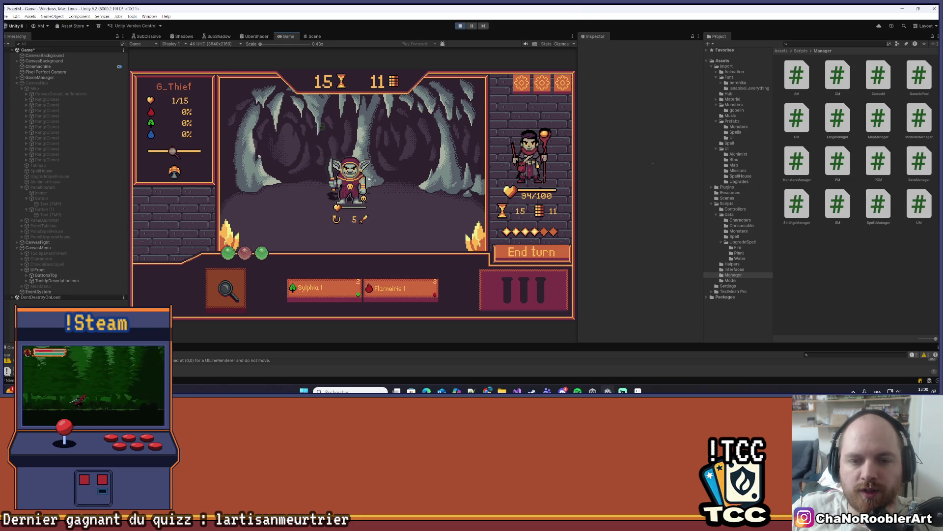
pyautogui.click(373, 175)
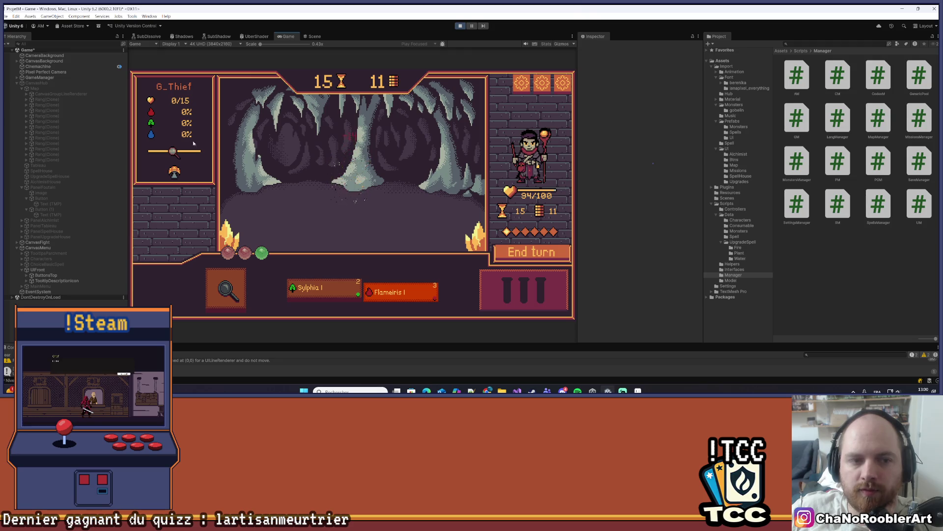
pyautogui.click(353, 228)
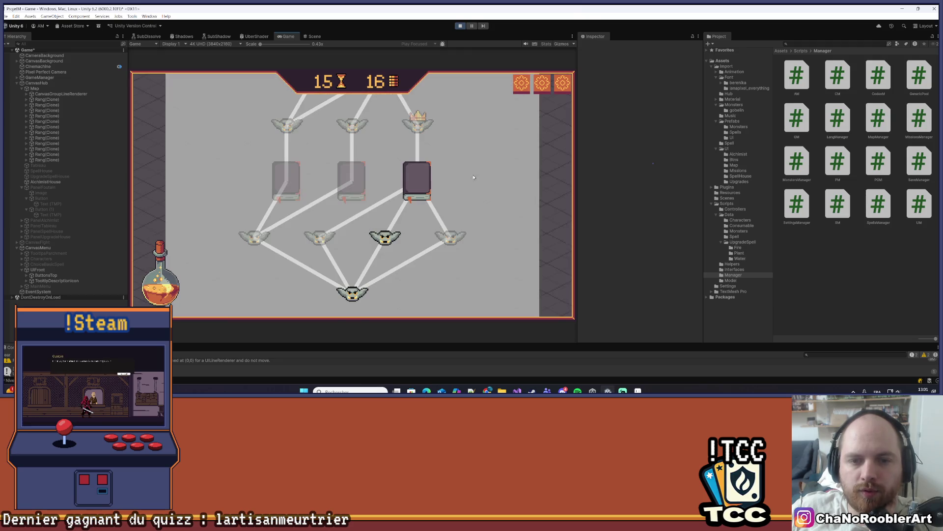
# Take the Defense card reward, enter the wolf battle, and analyse the left wolf for loot.
pyautogui.click(416, 194)
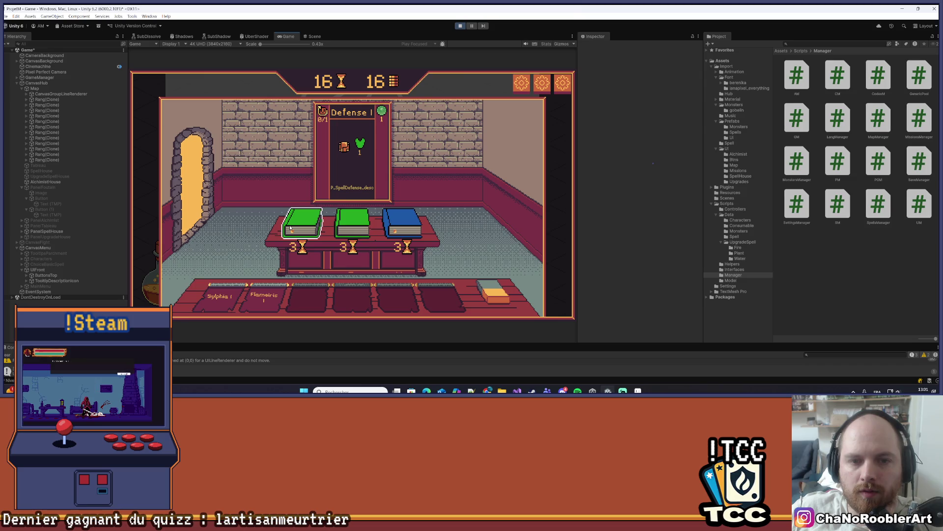
pyautogui.click(358, 146)
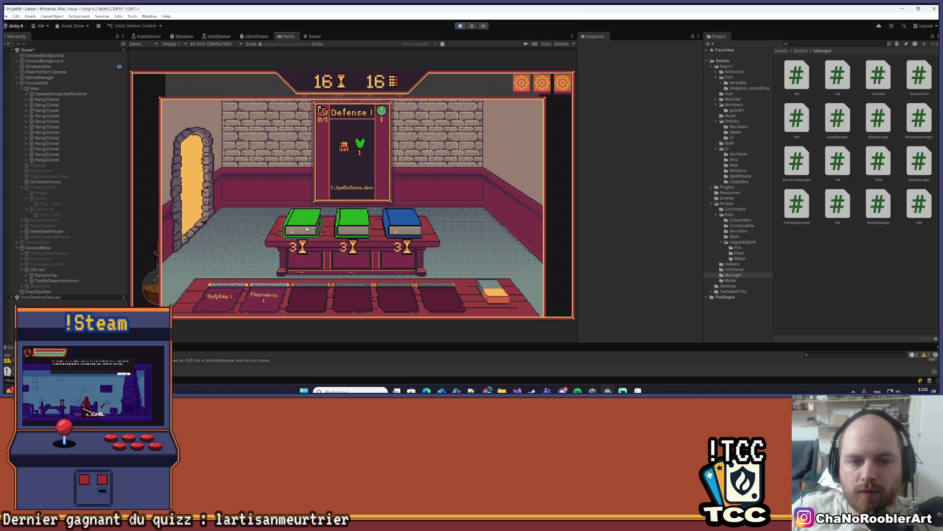
pyautogui.click(416, 142)
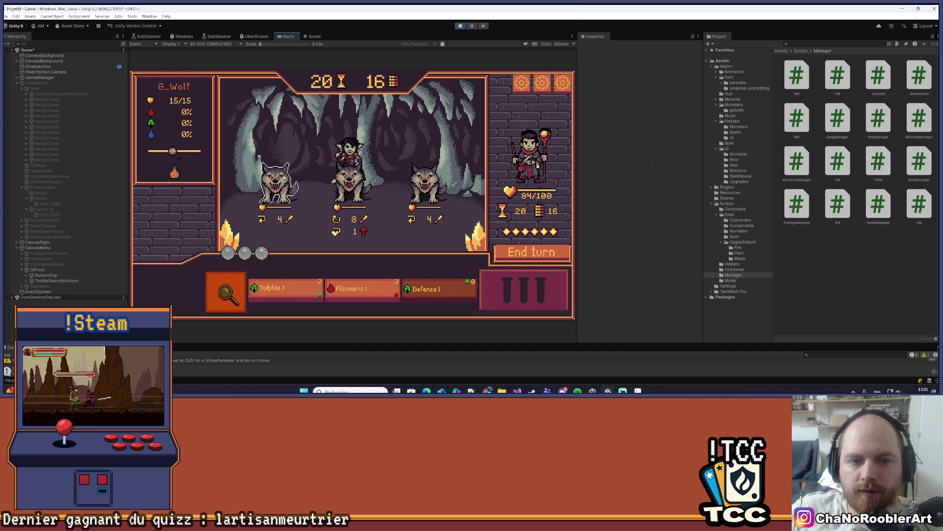
pyautogui.click(237, 291)
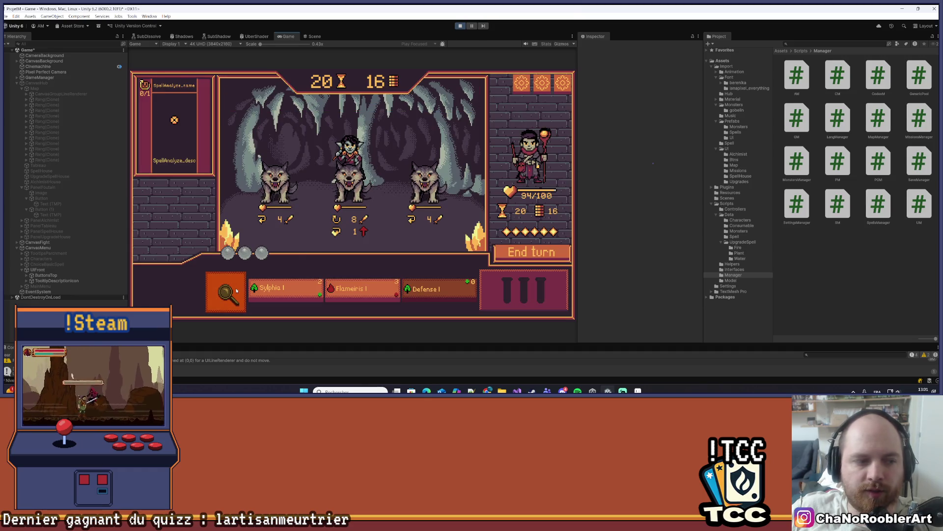
pyautogui.click(281, 208)
pyautogui.moveTo(347, 183)
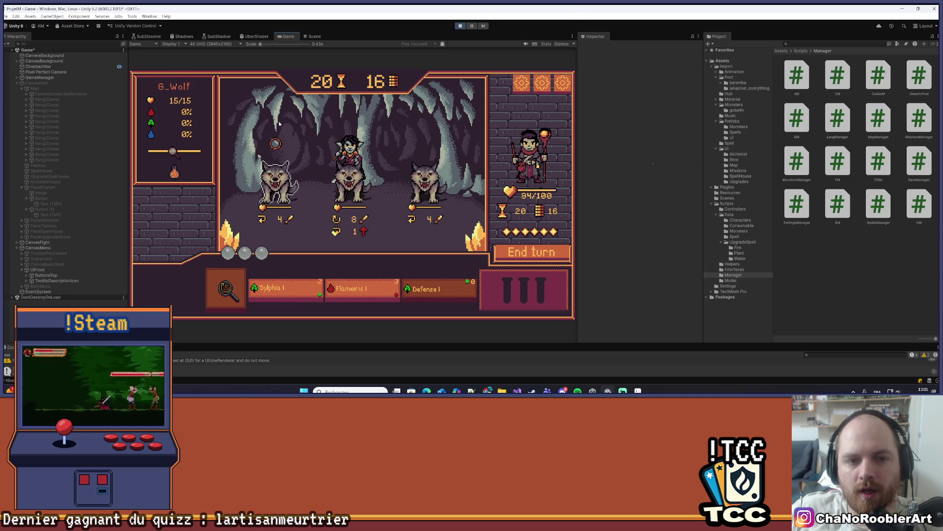
pyautogui.click(271, 143)
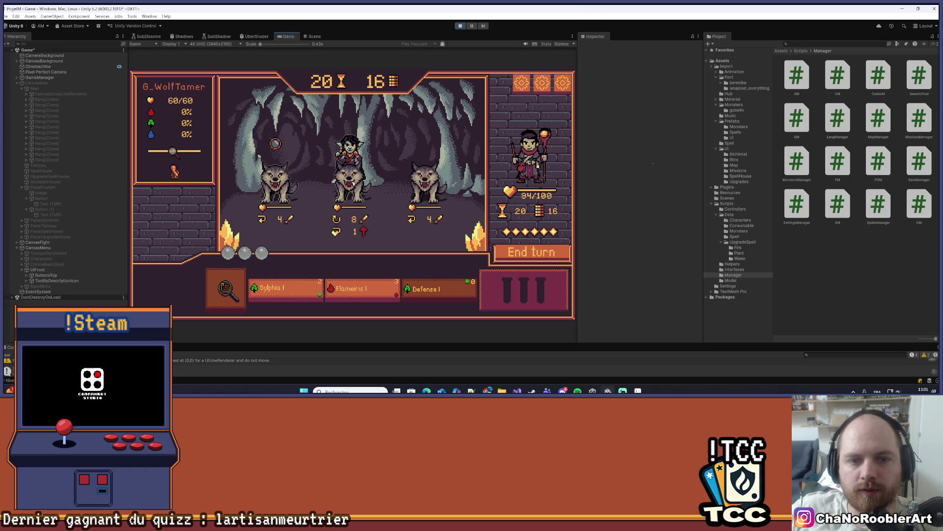
# Hit the Wolf Tamer with Flameiris and Sylphia, and shield the player with Defense.
pyautogui.click(362, 289)
pyautogui.click(345, 182)
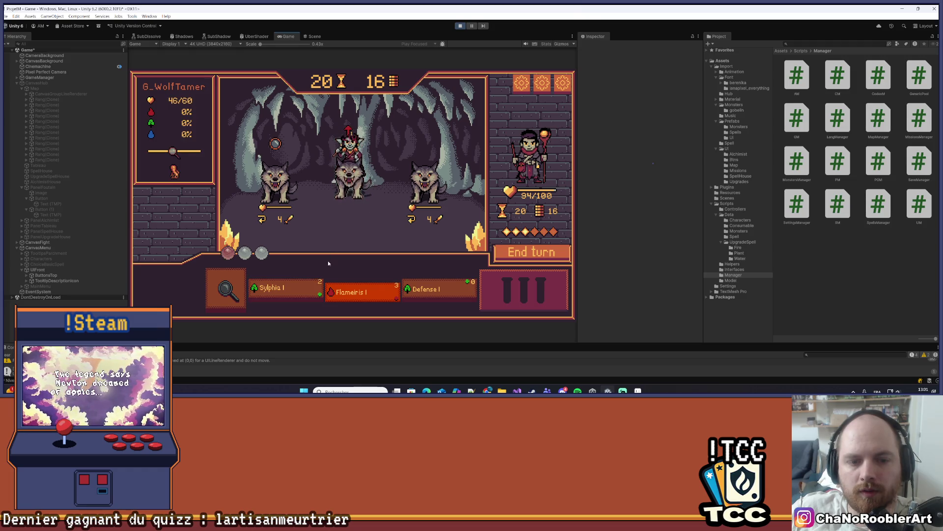
pyautogui.click(311, 283)
pyautogui.click(348, 177)
pyautogui.click(428, 289)
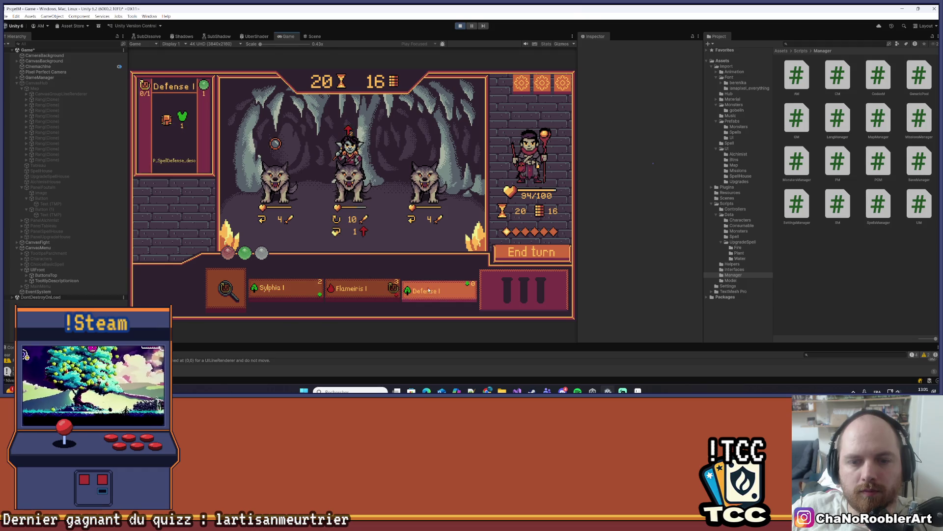
pyautogui.click(562, 177)
pyautogui.moveTo(563, 177)
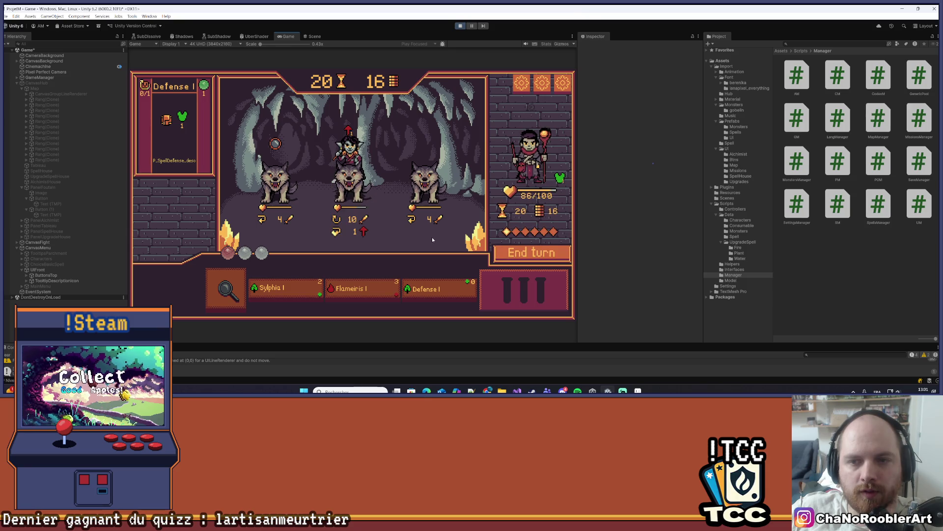
# Over the next turns, cast Sylphia on enemies and the left wolf while shielding with Defense.
pyautogui.click(286, 296)
pyautogui.click(538, 179)
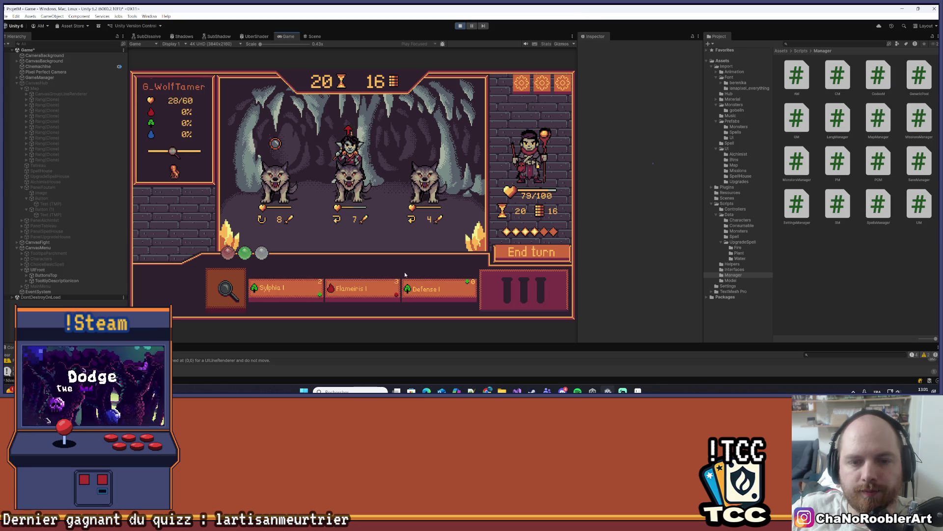
pyautogui.click(426, 290)
pyautogui.click(543, 189)
pyautogui.moveTo(355, 222)
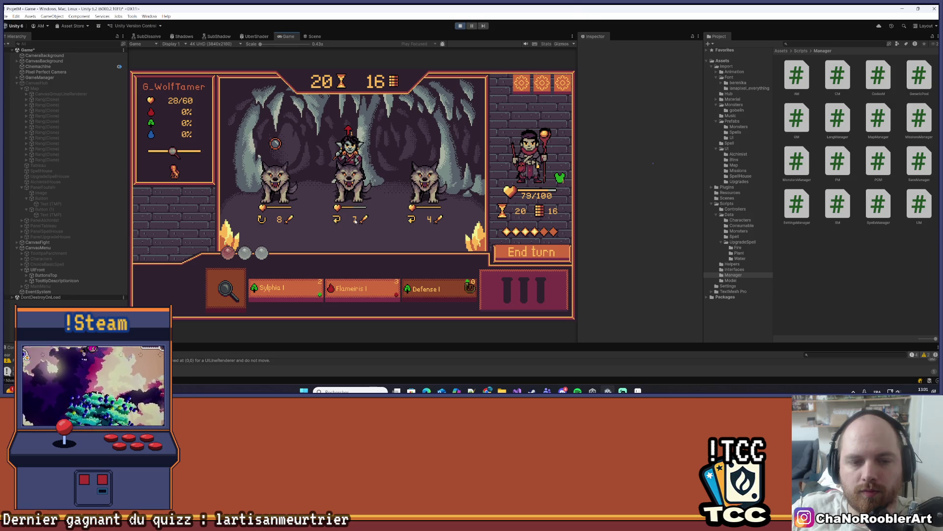
pyautogui.moveTo(273, 193)
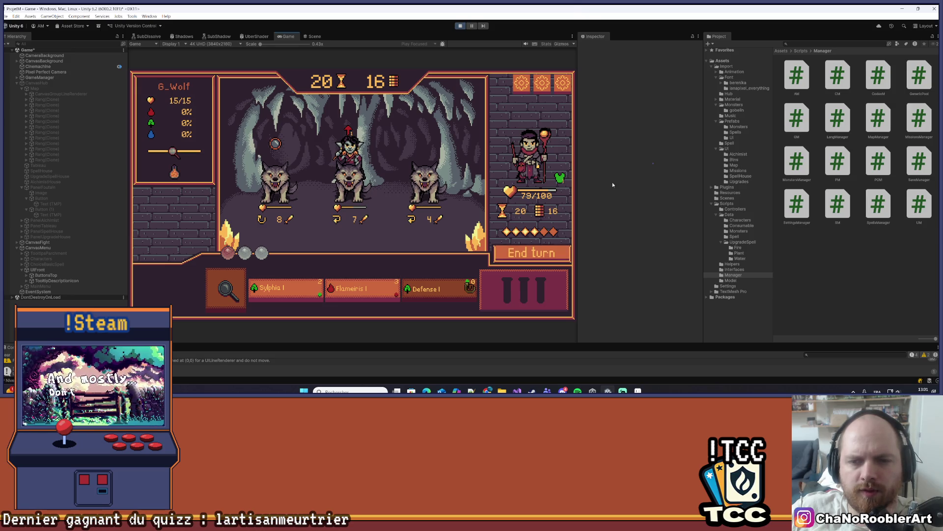
pyautogui.click(285, 288)
pyautogui.click(275, 181)
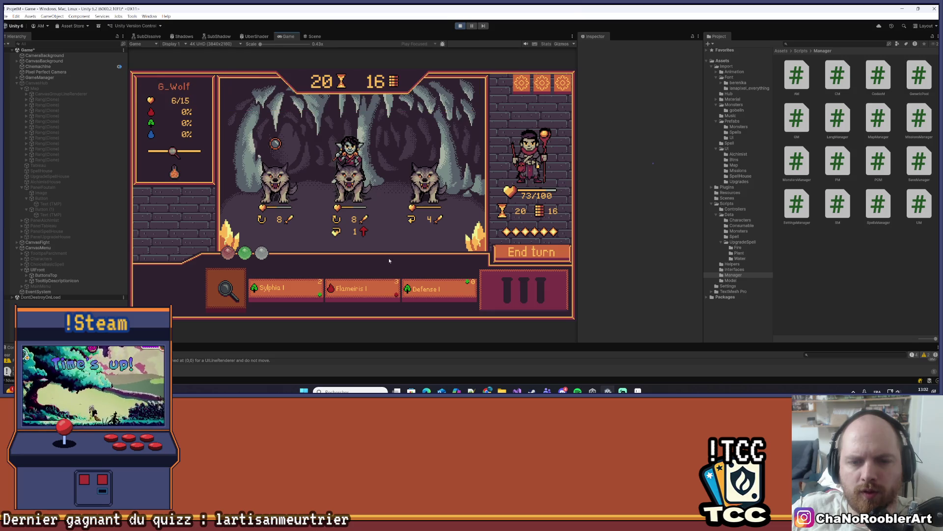
pyautogui.click(437, 289)
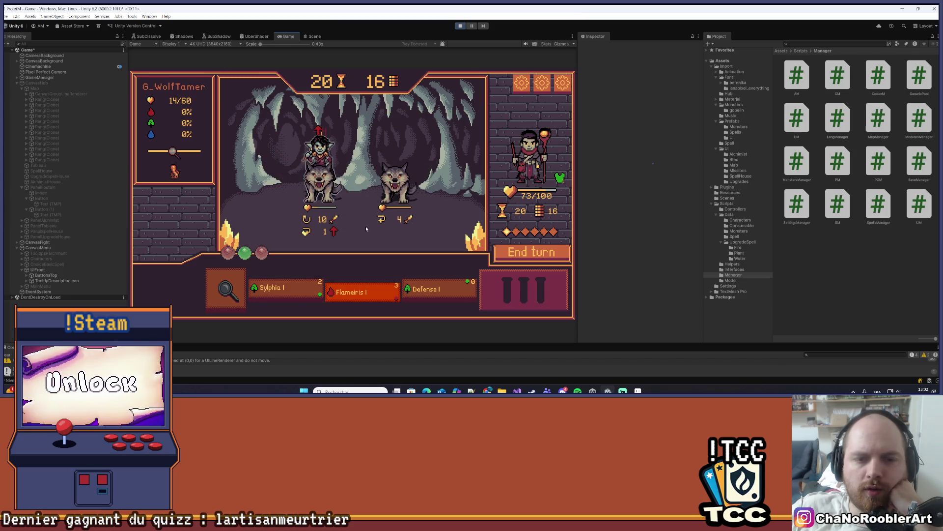
# Cast Flameiris on the left wolf and rider, shield, end the turn, and finish the last wolf.
pyautogui.click(501, 257)
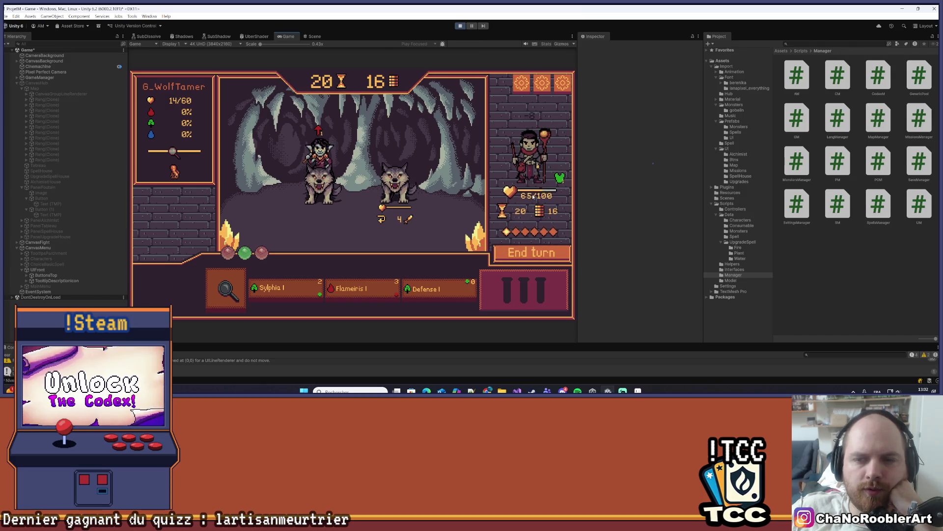
pyautogui.click(331, 192)
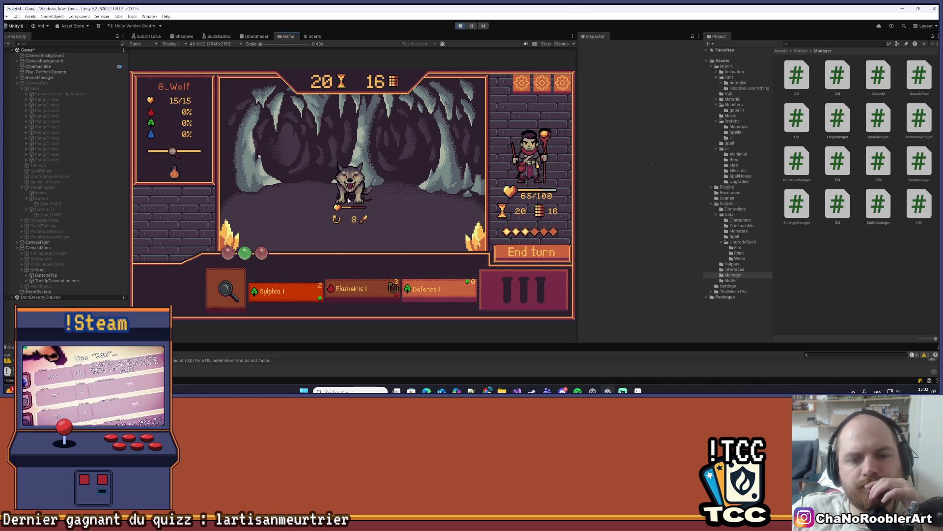
pyautogui.click(433, 289)
pyautogui.click(557, 254)
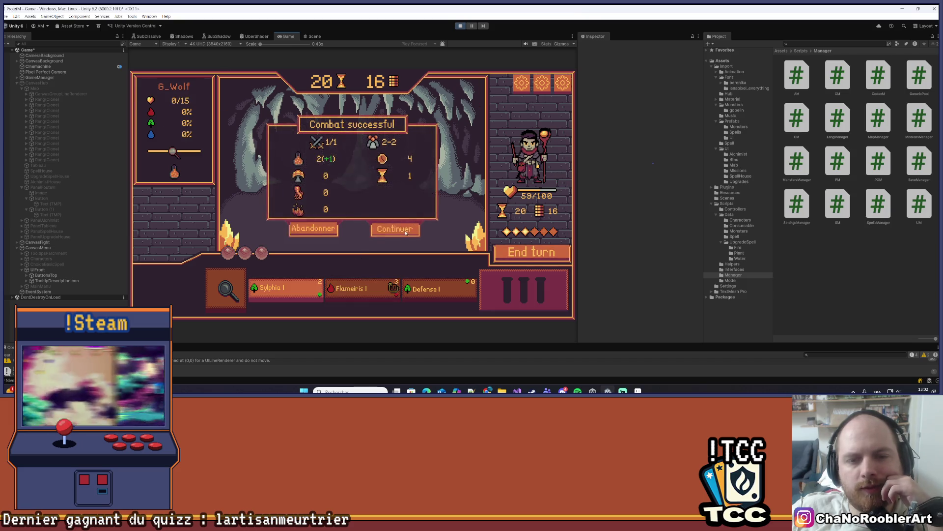
pyautogui.click(394, 231)
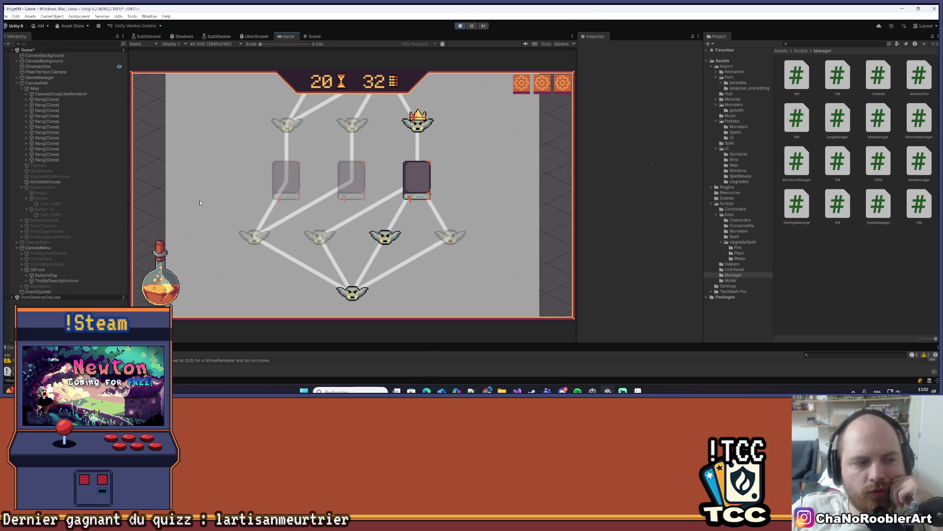
# Brew a Fire Grenade from the alchemist's recipe list, then leave for the map.
pyautogui.click(169, 294)
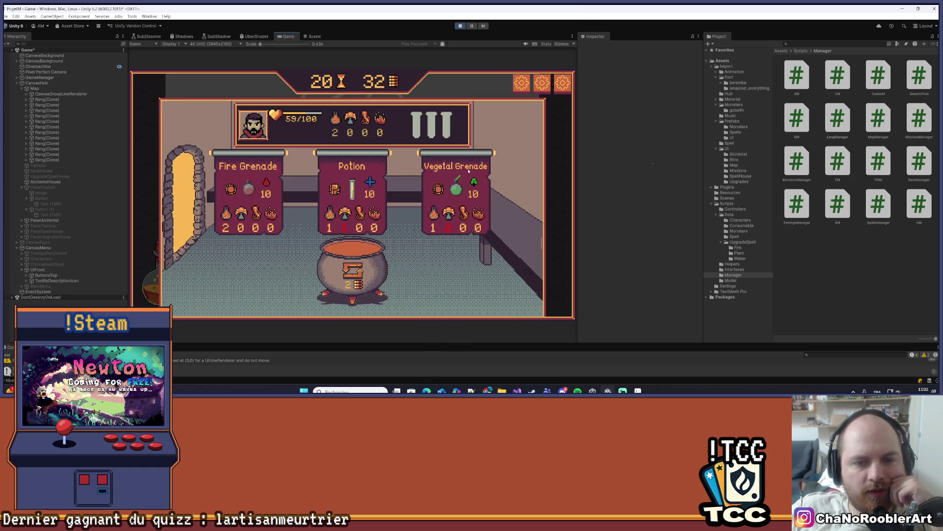
pyautogui.click(481, 181)
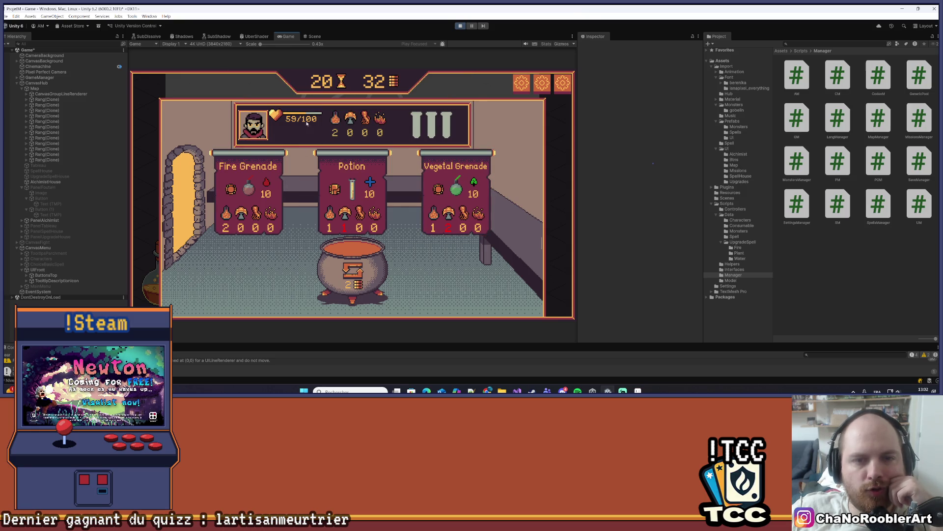
pyautogui.click(225, 208)
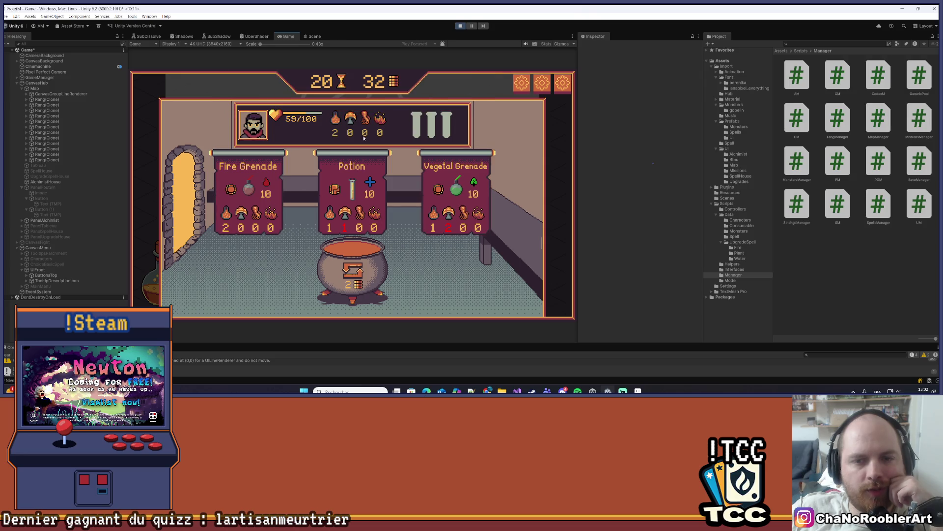
pyautogui.click(246, 199)
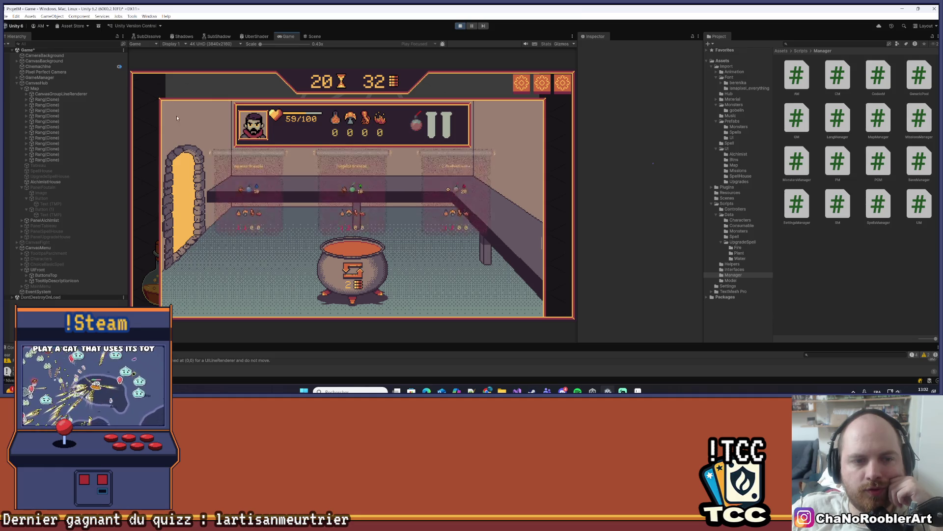
pyautogui.click(194, 231)
# Visit the fountain and book nodes and take the +6 lesson upgrading Sylphia to Sylphia II.
pyautogui.scroll(3, 471, 218)
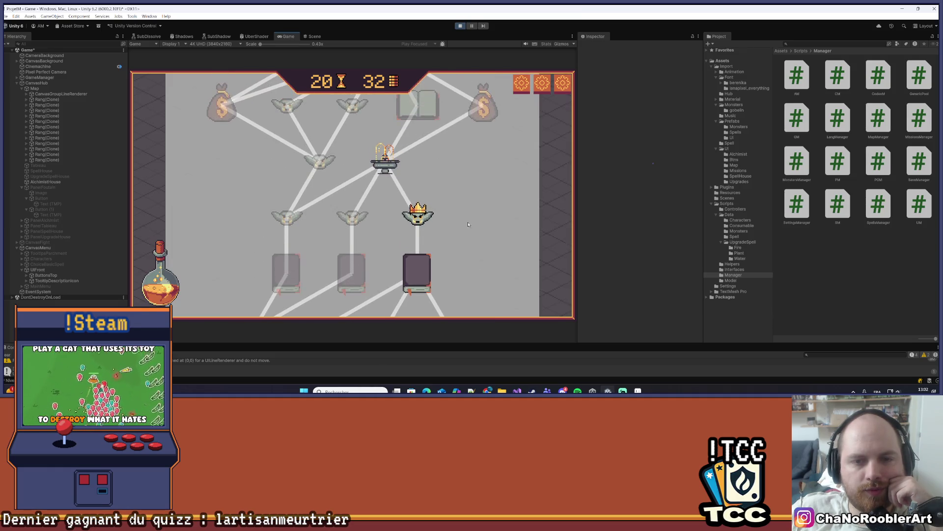
pyautogui.click(389, 213)
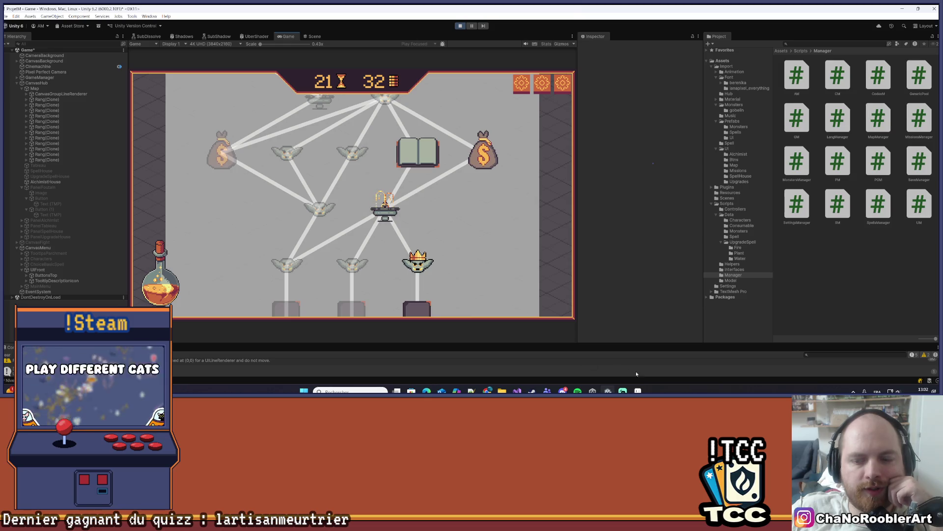
pyautogui.hotkey('alt', 'Tab')
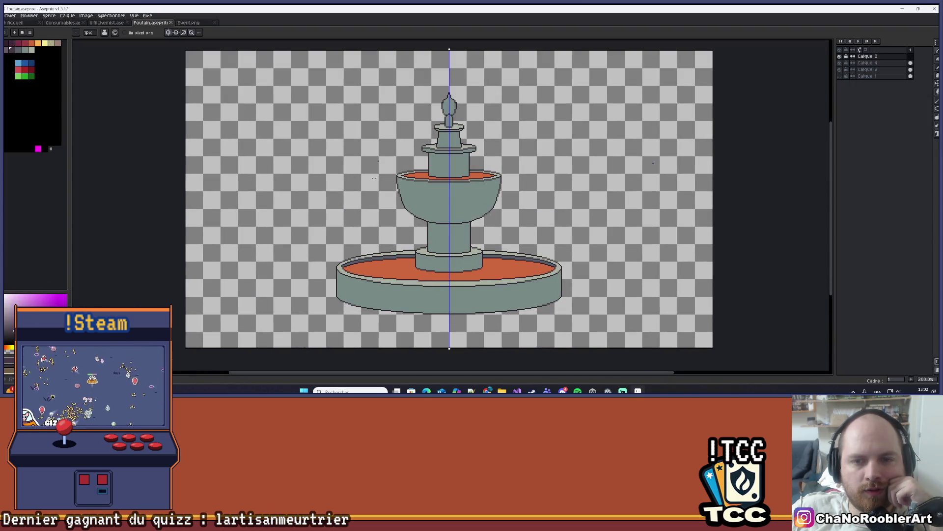
pyautogui.hotkey('alt', 'Tab')
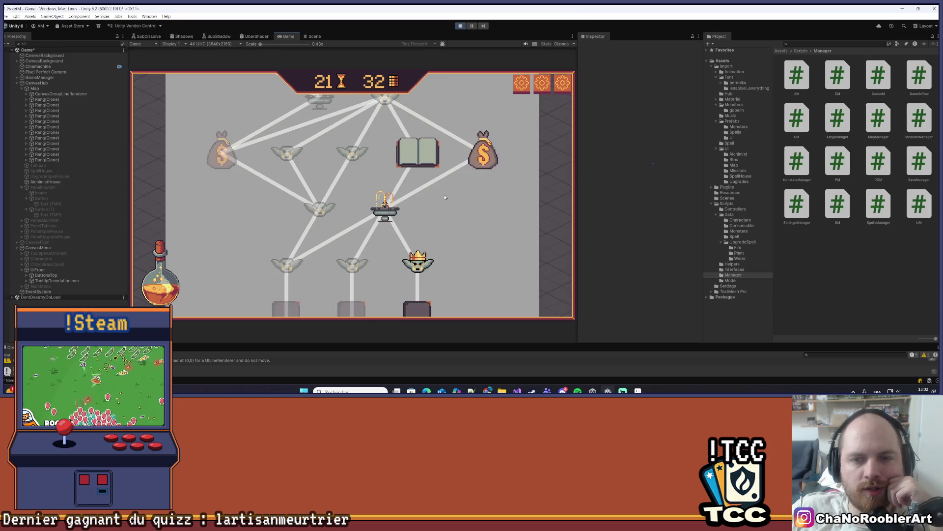
pyautogui.scroll(3, 446, 197)
pyautogui.scroll(-2, 510, 259)
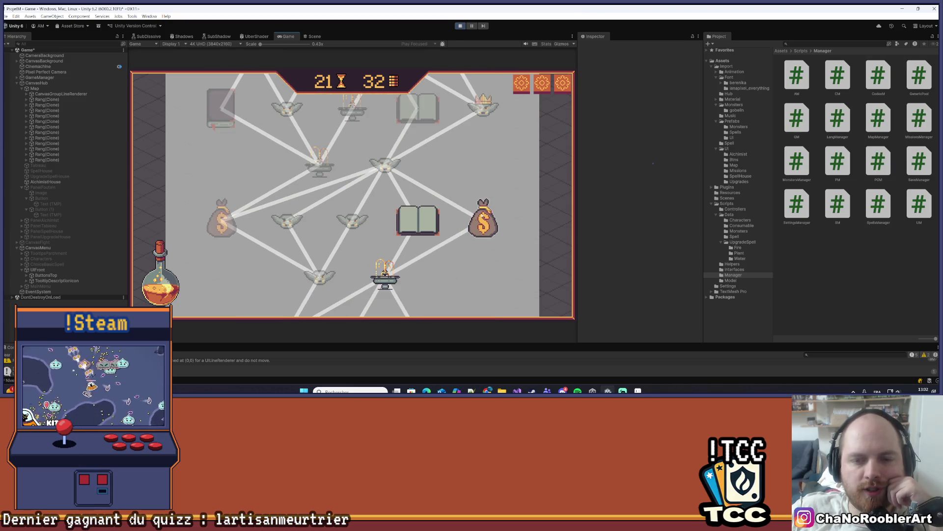
pyautogui.click(410, 204)
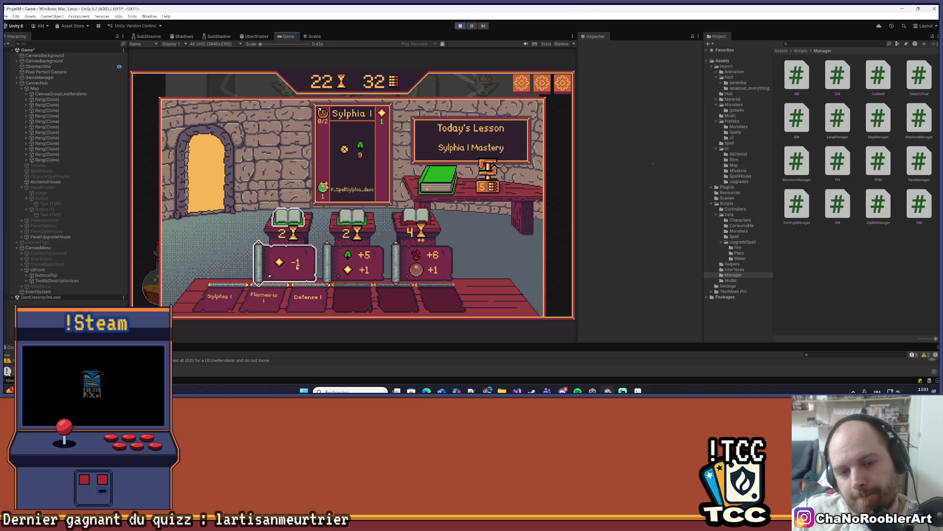
pyautogui.click(437, 229)
pyautogui.click(245, 176)
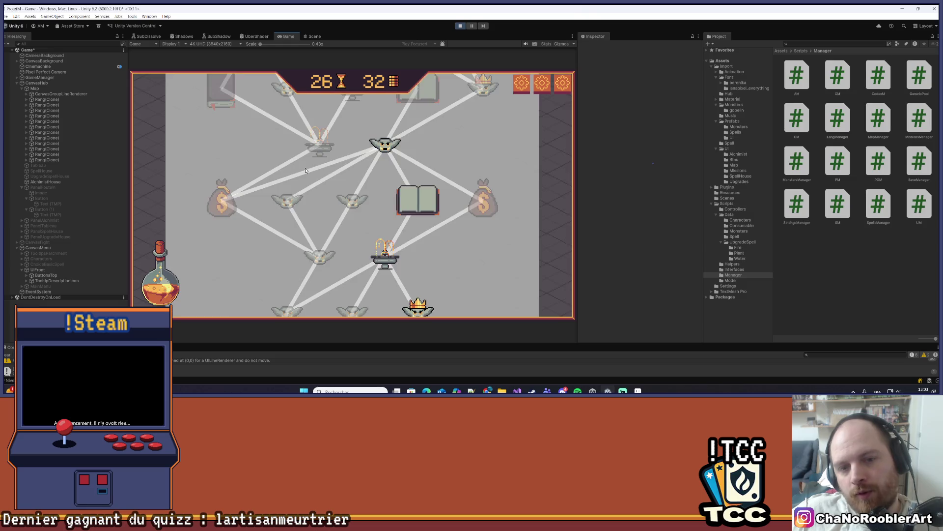
# Beat the goblins with Flameiris, Sylphia II and Defense I, then return to the map at 37 coins.
pyautogui.click(416, 175)
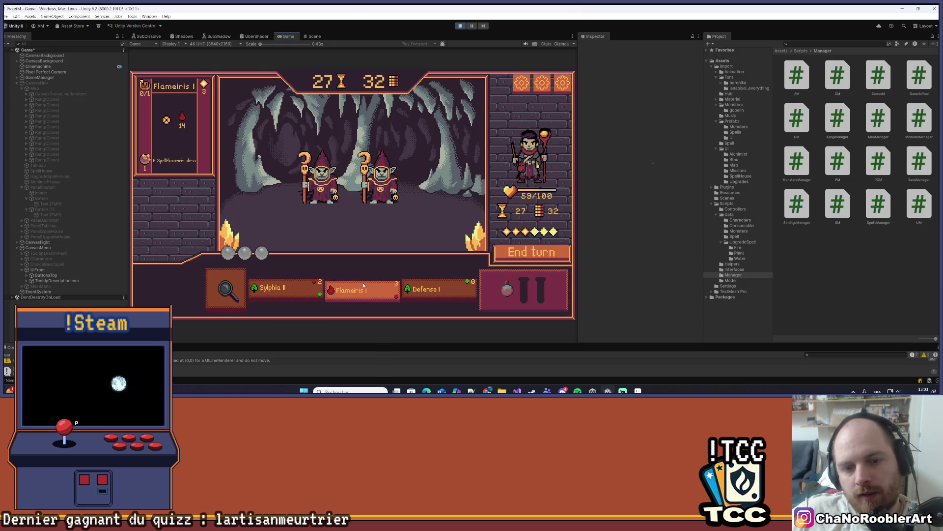
pyautogui.click(387, 183)
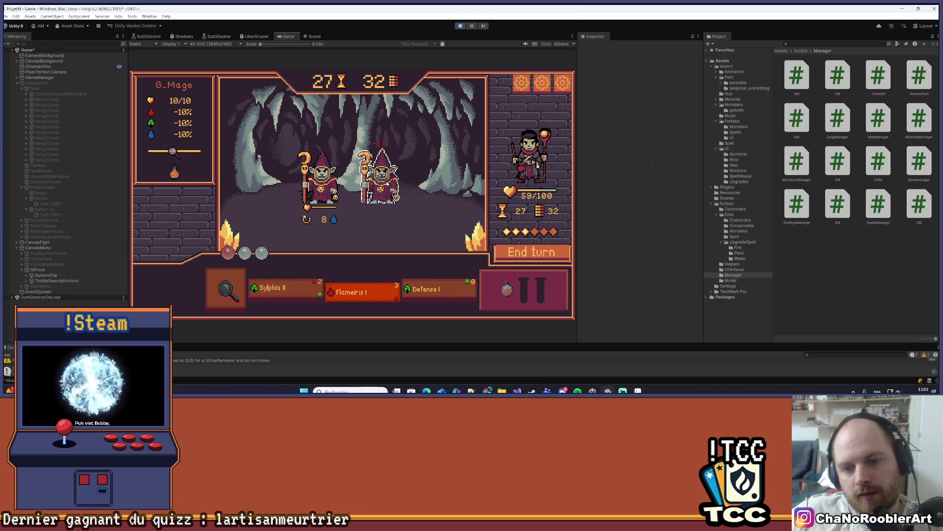
pyautogui.moveTo(286, 296)
pyautogui.click(352, 179)
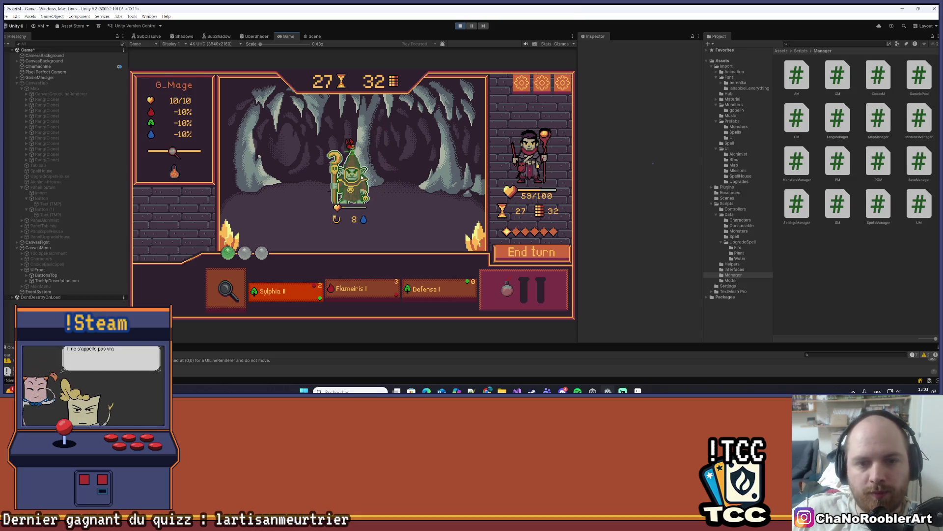
pyautogui.click(453, 291)
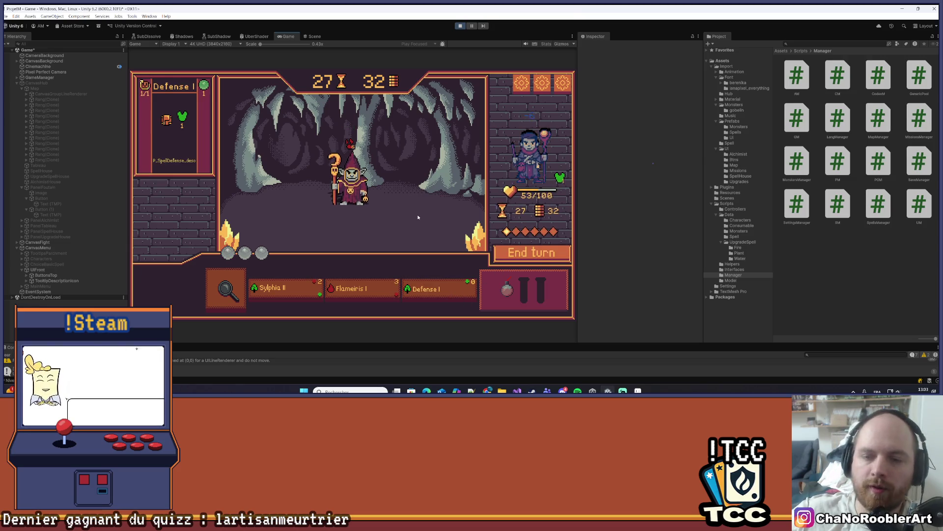
pyautogui.click(364, 227)
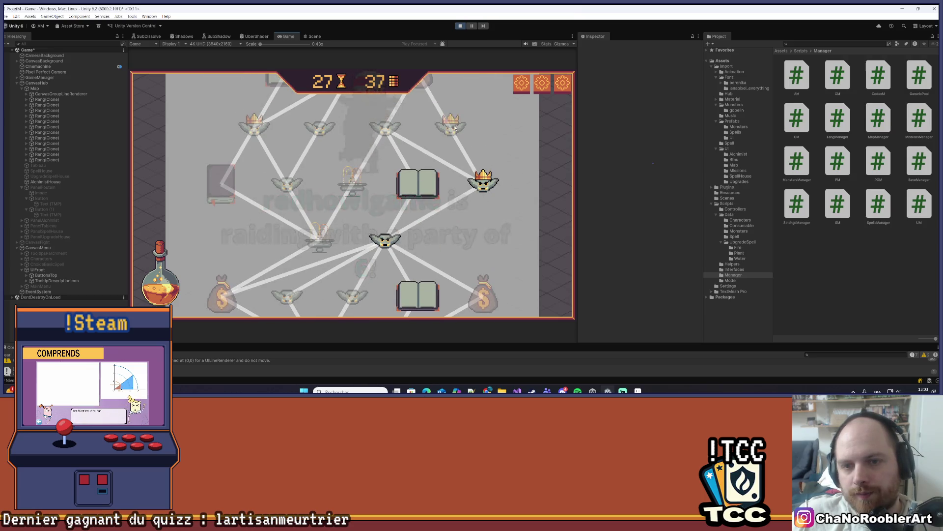
# Scroll the map, enter the book node's library, then step back out to the map.
pyautogui.scroll(-2, 479, 216)
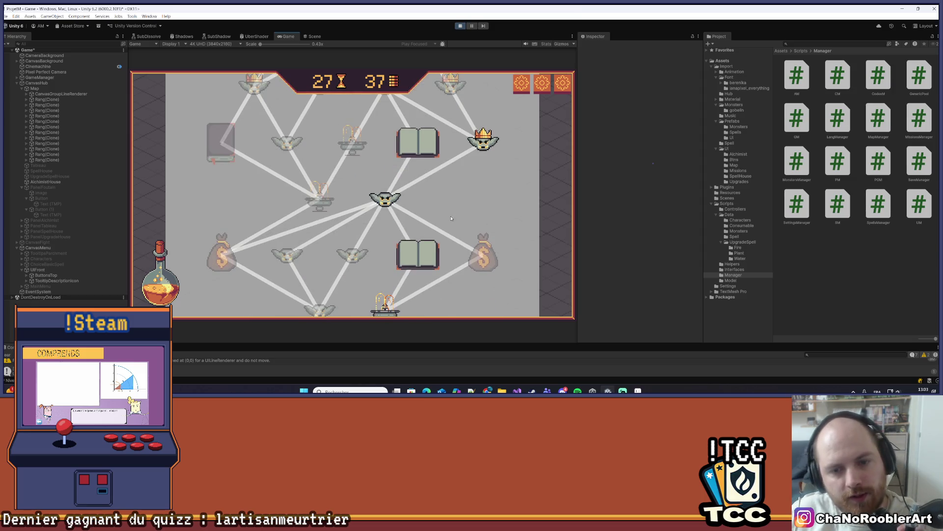
pyautogui.scroll(-6, 451, 218)
pyautogui.scroll(8, 491, 187)
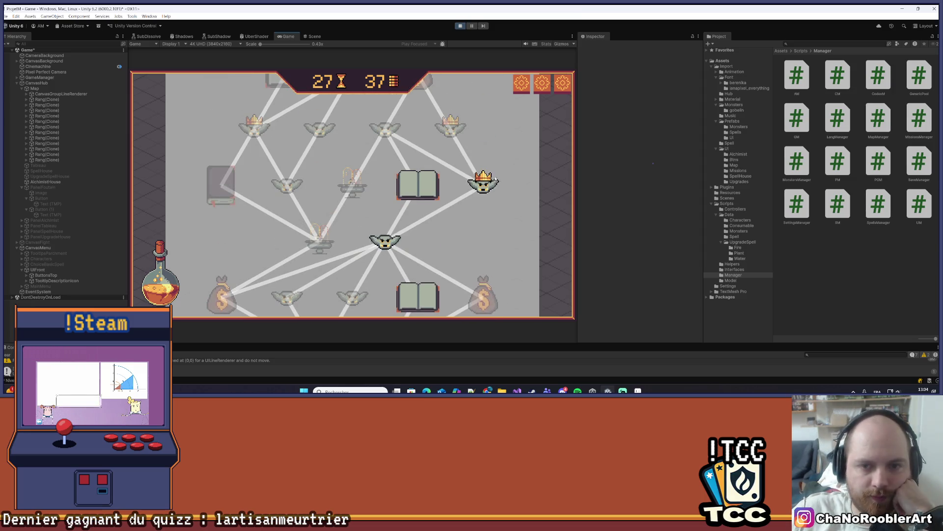
pyautogui.scroll(-5, 523, 142)
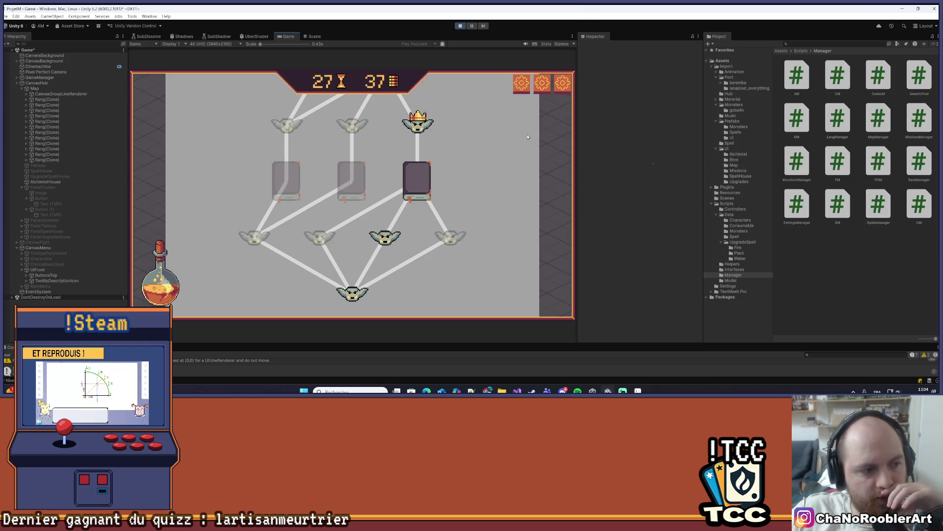
pyautogui.scroll(5, 528, 138)
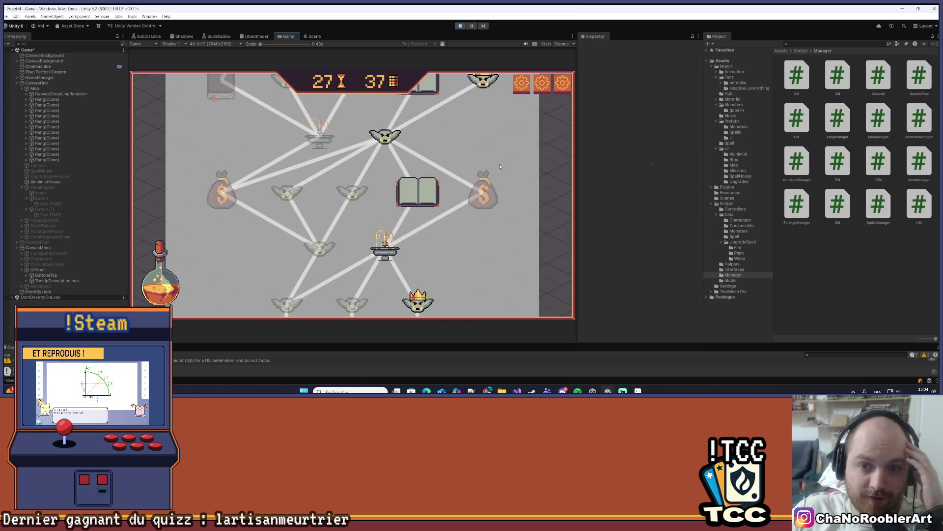
pyautogui.scroll(2, 432, 143)
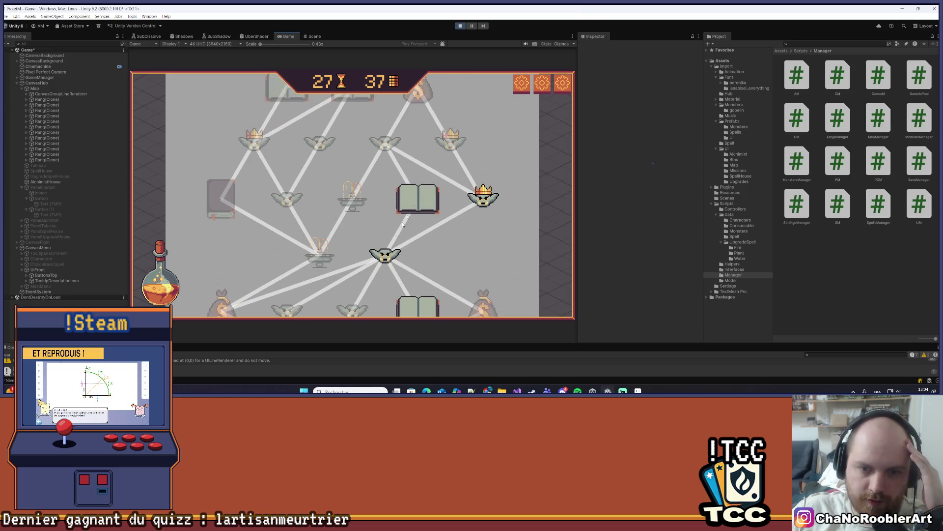
pyautogui.click(416, 197)
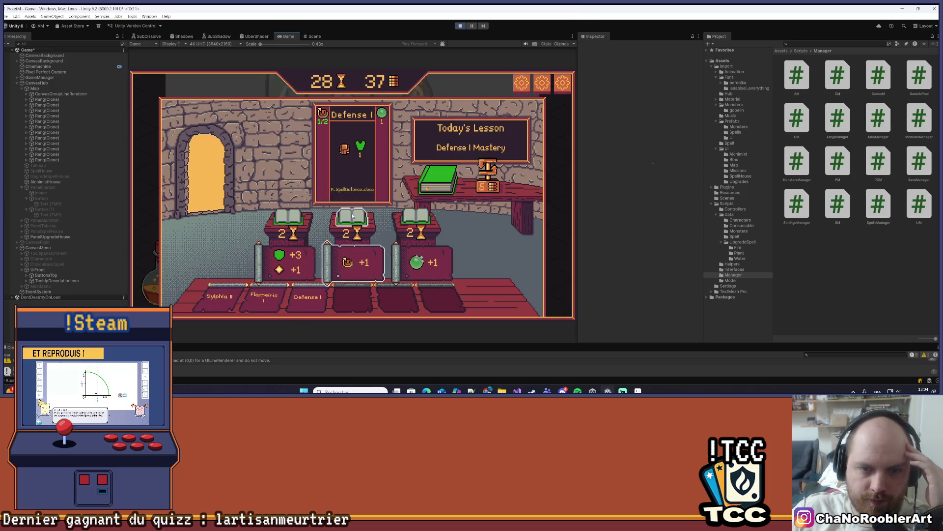
pyautogui.click(223, 193)
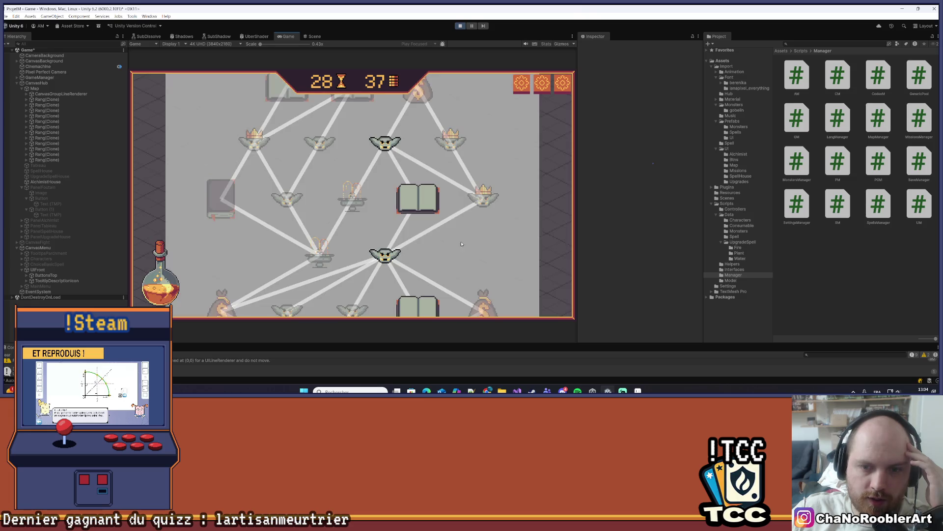
# Reopen the library lesson and choose the +3 shield, +1 diamond Defense I upgrade.
pyautogui.scroll(2, 398, 225)
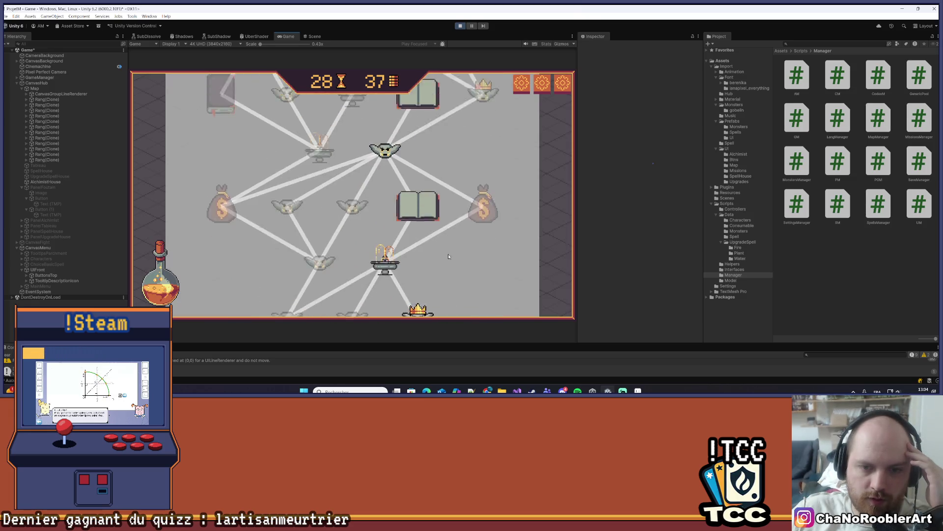
pyautogui.click(418, 225)
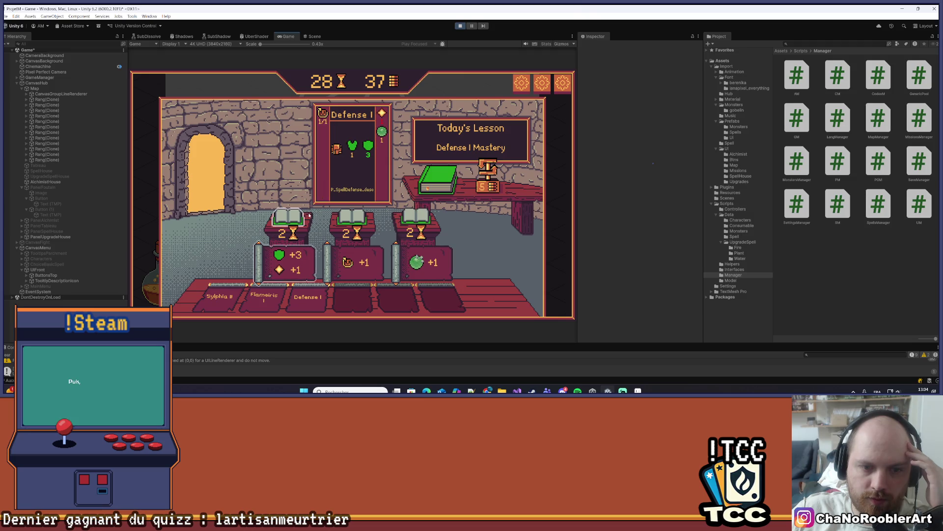
pyautogui.click(421, 219)
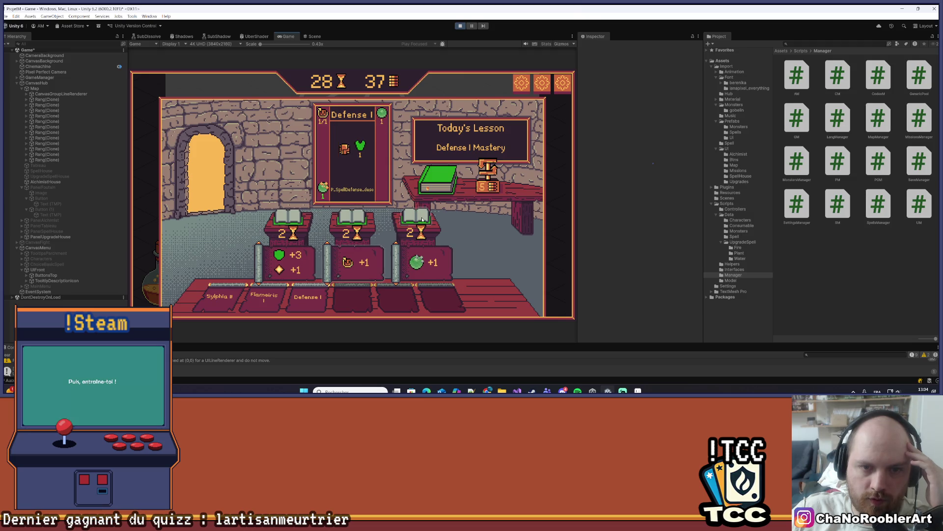
pyautogui.click(278, 219)
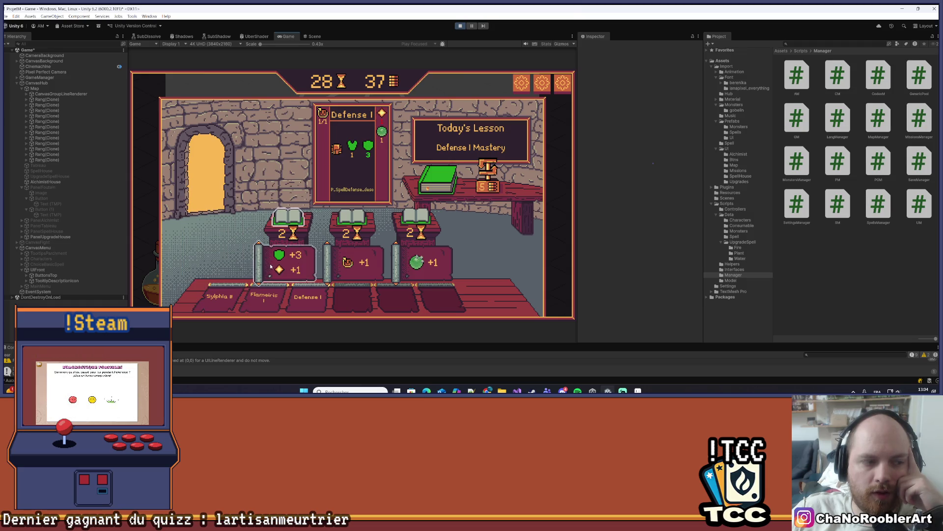
pyautogui.moveTo(221, 304)
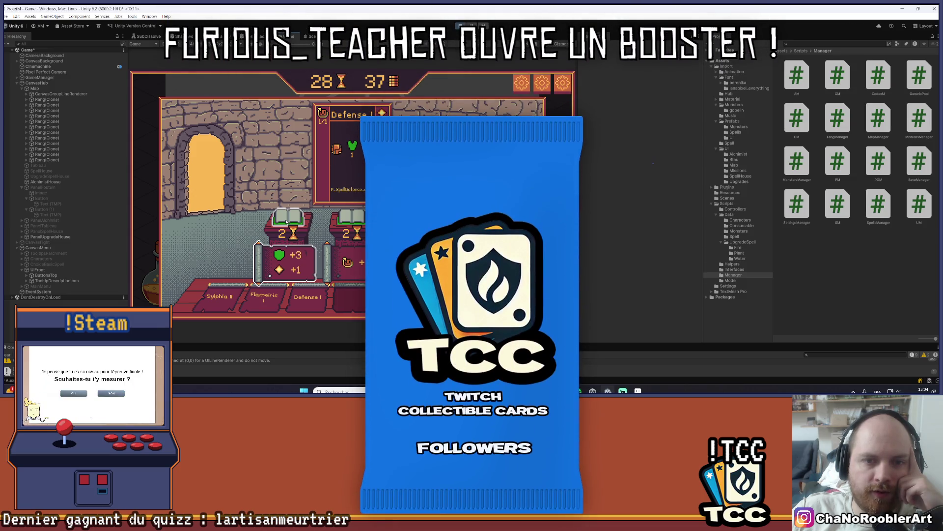
# Apply the lesson to upgrade Defense I to Defense II.
pyautogui.moveTo(264, 306)
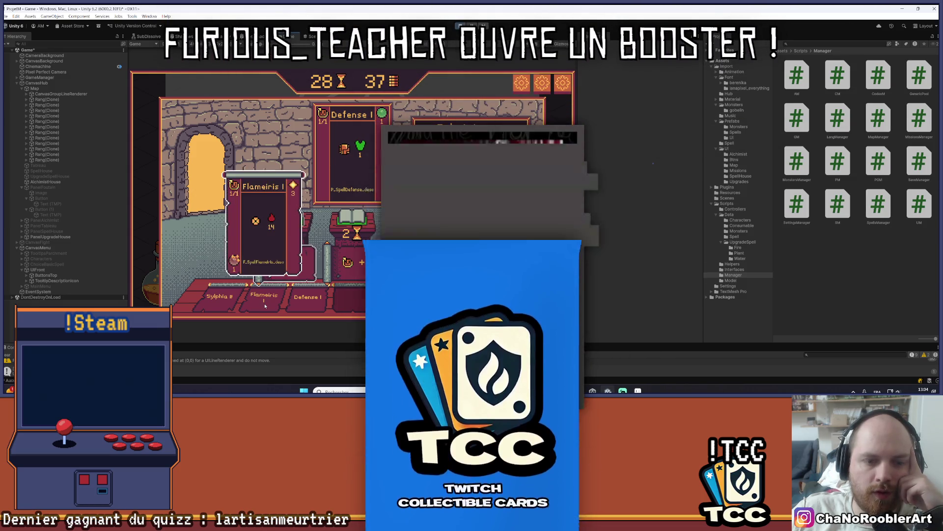
pyautogui.moveTo(300, 297)
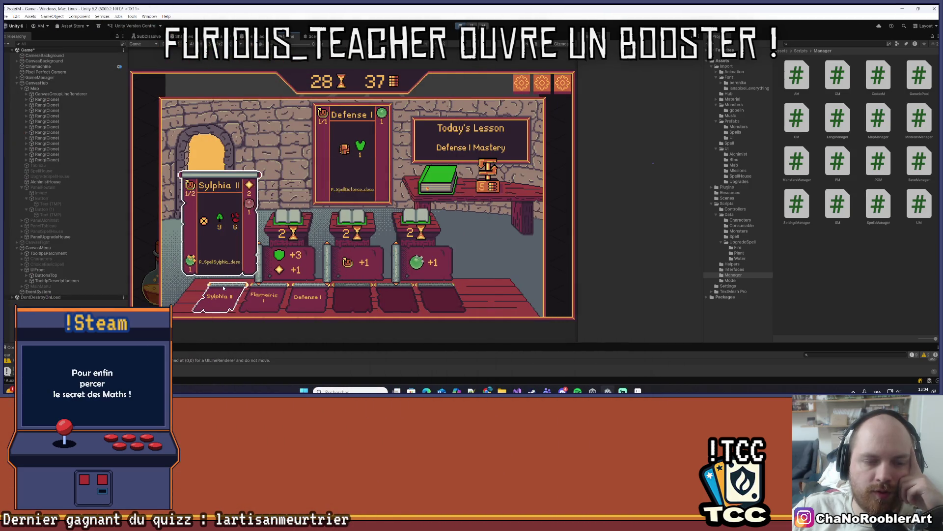
pyautogui.click(323, 193)
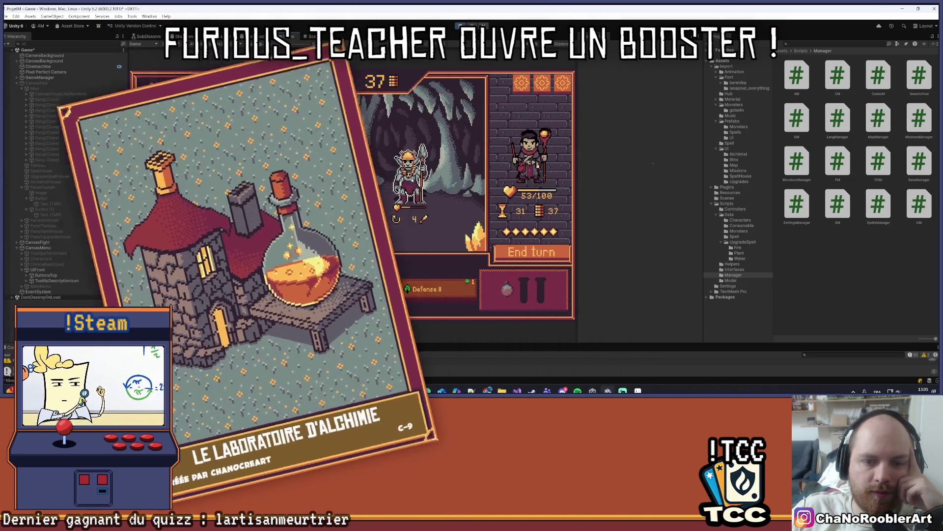
# Cast Sylphia II on the middle goblin and shield the wizard with Defense II.
pyautogui.rightClick(411, 180)
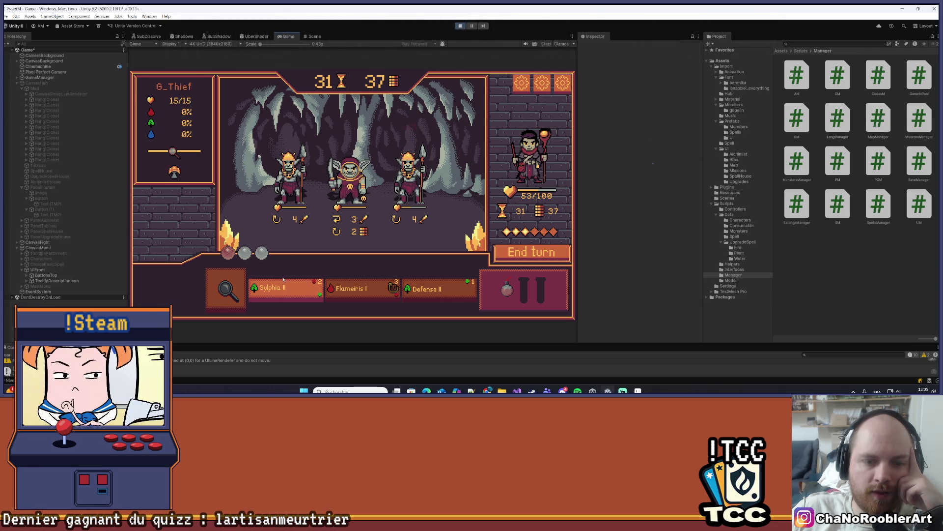
pyautogui.click(286, 292)
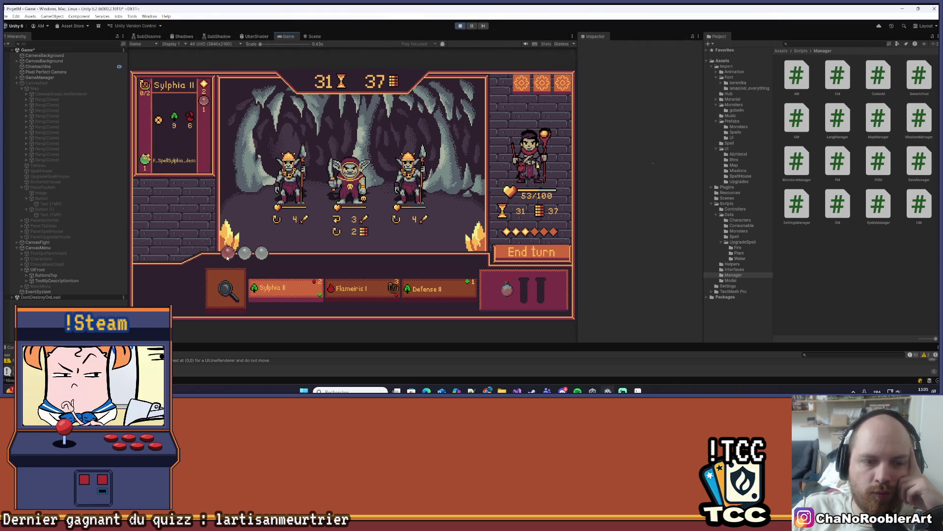
pyautogui.moveTo(234, 253)
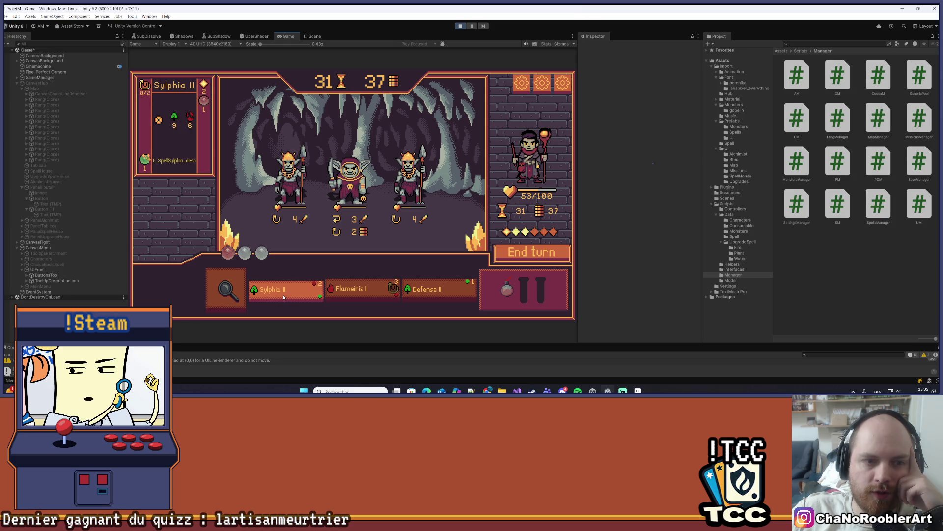
pyautogui.moveTo(293, 183)
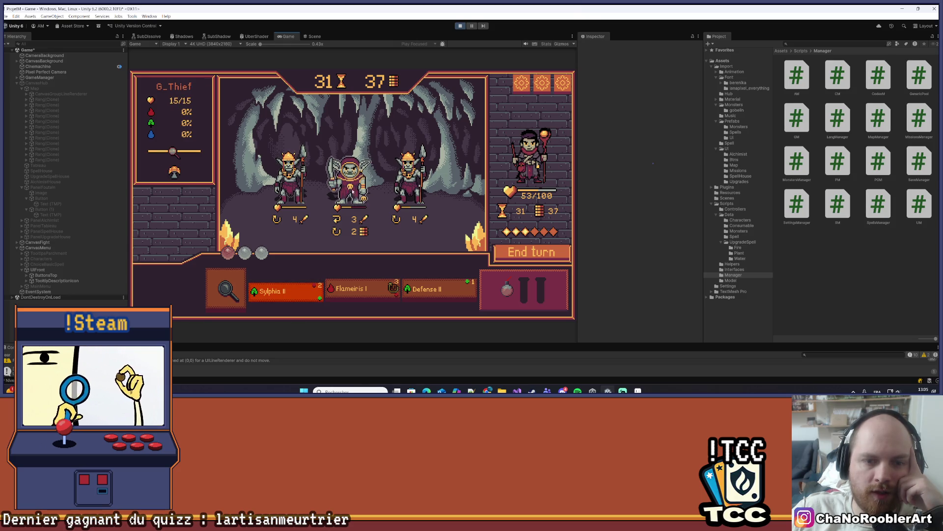
pyautogui.click(350, 172)
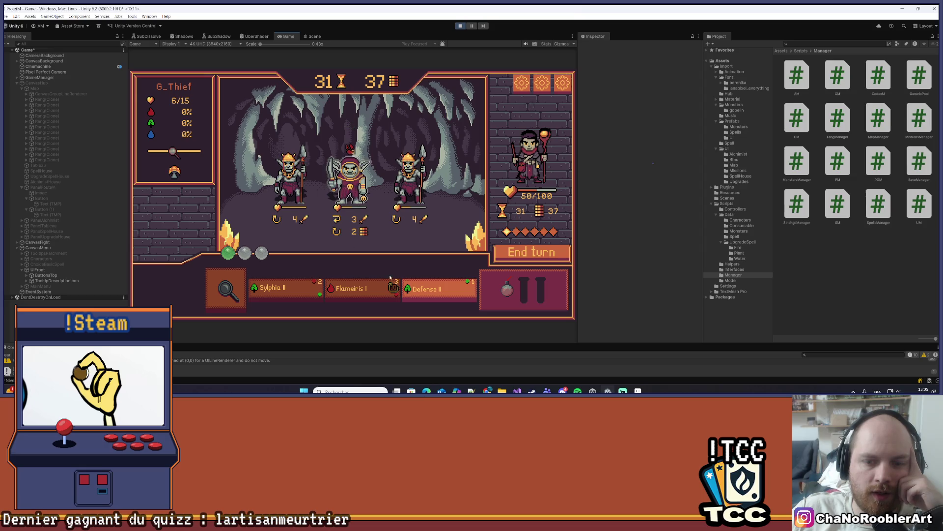
pyautogui.moveTo(442, 285)
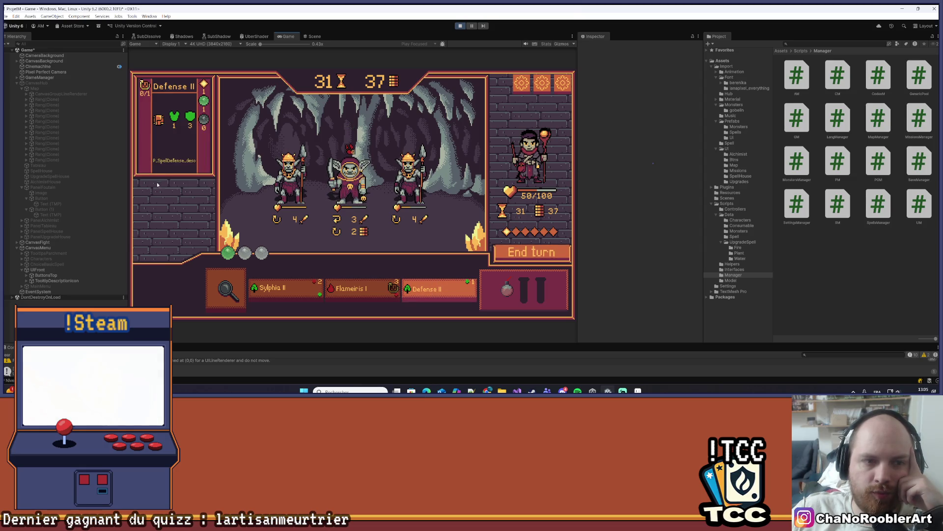
pyautogui.click(436, 295)
pyautogui.click(550, 172)
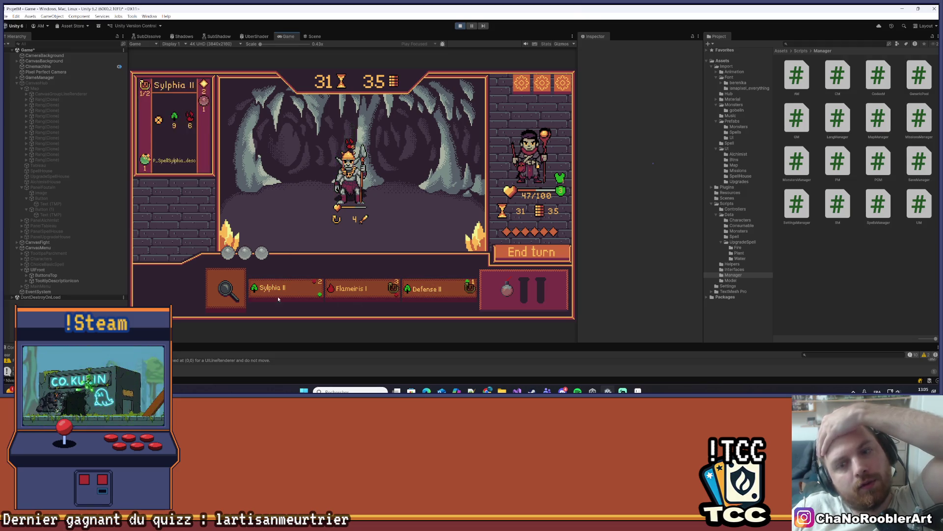
# End the turn, finish the last goblin with Flameiris I, and return to the map.
pyautogui.click(227, 290)
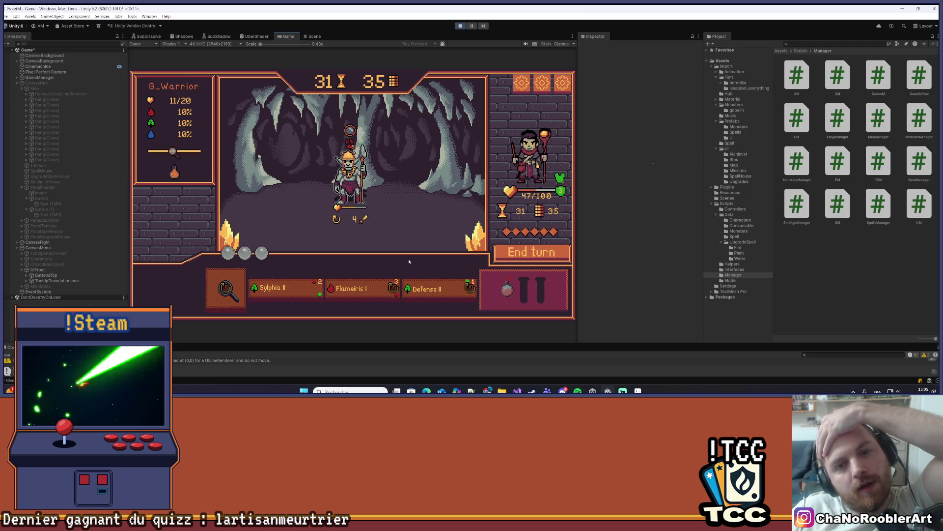
pyautogui.moveTo(402, 283)
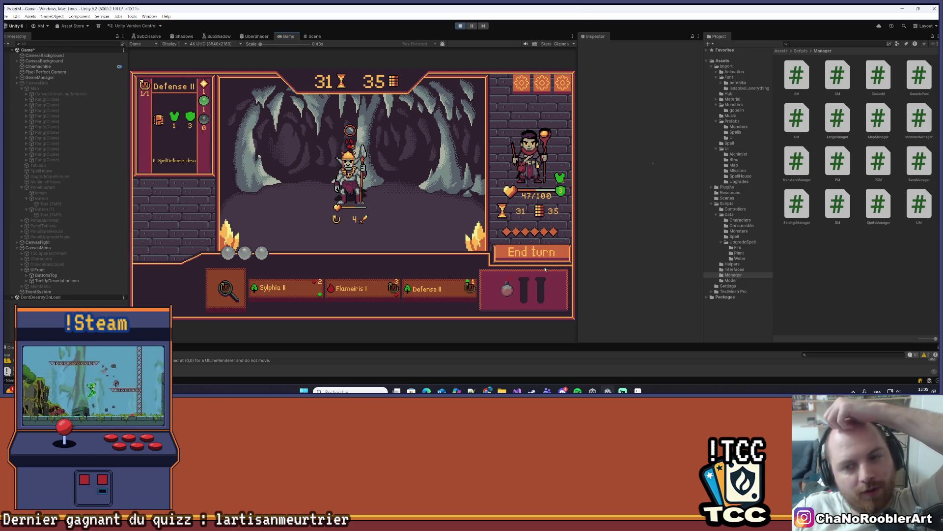
pyautogui.click(538, 255)
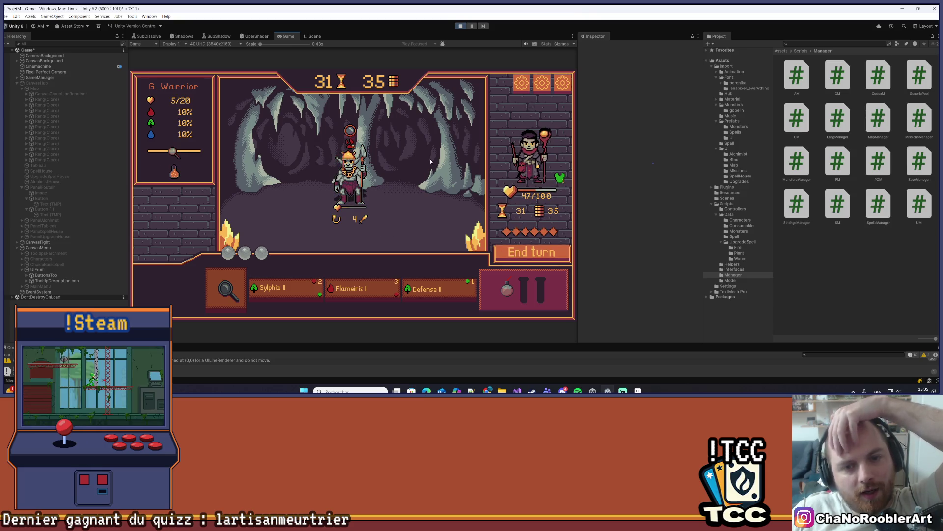
pyautogui.click(398, 280)
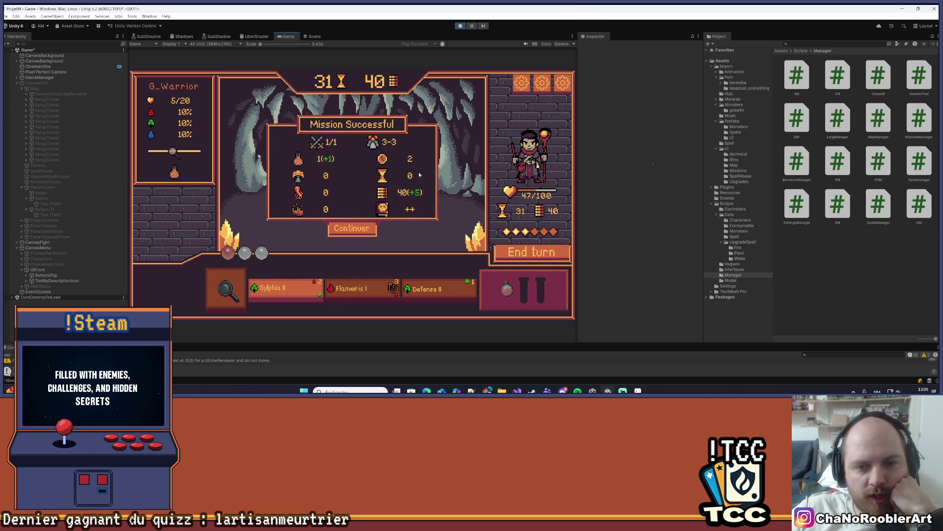
pyautogui.click(376, 234)
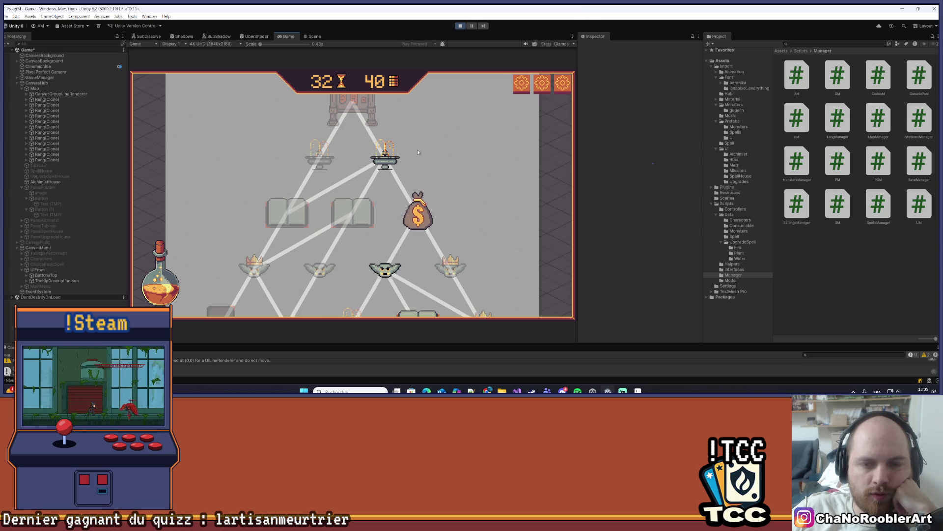
# Scroll the game map up and down to look over the lower nodes.
pyautogui.scroll(1, 438, 238)
pyautogui.scroll(-2, 414, 249)
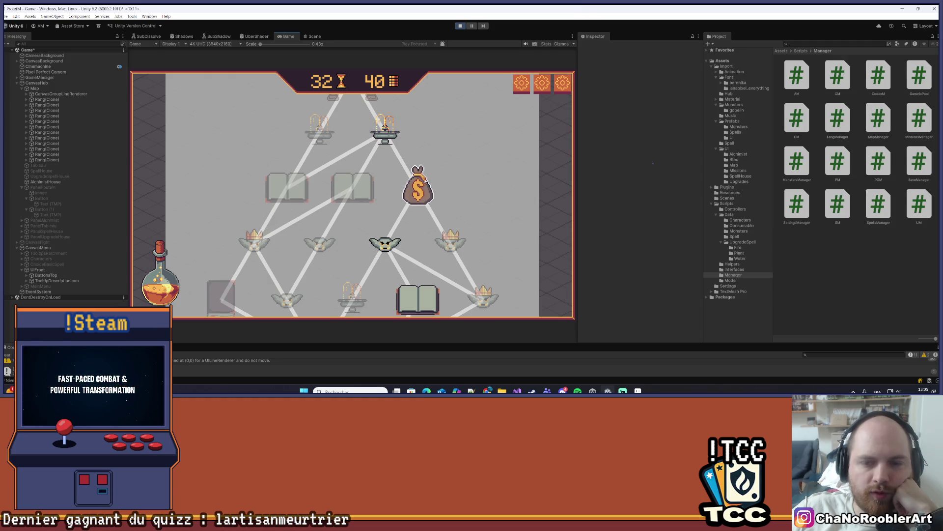
pyautogui.scroll(-1, 469, 176)
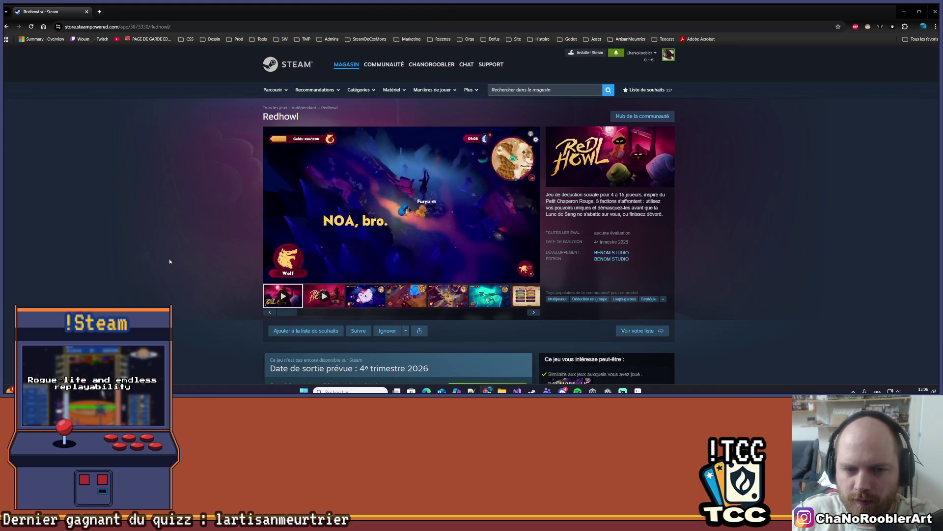
# Pause the Redhowl trailer and rewind it to the start.
pyautogui.moveTo(429, 188)
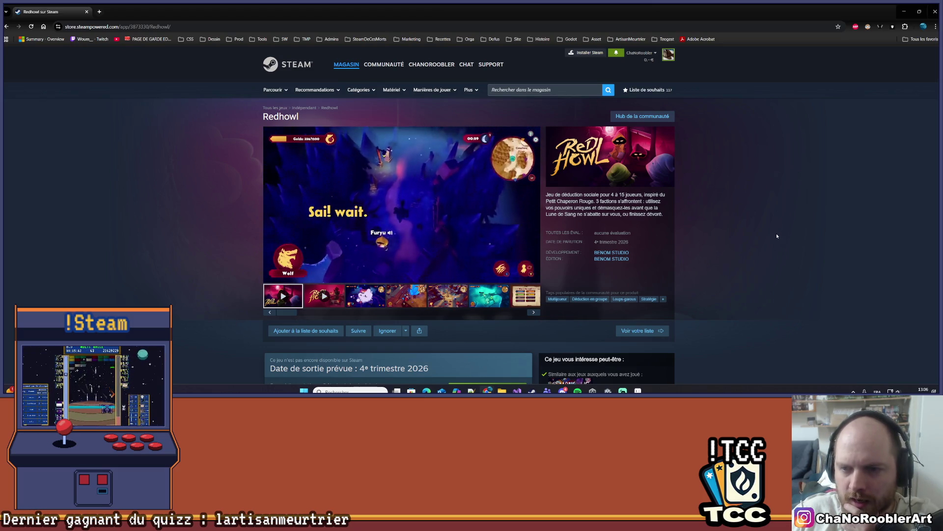
pyautogui.click(411, 223)
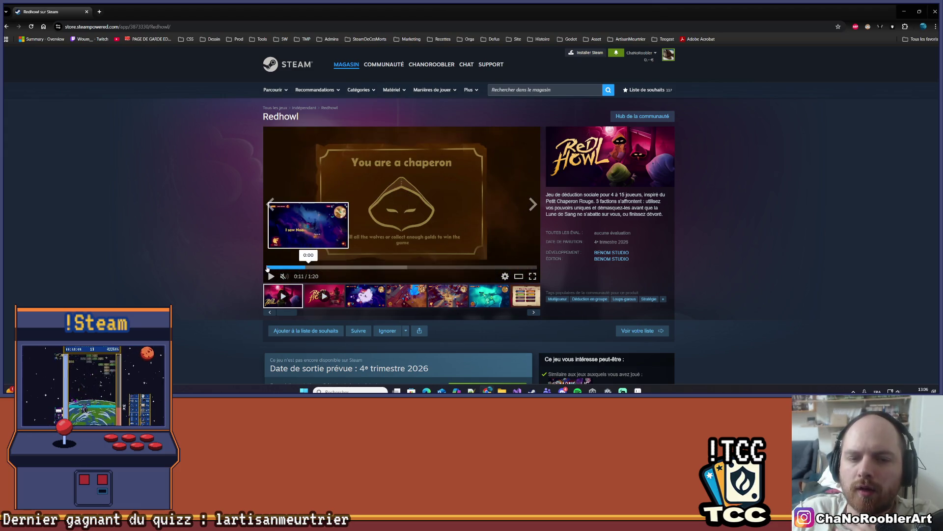
pyautogui.click(305, 266)
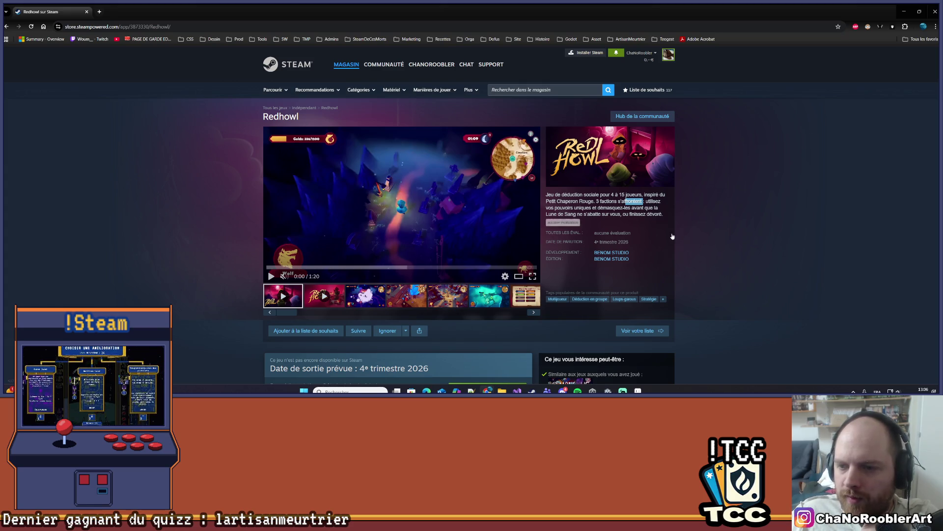
# Browse forward through the Redhowl screenshots past 'The council has decided'.
pyautogui.click(365, 295)
pyautogui.scroll(-1, 407, 291)
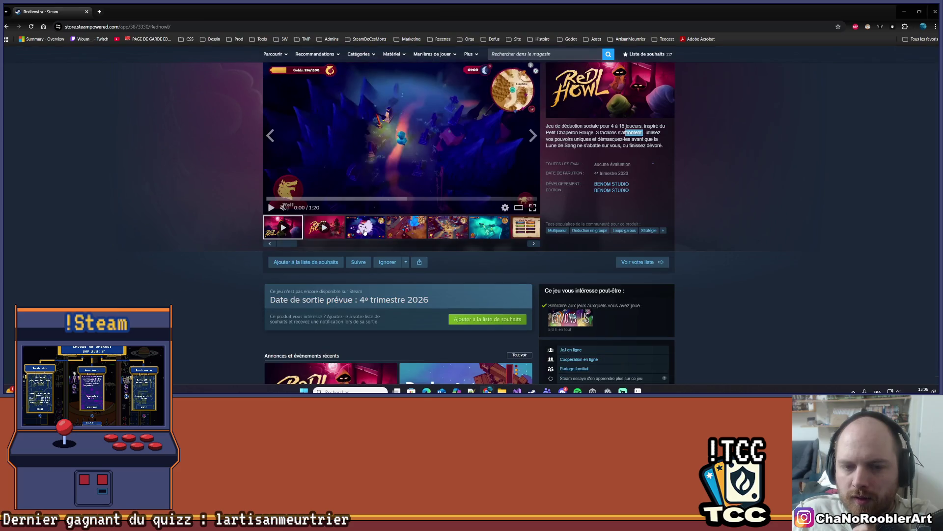
pyautogui.click(407, 223)
pyautogui.click(448, 227)
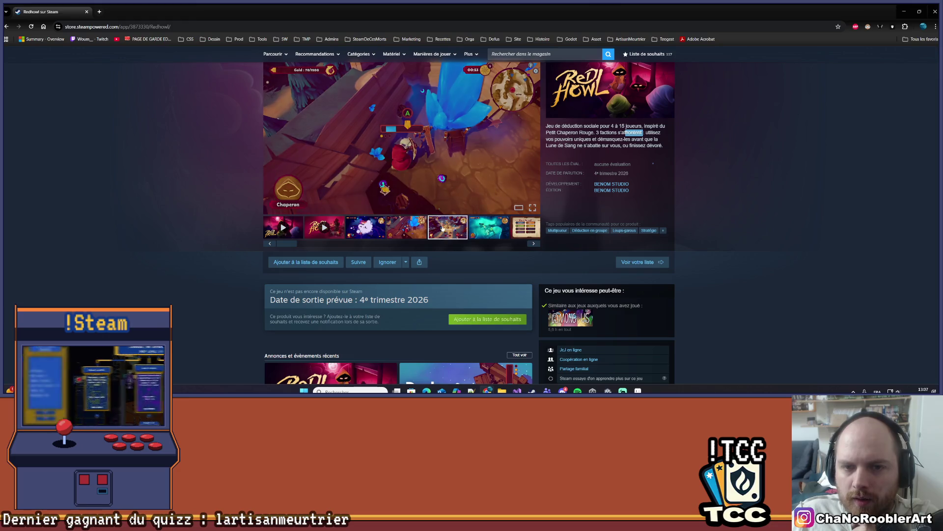
pyautogui.click(422, 232)
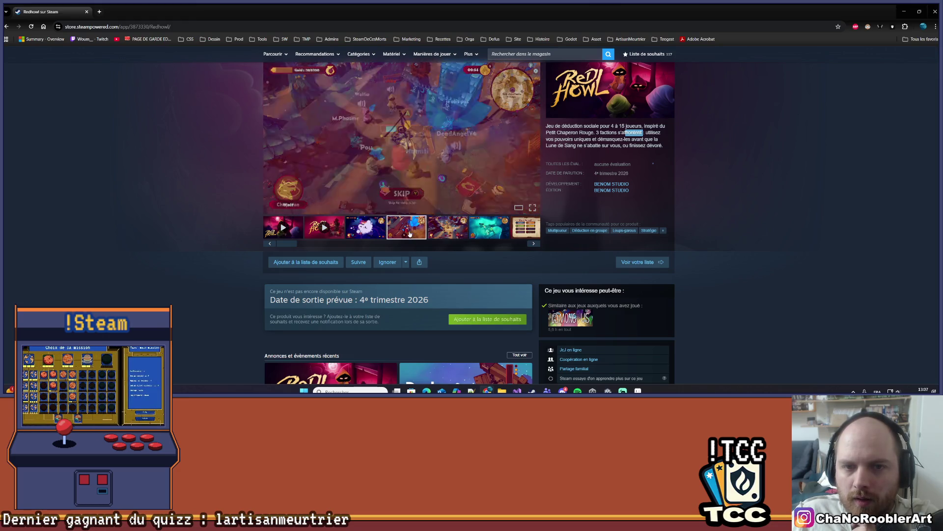
pyautogui.click(457, 235)
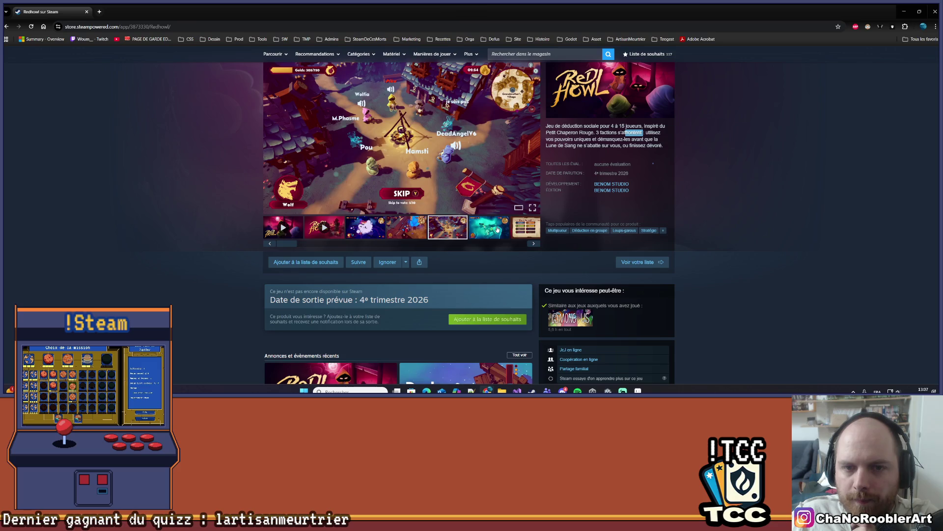
pyautogui.click(497, 229)
pyautogui.click(535, 245)
pyautogui.click(534, 246)
pyautogui.click(534, 244)
pyautogui.click(535, 244)
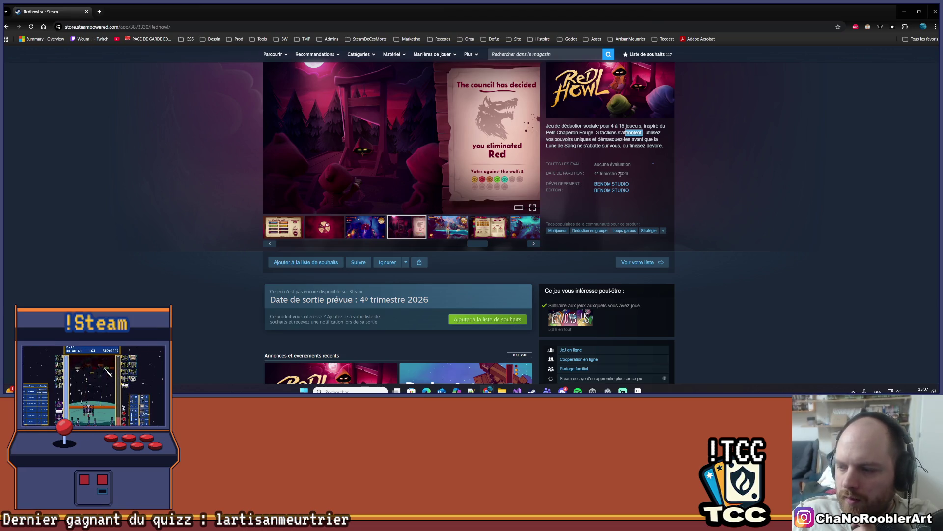
pyautogui.click(539, 244)
pyautogui.click(539, 244)
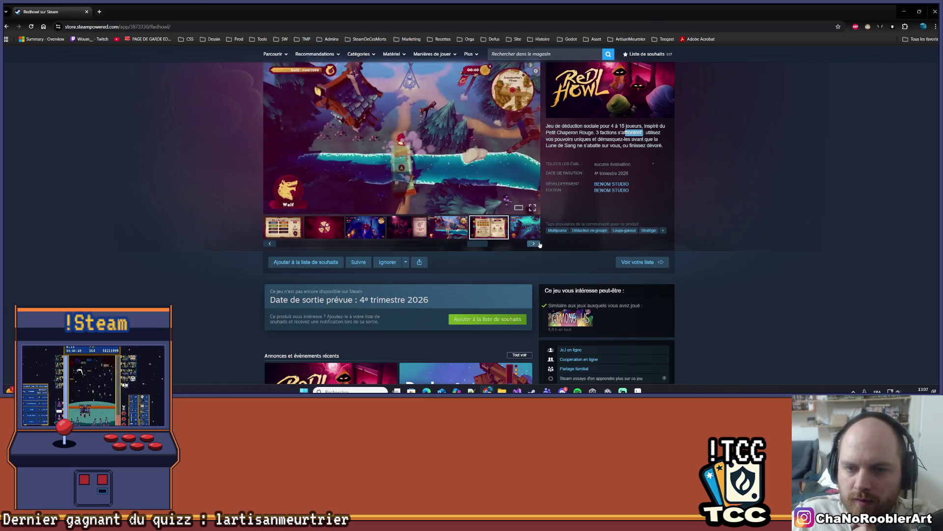
pyautogui.click(539, 244)
# Step back through the book, beach and water shots to the 'Who is the wolf?' screenshot.
pyautogui.click(421, 235)
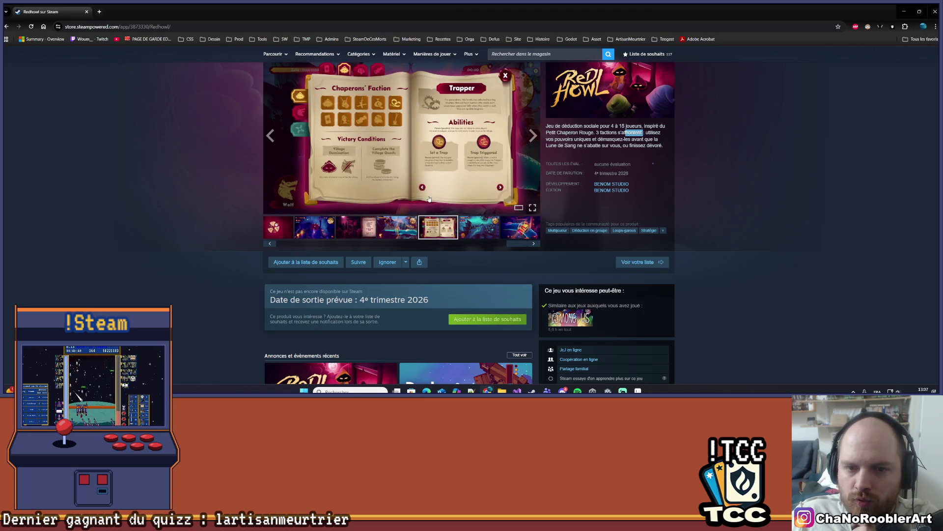
pyautogui.click(407, 236)
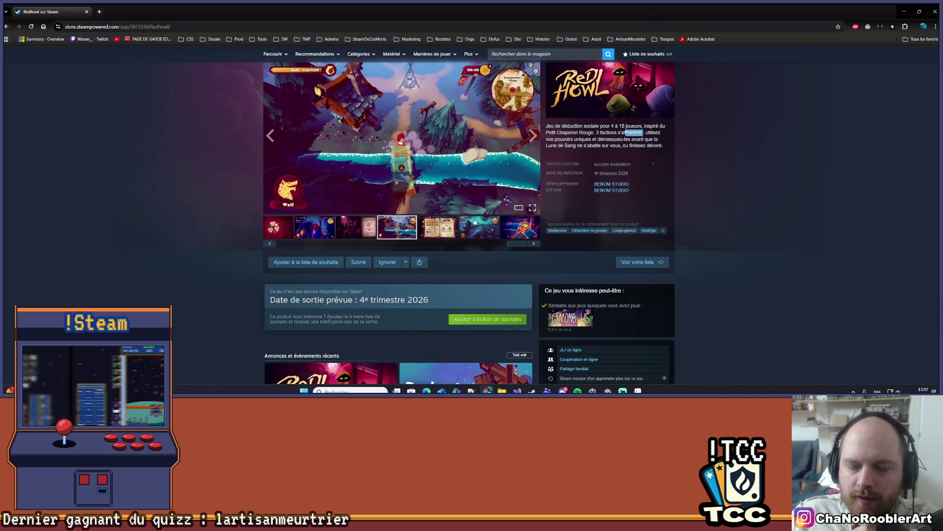
pyautogui.click(517, 230)
pyautogui.click(437, 227)
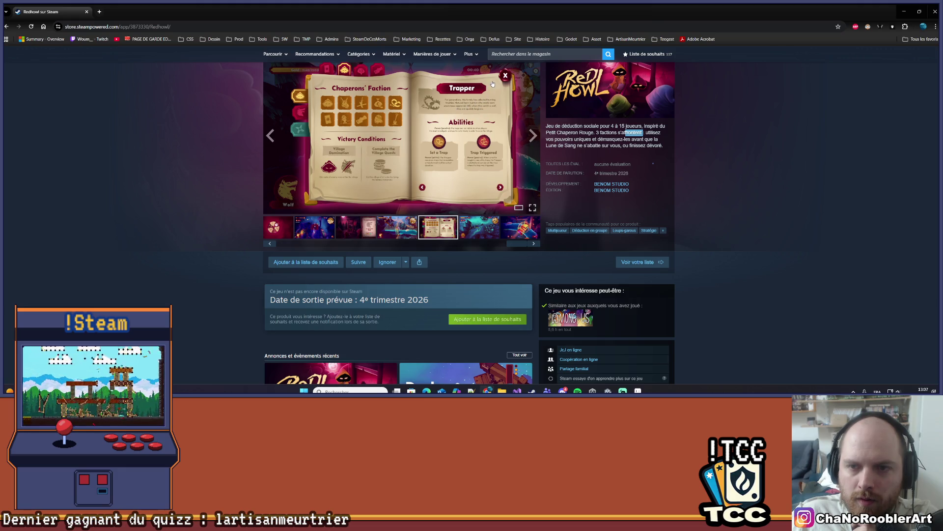
pyautogui.click(397, 227)
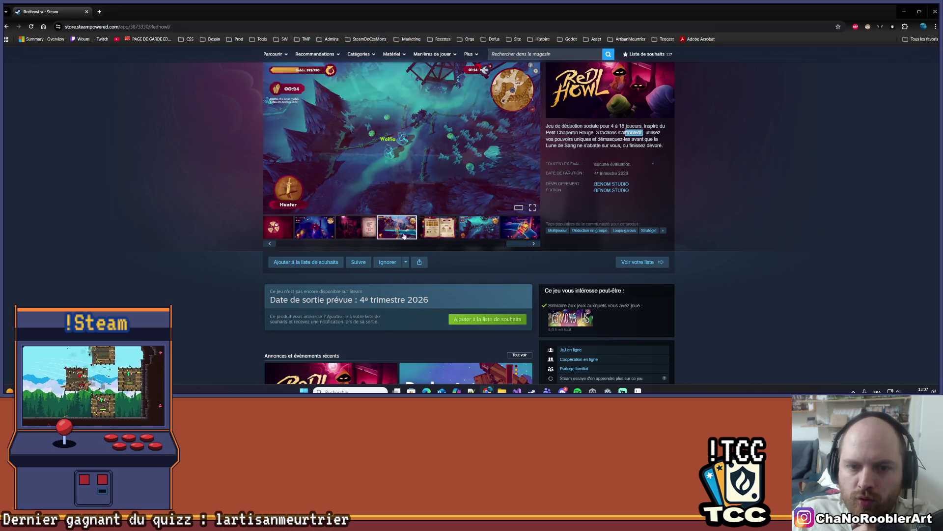
pyautogui.click(348, 228)
pyautogui.click(314, 227)
pyautogui.click(435, 231)
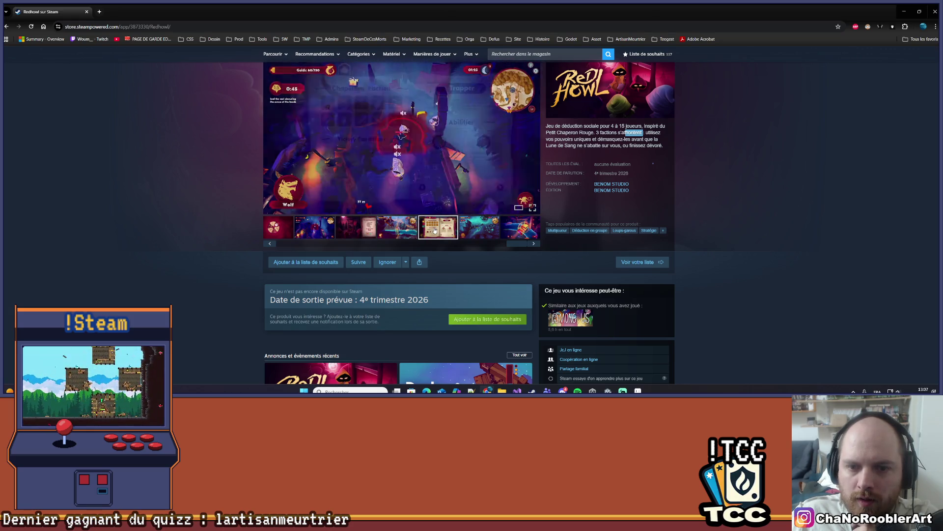
pyautogui.moveTo(517, 247); pyautogui.dragTo(297, 247)
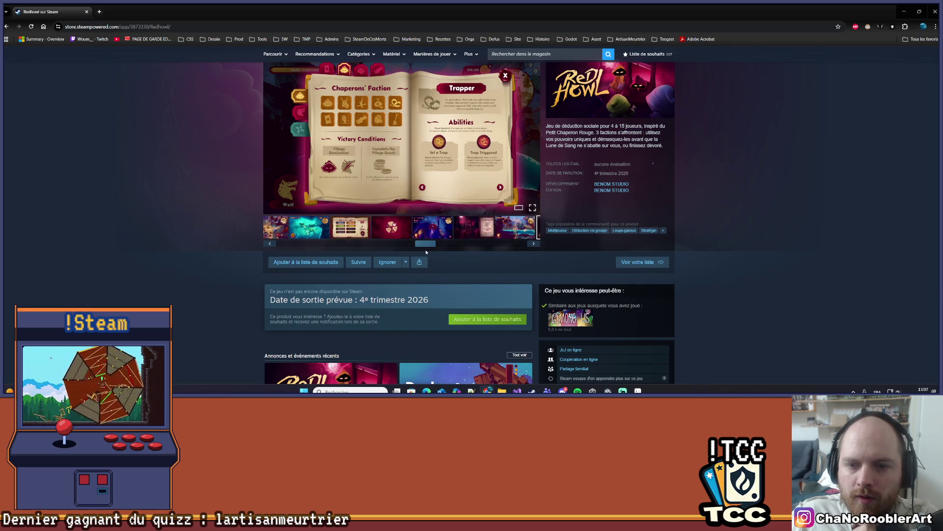
pyautogui.click(359, 229)
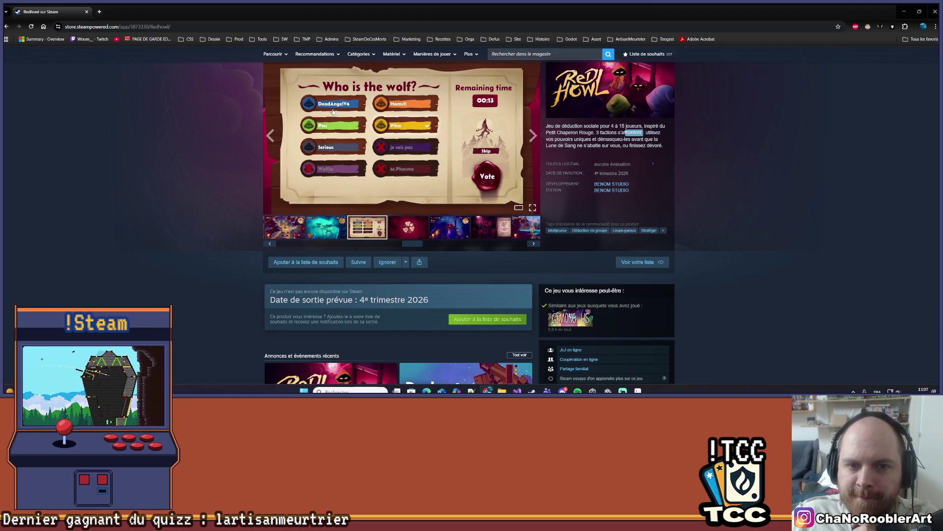
pyautogui.scroll(-2, 512, 250)
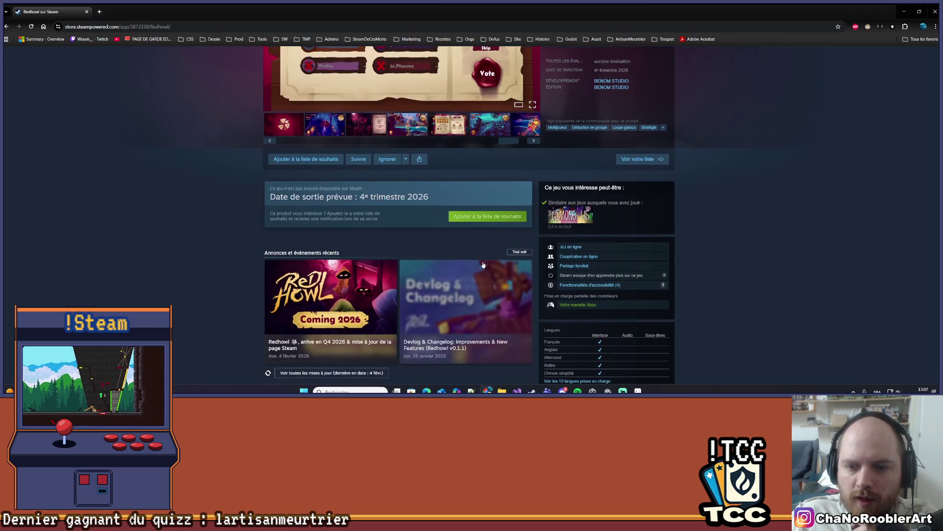
# Add Redhowl to the wishlist and start a store search for Bricks Survivors.
pyautogui.click(488, 216)
pyautogui.scroll(3, 368, 210)
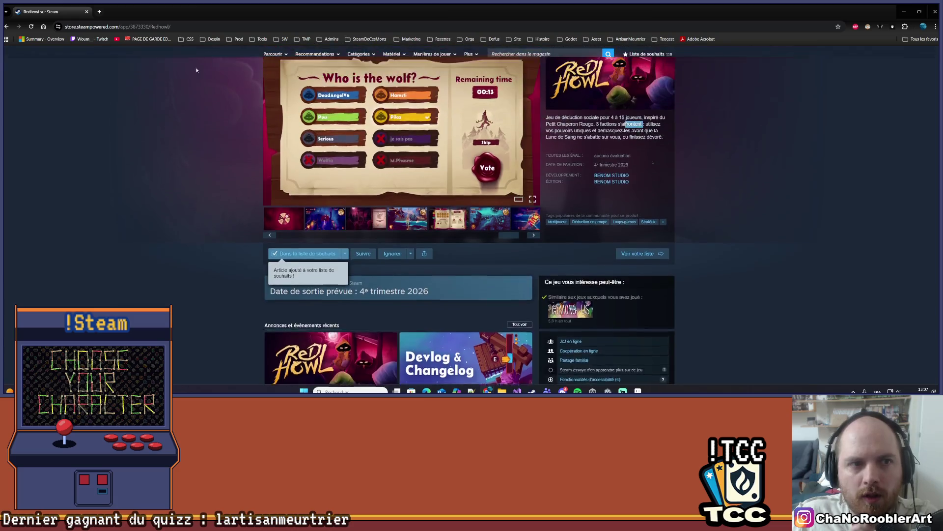
pyautogui.click(168, 27)
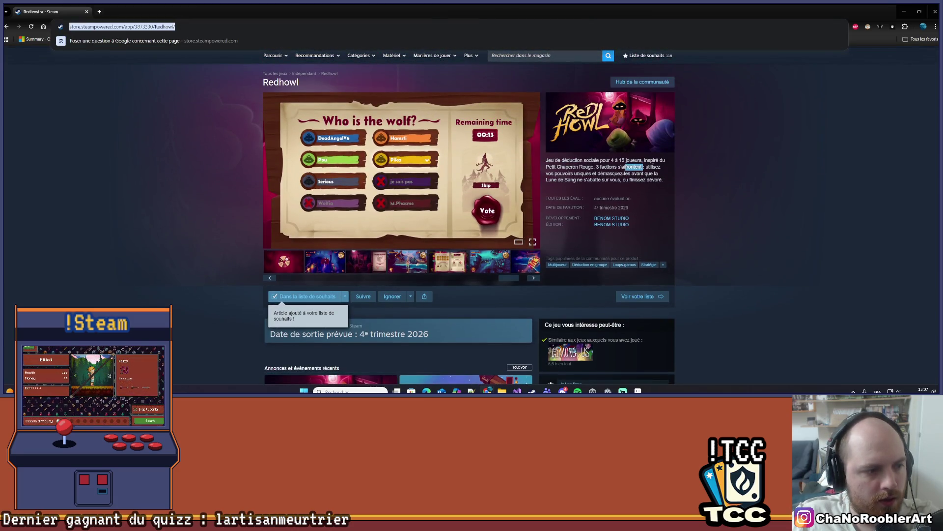
pyautogui.hotkey('alt', 'Tab')
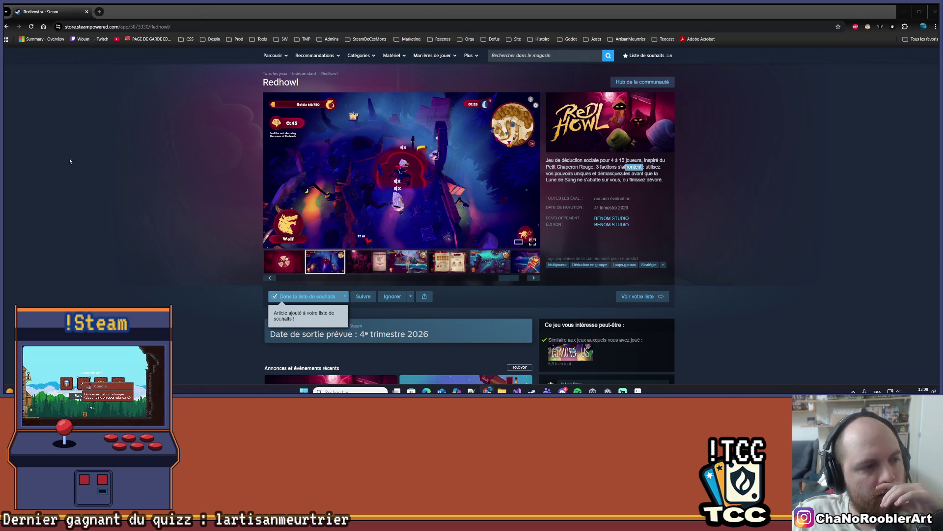
pyautogui.click(533, 56)
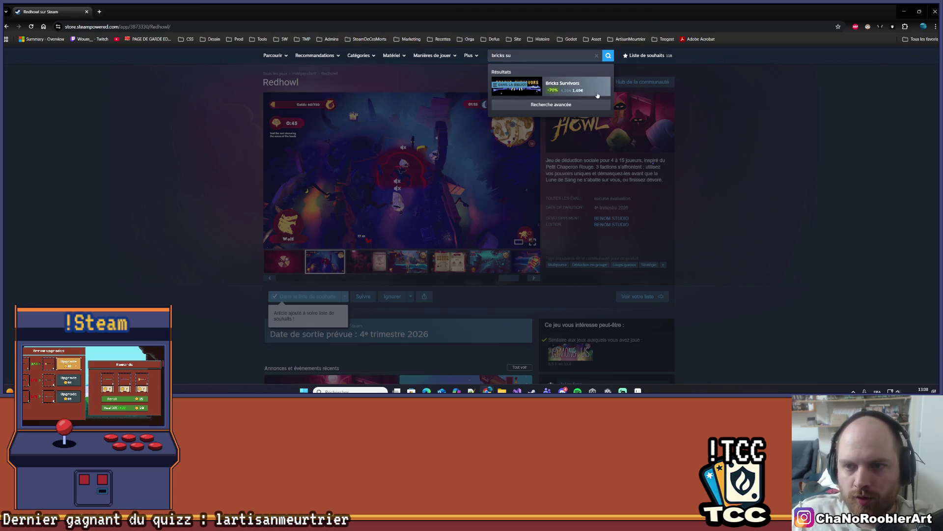
# Open the Bricks Survivors store page and scroll through it.
pyautogui.click(597, 95)
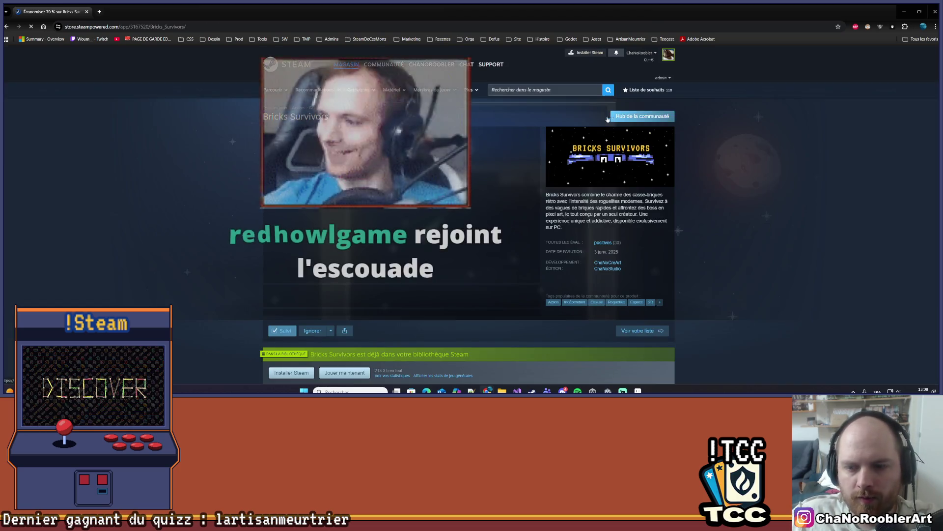
pyautogui.scroll(-2, 469, 216)
pyautogui.scroll(-1, 344, 217)
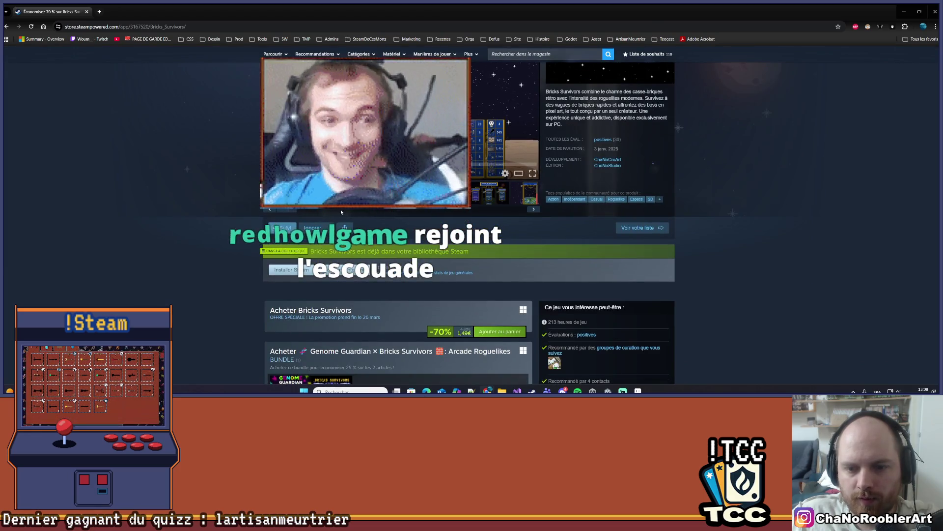
pyautogui.scroll(-1, 344, 216)
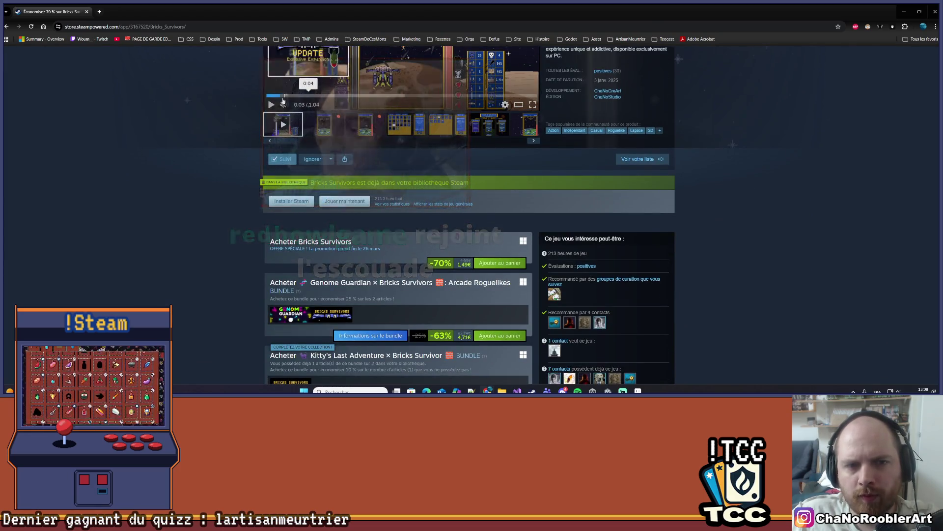
pyautogui.scroll(3, 407, 241)
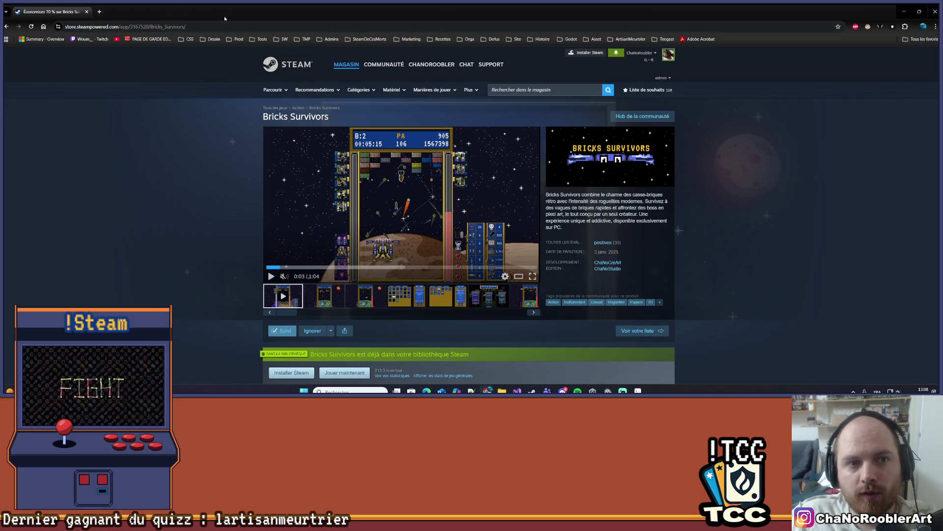
pyautogui.click(197, 31)
pyautogui.hotkey('alt', 'Tab')
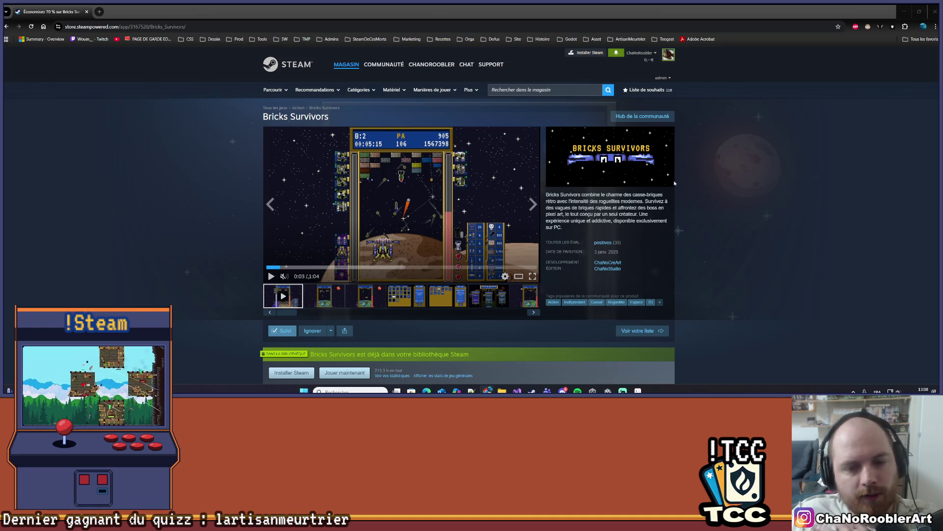
pyautogui.scroll(-1, 688, 189)
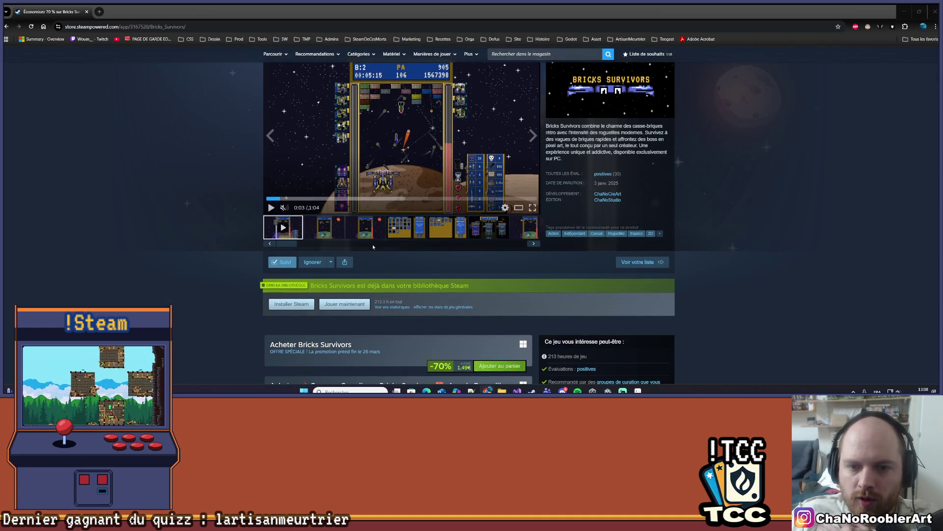
# Click through the Bricks Survivors screenshots, including the upgrade shop, then back to the trailer.
pyautogui.click(373, 235)
pyautogui.click(375, 235)
pyautogui.click(341, 237)
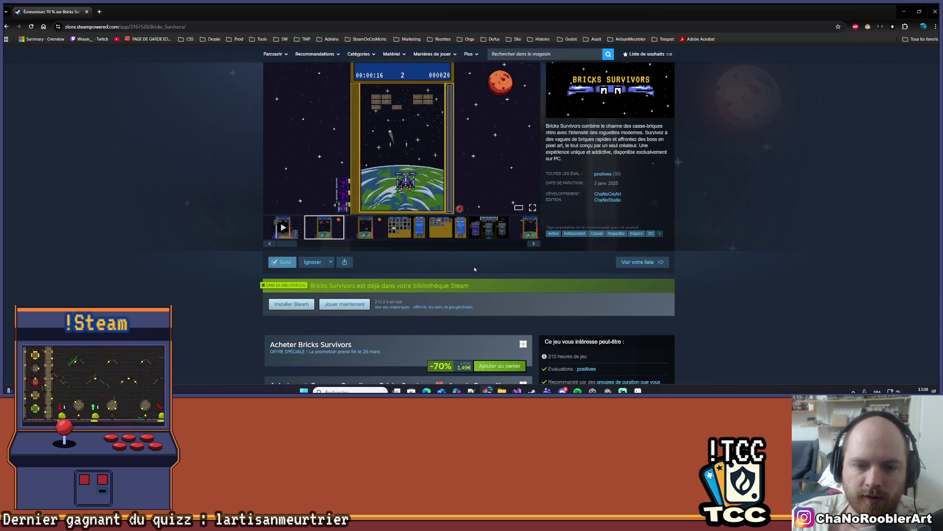
pyautogui.scroll(-1, 475, 269)
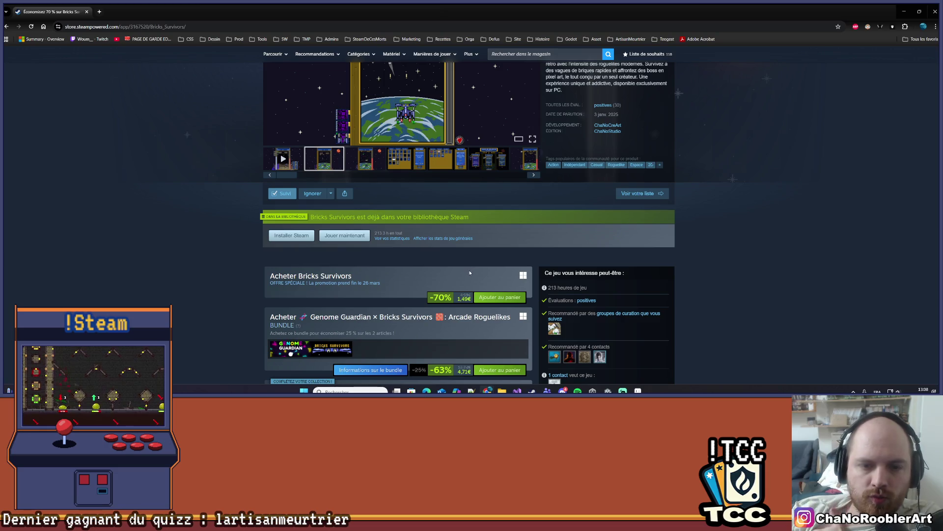
pyautogui.scroll(-2, 471, 271)
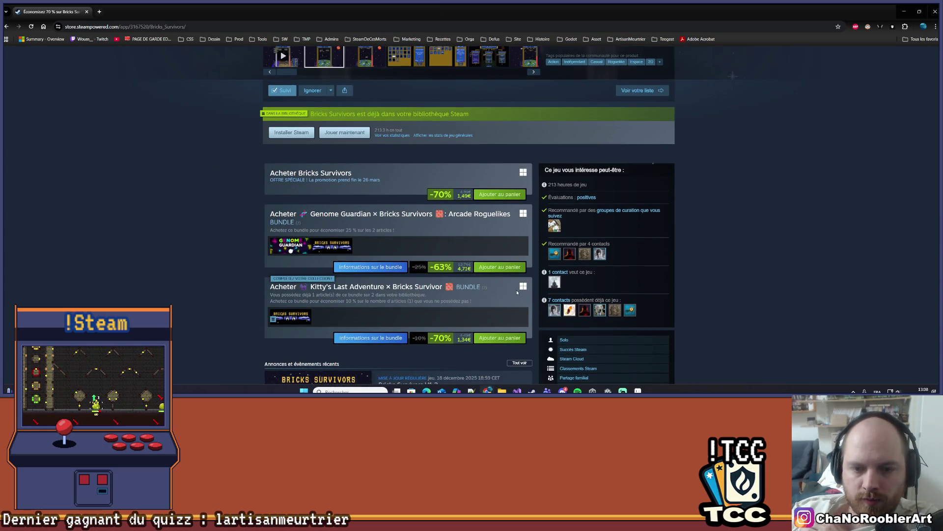
pyautogui.scroll(5, 516, 294)
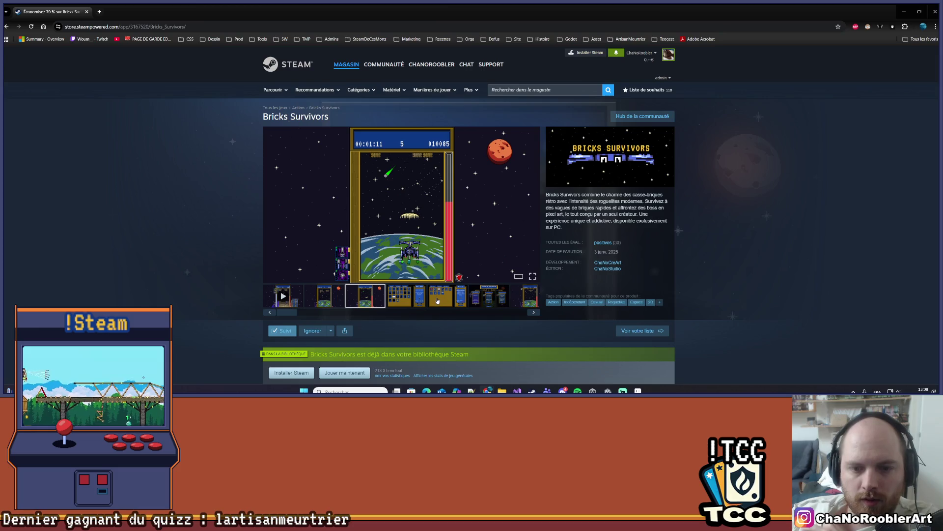
pyautogui.click(437, 301)
pyautogui.click(409, 305)
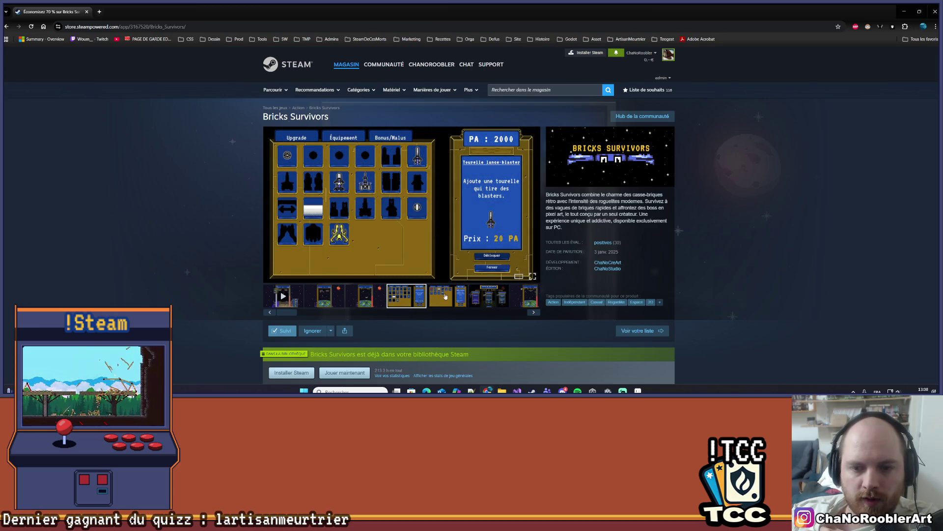
pyautogui.click(445, 296)
pyautogui.click(283, 296)
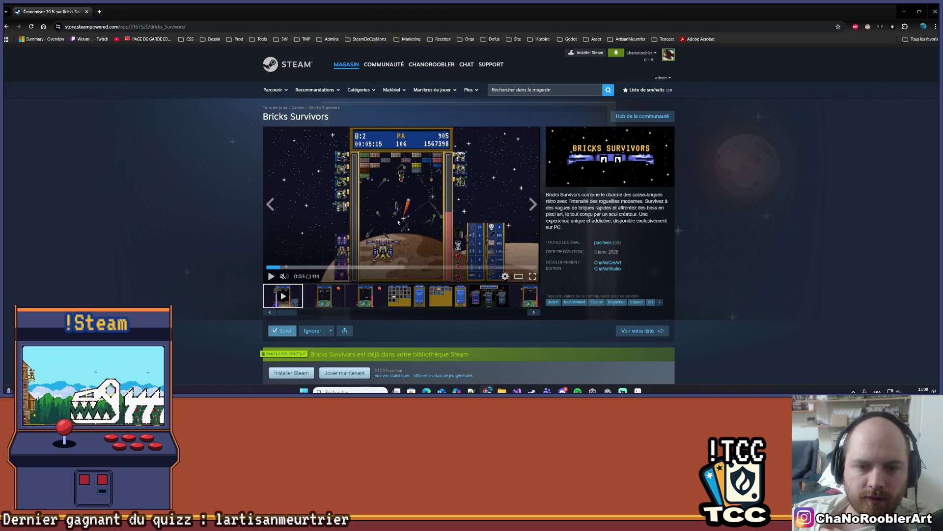
# Watch the trailer fullscreen, pause it on the mission choice screen, and minimize the browser.
pyautogui.click(533, 279)
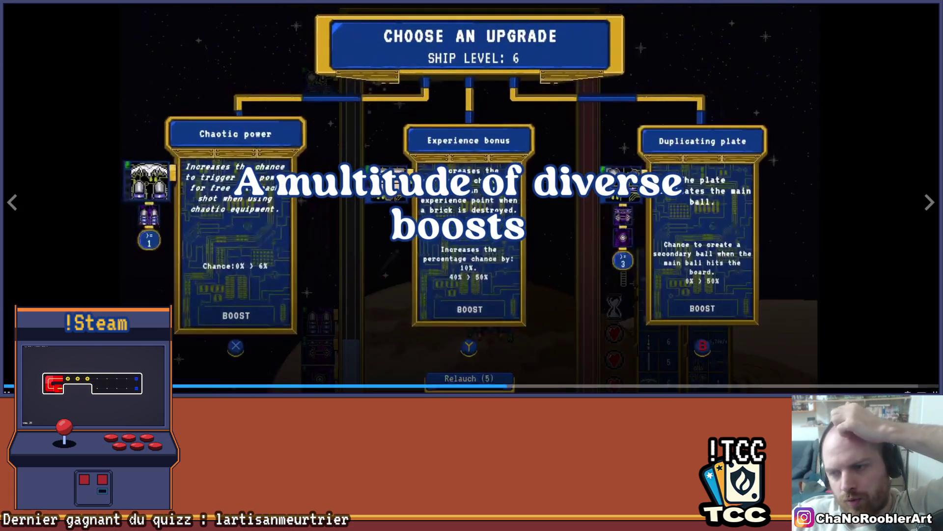
pyautogui.press('Escape')
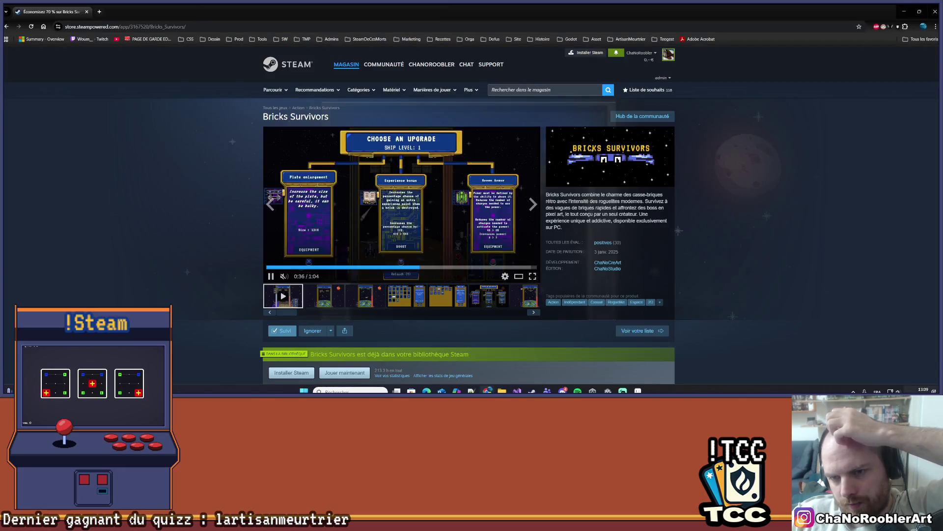
pyautogui.click(348, 239)
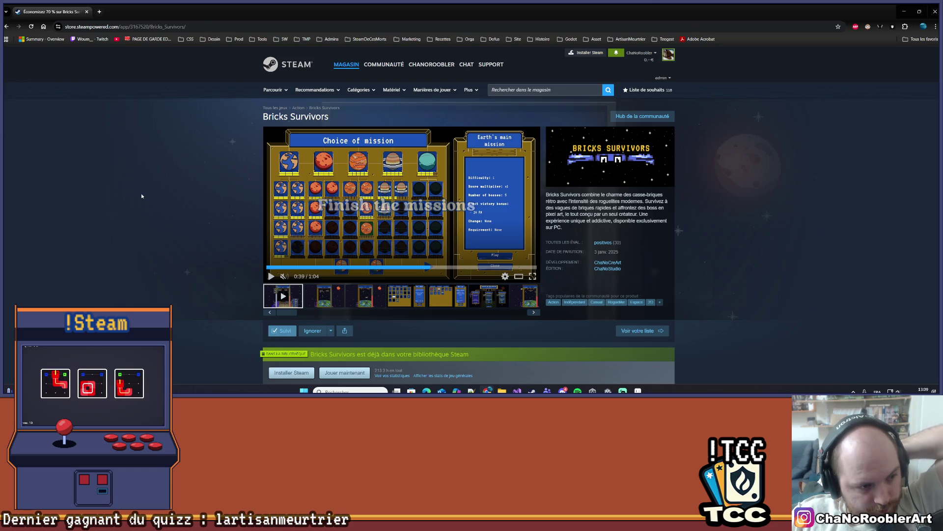
pyautogui.scroll(-1, 175, 190)
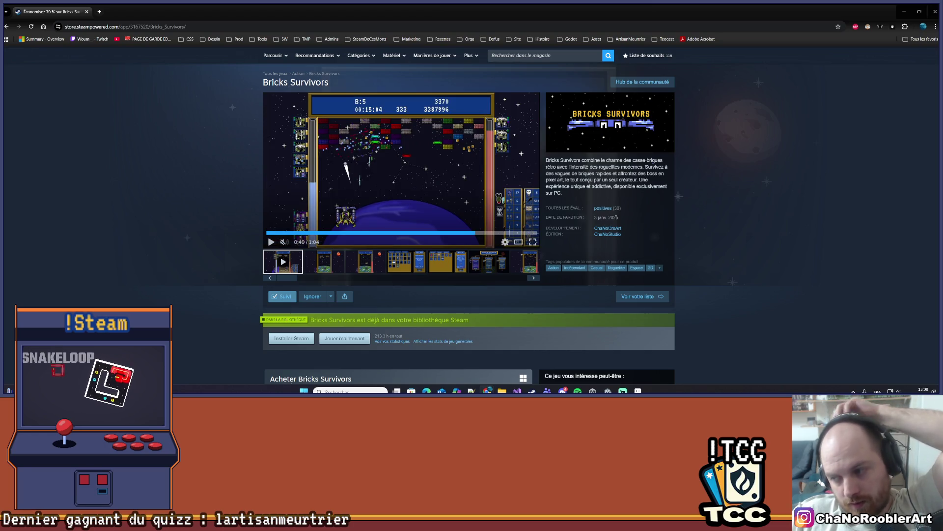
pyautogui.click(909, 13)
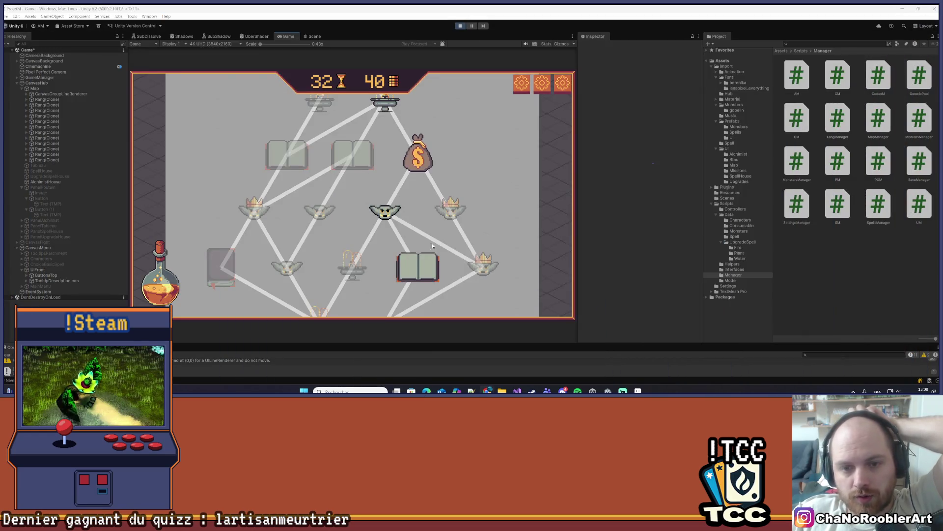
# Look over the dungeon node map, then switch to Aseprite and pan the fountain sprite.
pyautogui.scroll(-5, 331, 190)
pyautogui.scroll(-5, 508, 111)
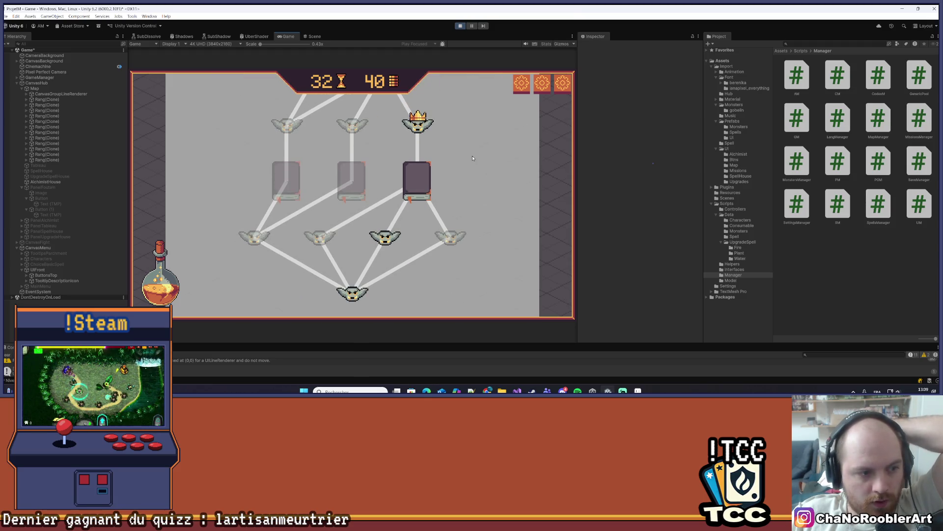
pyautogui.scroll(4, 426, 144)
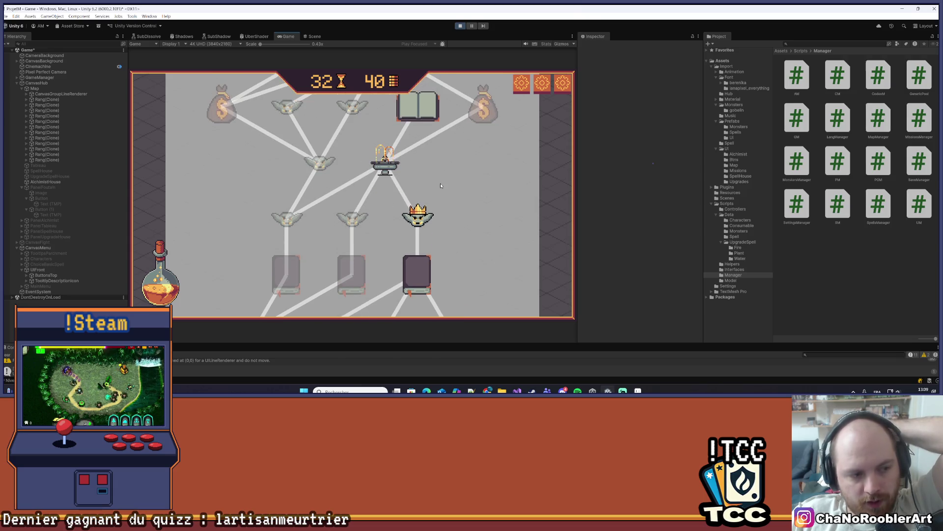
pyautogui.hotkey('alt', 'Tab')
pyautogui.scroll(-1, 468, 198)
pyautogui.scroll(1, 469, 199)
pyautogui.moveTo(548, 162)
pyautogui.mouseDown()
pyautogui.moveTo(539, 183)
pyautogui.moveTo(526, 174)
pyautogui.mouseUp()
# Pan the fountain sprite, cancel Save As without saving, and minimize Aseprite.
pyautogui.moveTo(563, 250)
pyautogui.mouseDown()
pyautogui.moveTo(532, 242)
pyautogui.moveTo(542, 244)
pyautogui.mouseUp()
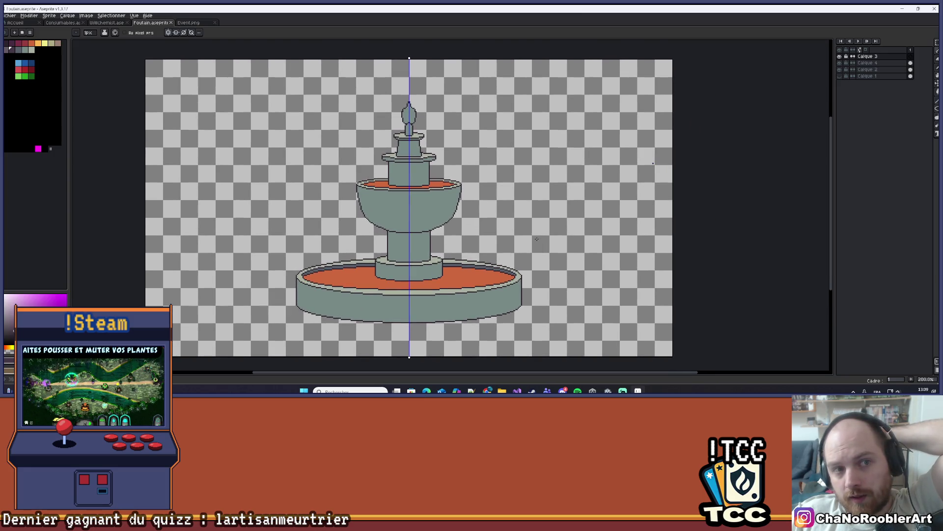
pyautogui.click(15, 17)
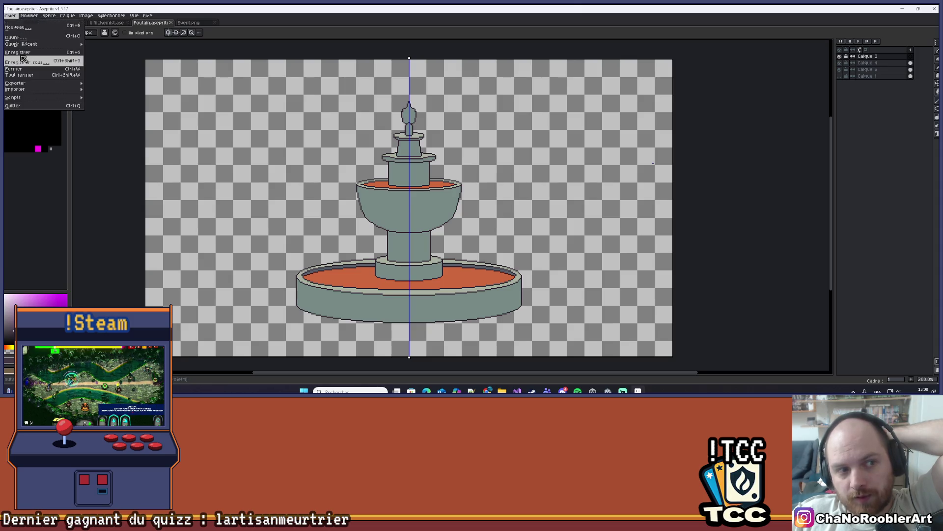
pyautogui.click(24, 59)
pyautogui.click(852, 51)
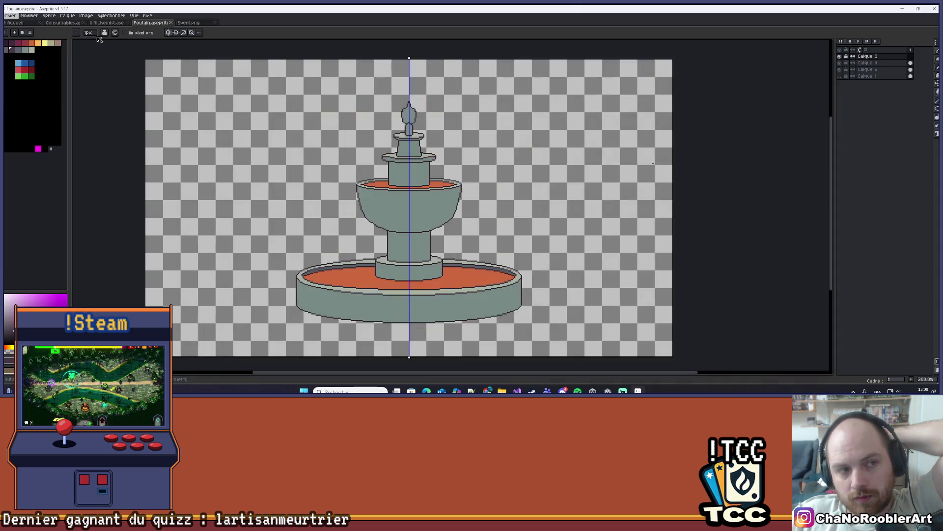
pyautogui.click(10, 16)
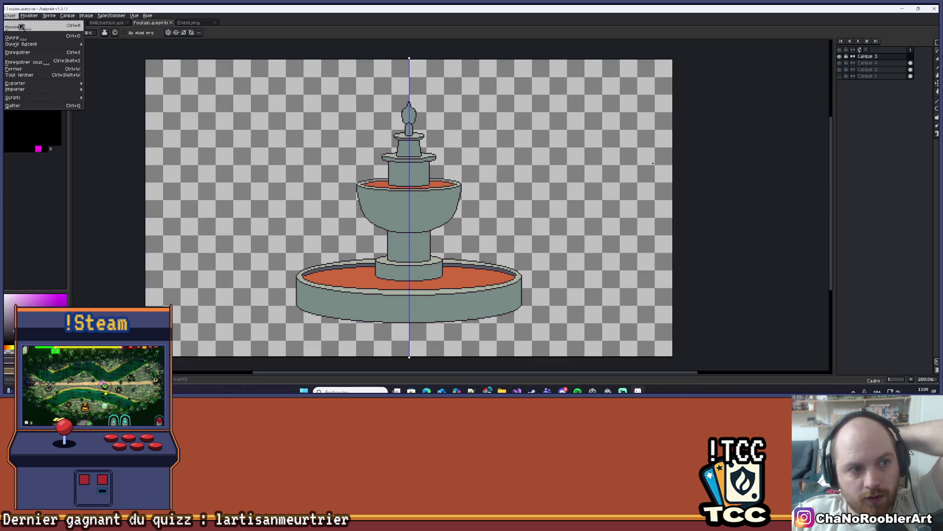
pyautogui.press('Escape')
pyautogui.moveTo(520, 211); pyautogui.dragTo(525, 215)
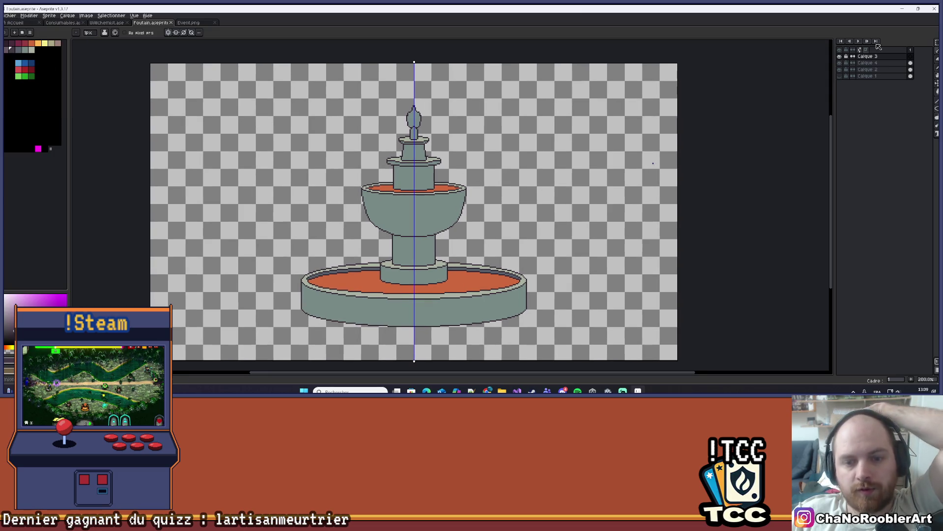
pyautogui.click(918, 9)
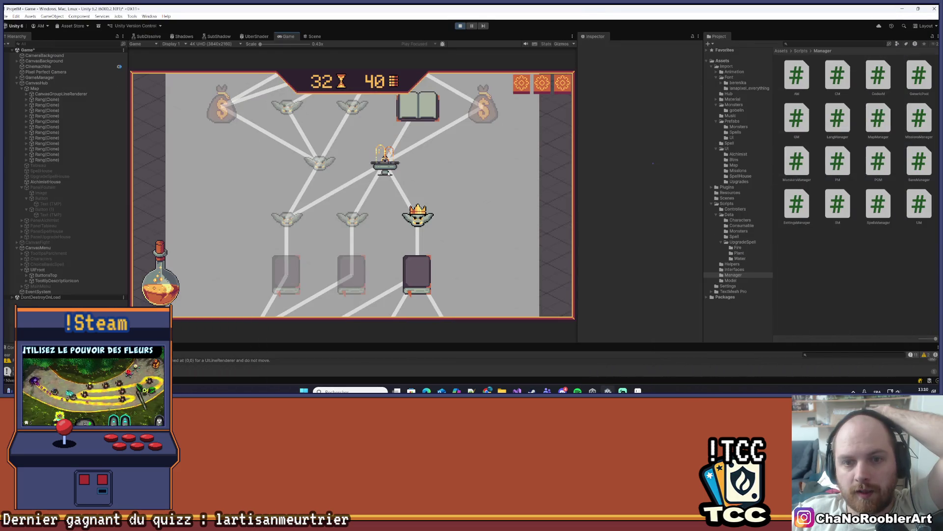
# Scroll the map to the altar node and open its Le roi Gobelin mission choice.
pyautogui.scroll(-3, 388, 172)
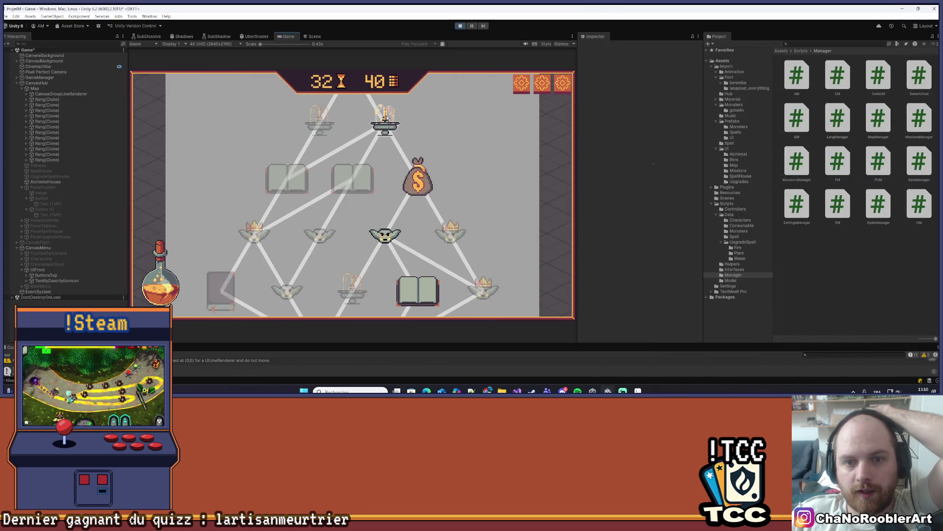
pyautogui.scroll(3, 424, 212)
pyautogui.scroll(-2, 388, 257)
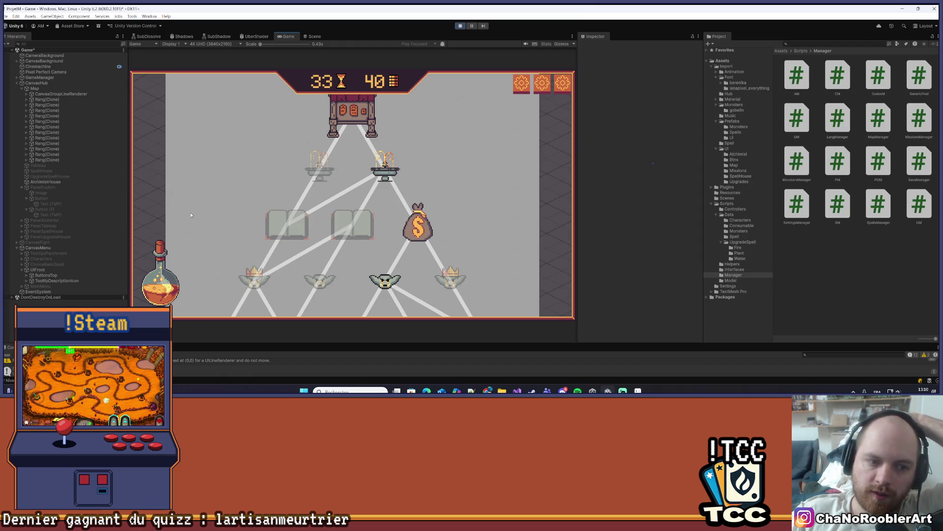
pyautogui.scroll(1, 399, 218)
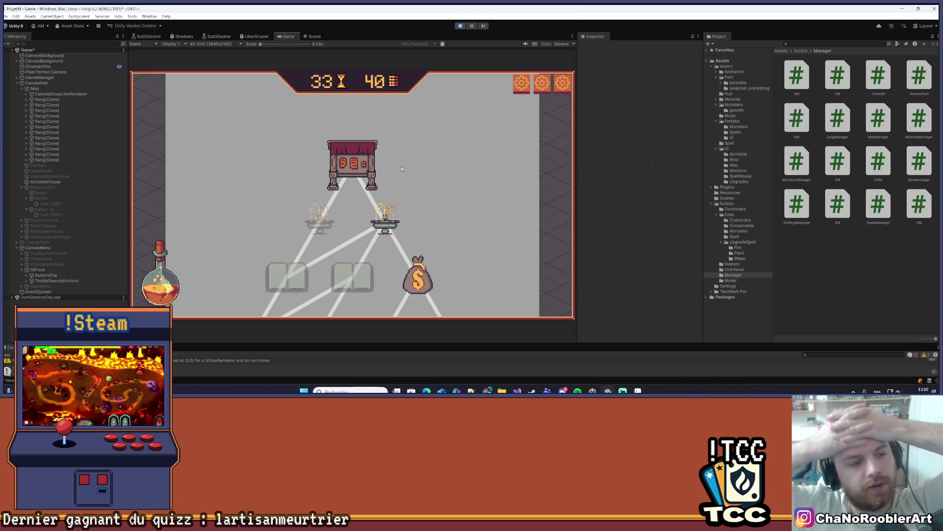
pyautogui.click(350, 161)
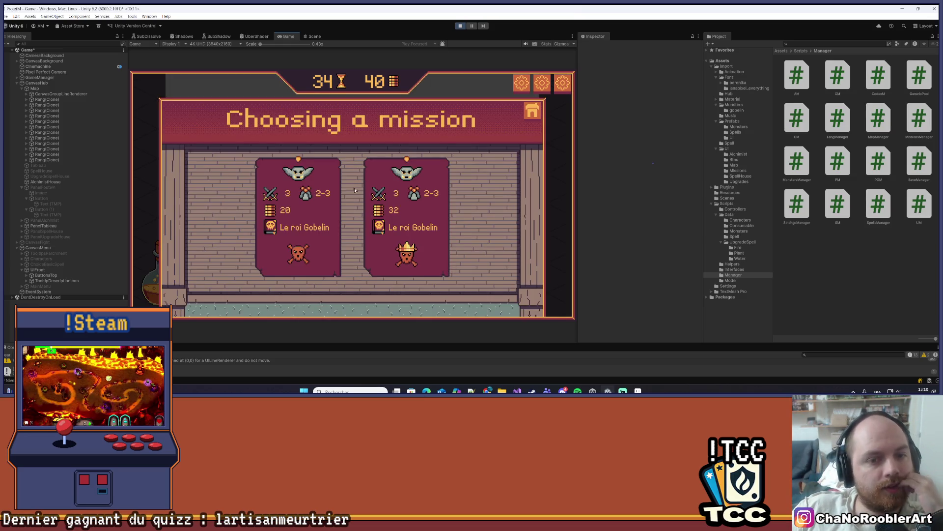
# Start the first mission and defeat the goblin warrior using Flameiris I, Sylphia II and Defense II.
pyautogui.click(334, 194)
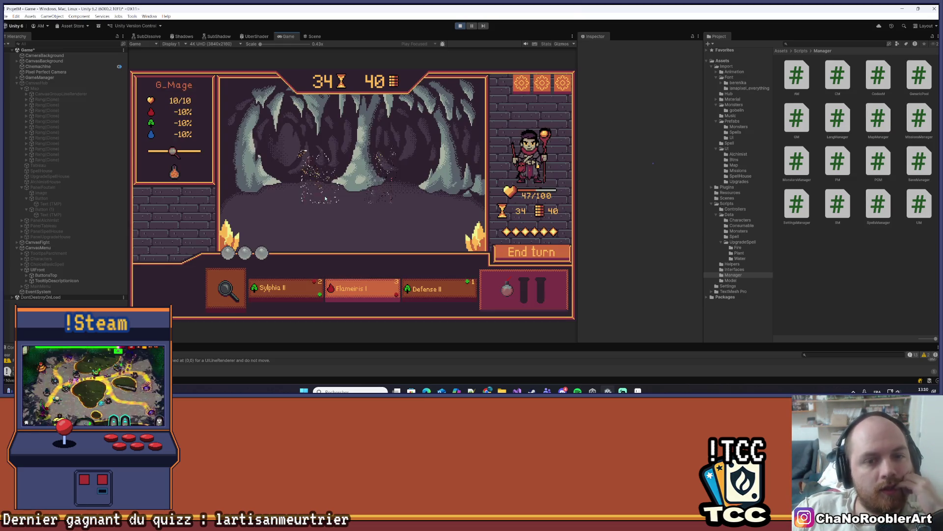
pyautogui.click(367, 284)
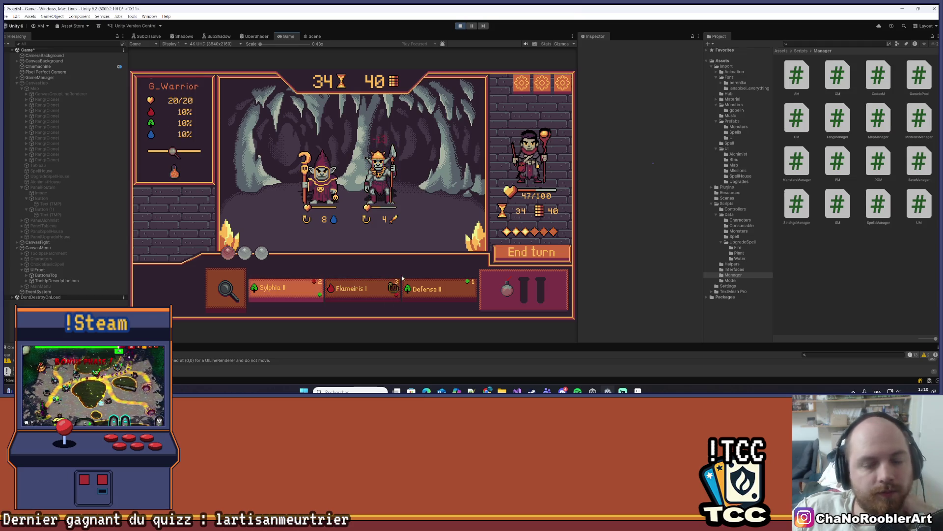
pyautogui.click(278, 291)
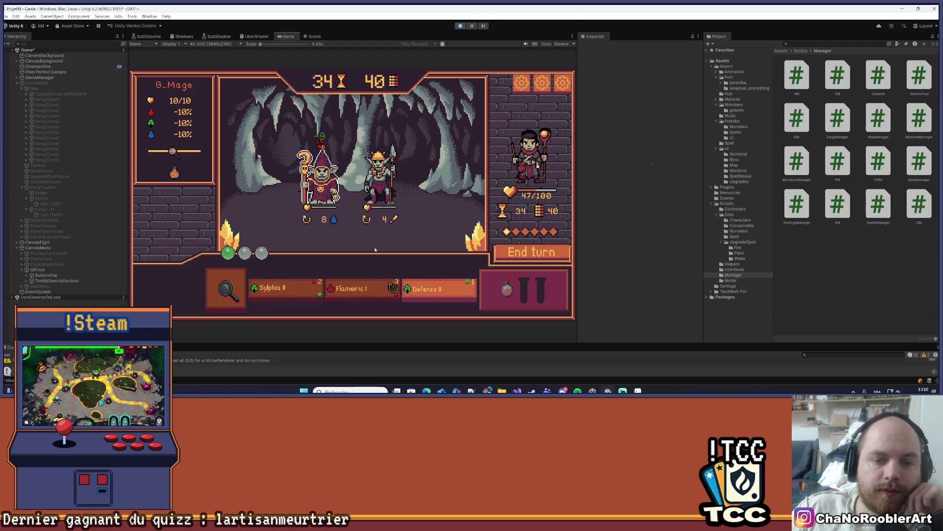
pyautogui.click(432, 289)
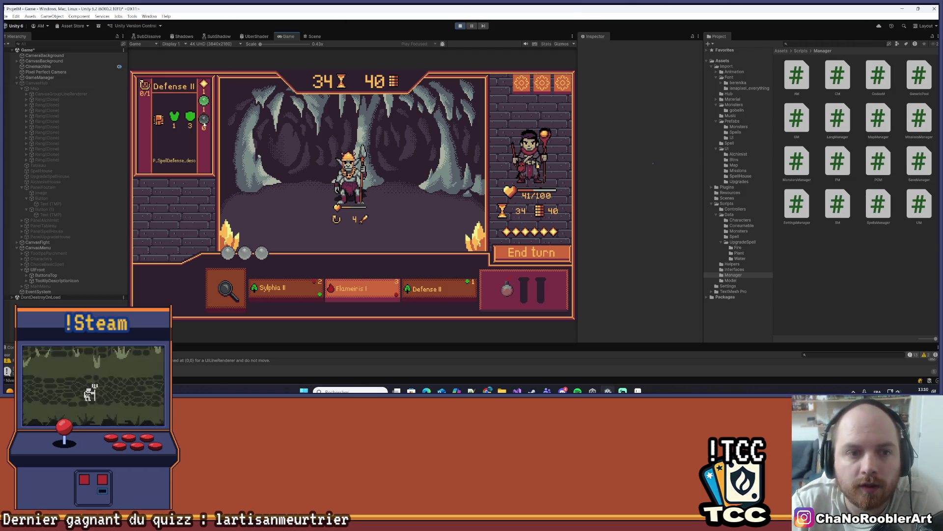
pyautogui.moveTo(189, 121)
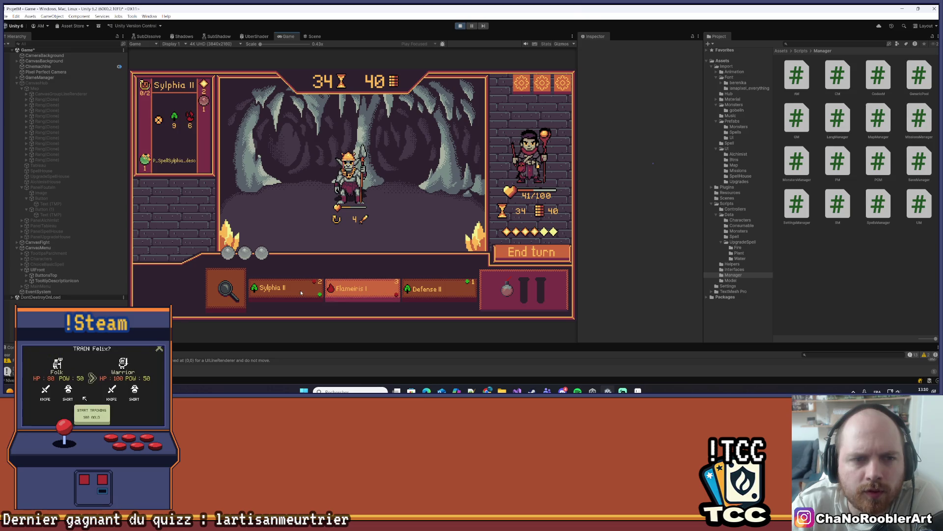
pyautogui.click(370, 294)
pyautogui.click(405, 172)
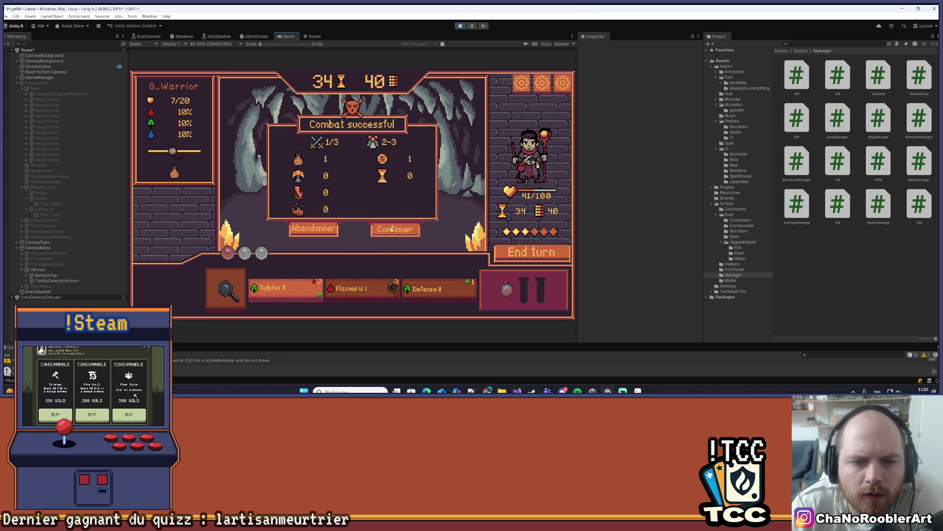
# Win the second fight, defeating the goblin thief and mage with Flameiris I and Sylphia II.
pyautogui.click(395, 229)
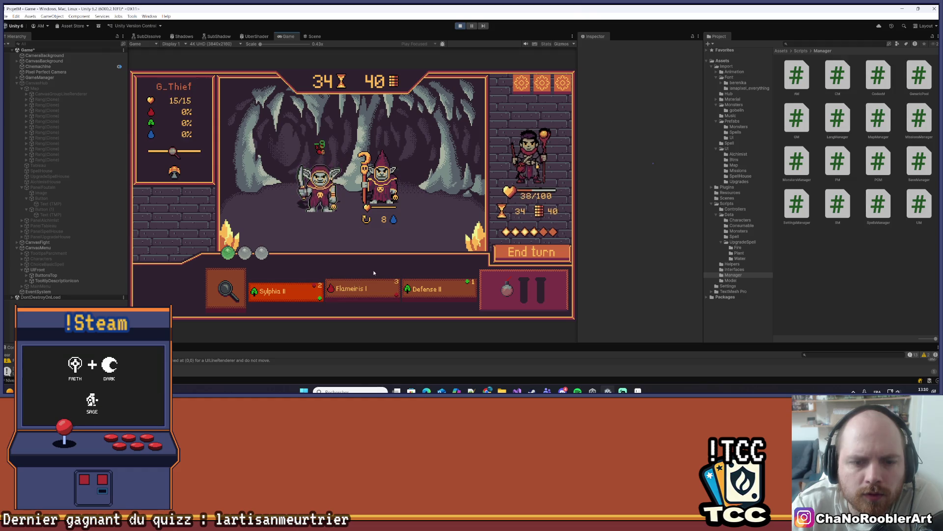
pyautogui.click(362, 292)
pyautogui.click(322, 182)
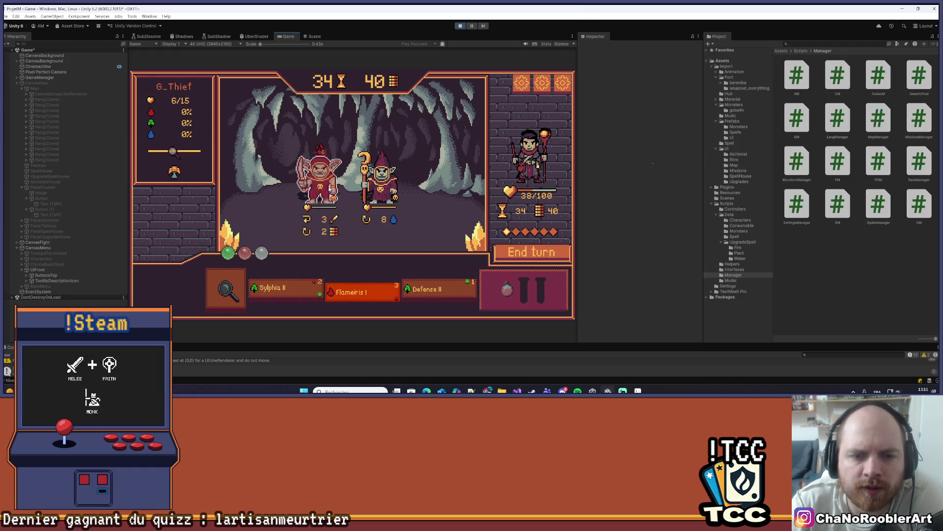
pyautogui.click(431, 287)
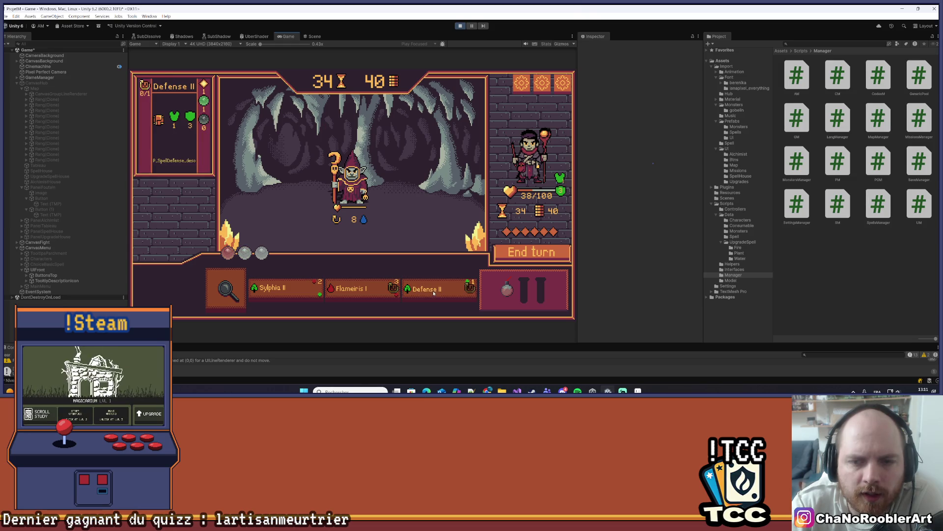
pyautogui.click(280, 288)
pyautogui.click(350, 180)
pyautogui.click(361, 289)
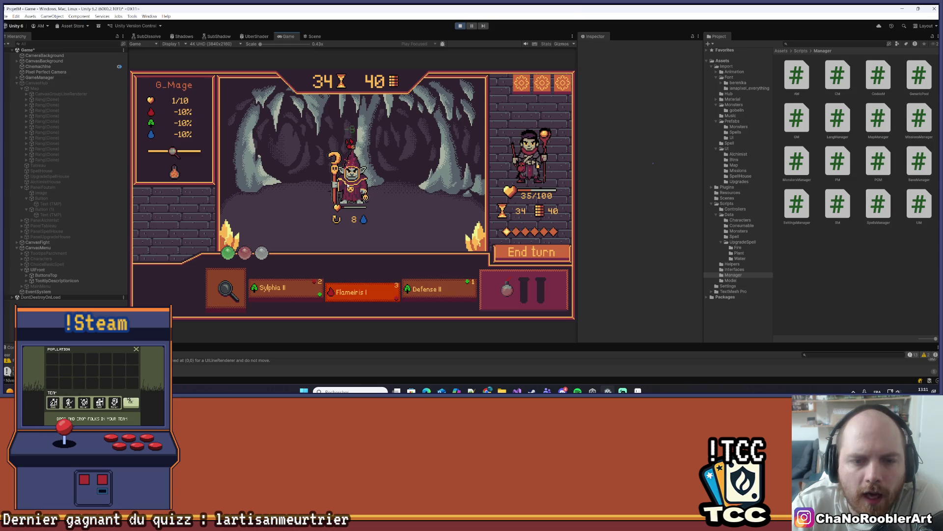
pyautogui.click(356, 180)
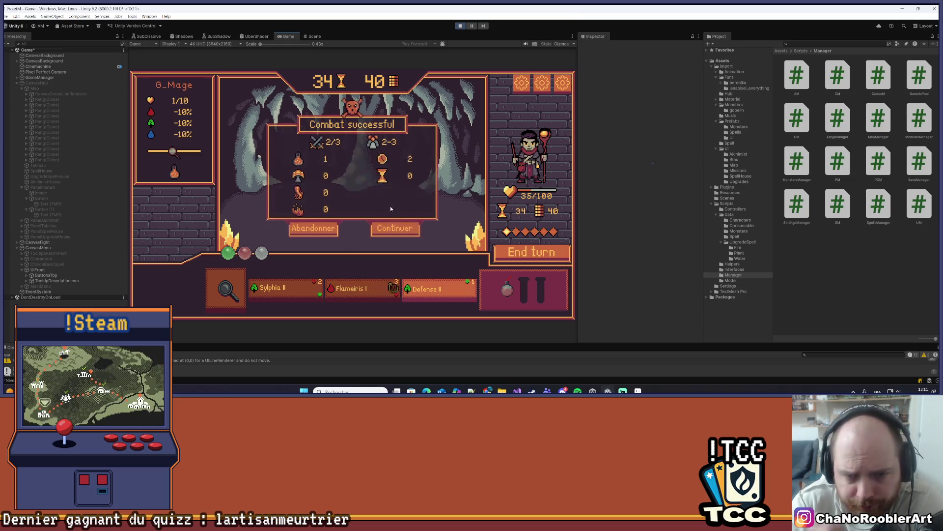
# Win the final wave, finishing the goblin mage and warrior for 60 coins.
pyautogui.click(393, 227)
pyautogui.click(333, 292)
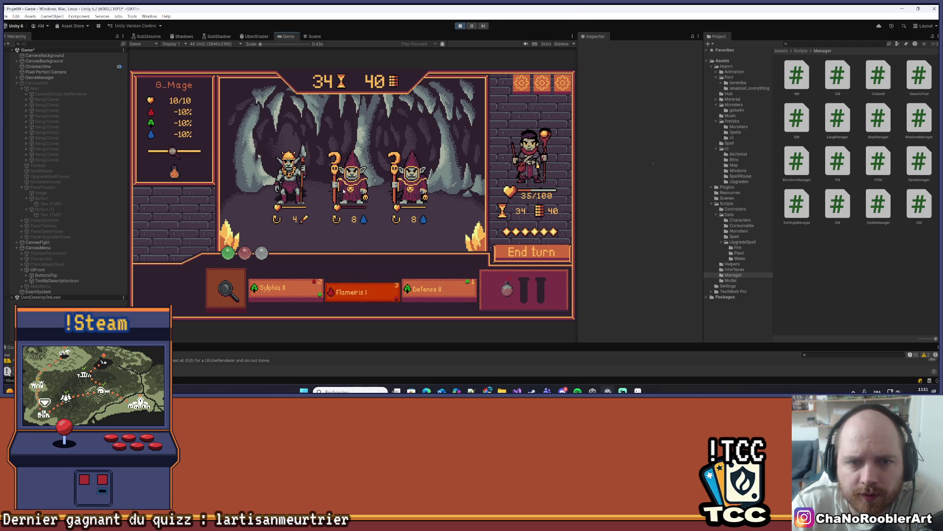
pyautogui.click(350, 179)
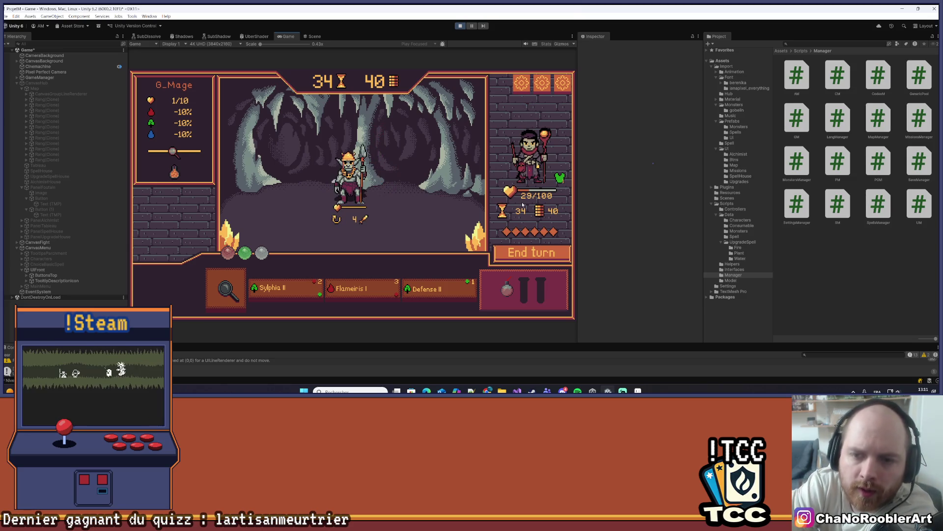
pyautogui.click(275, 289)
pyautogui.click(345, 182)
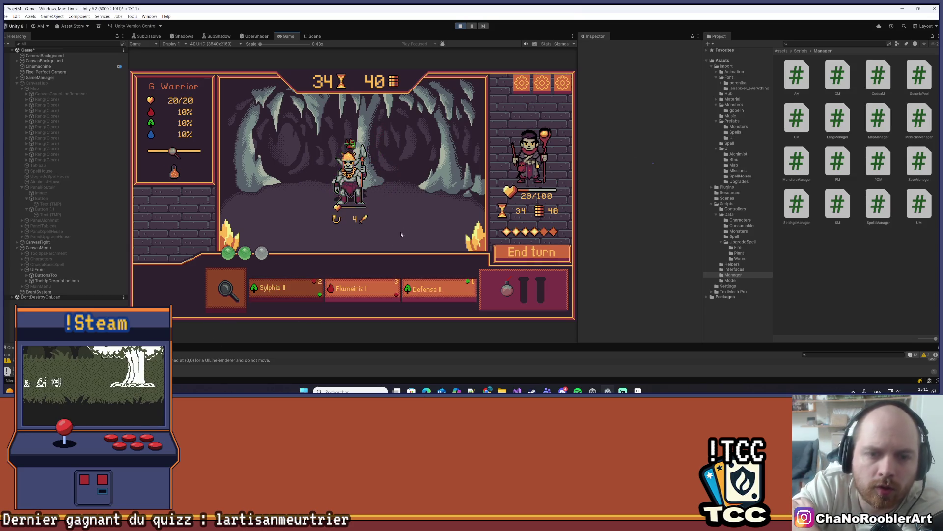
pyautogui.click(363, 290)
pyautogui.click(351, 202)
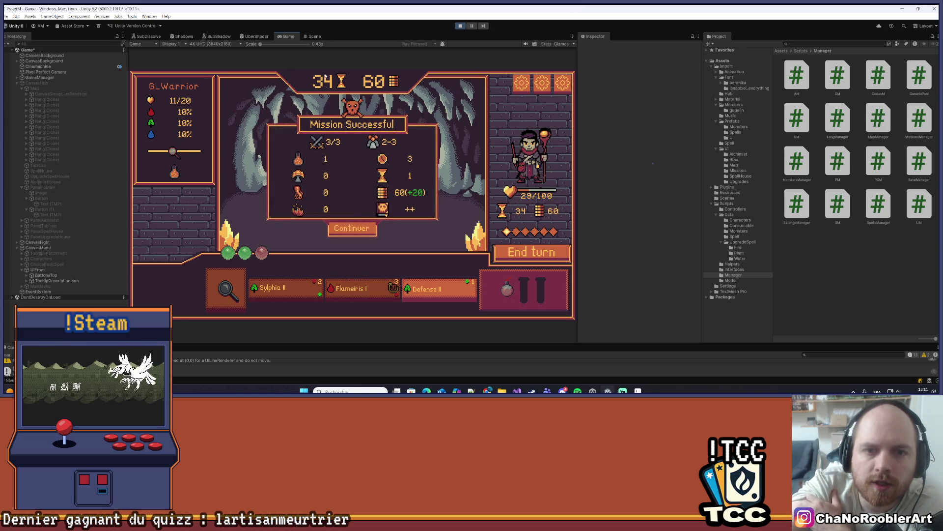
# Dismiss the Mission Successful panel and browse the node map, now showing 34 hourglass and 60 coins.
pyautogui.click(346, 229)
pyautogui.scroll(1, 358, 232)
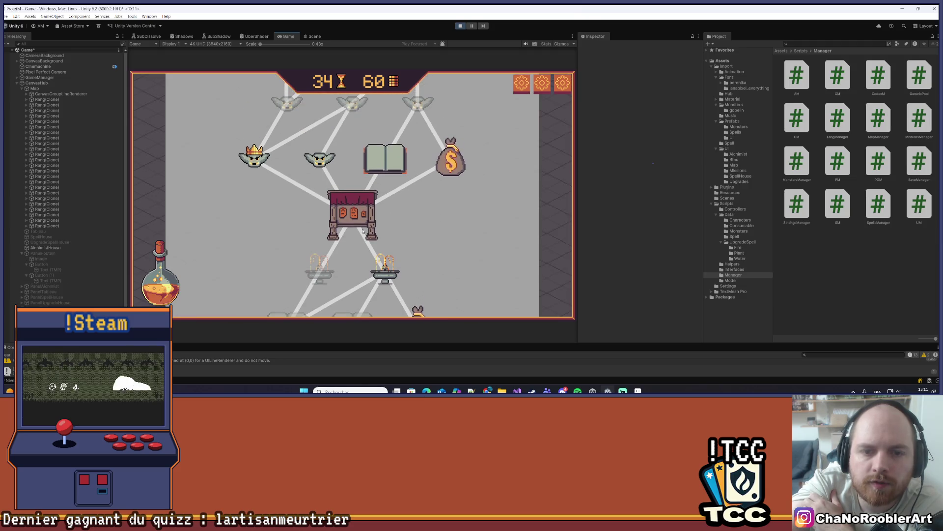
pyautogui.scroll(10, 413, 219)
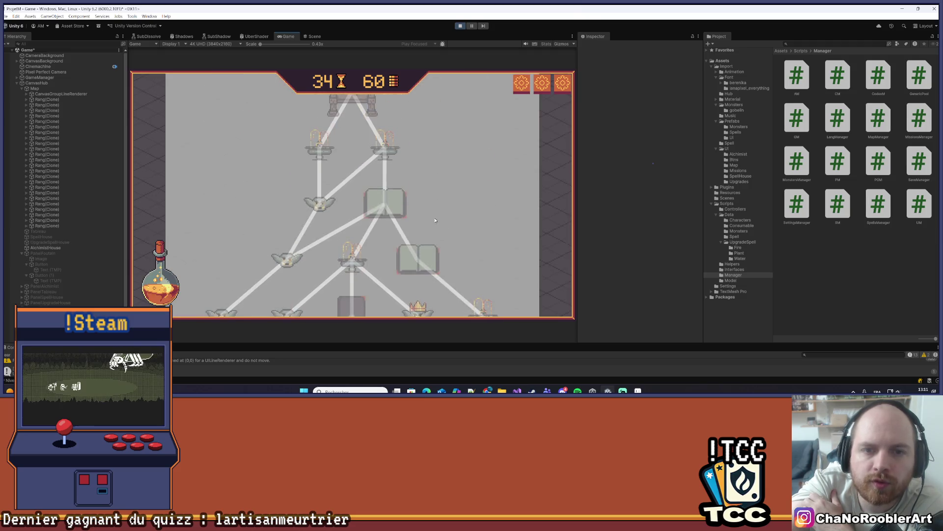
pyautogui.scroll(-8, 427, 233)
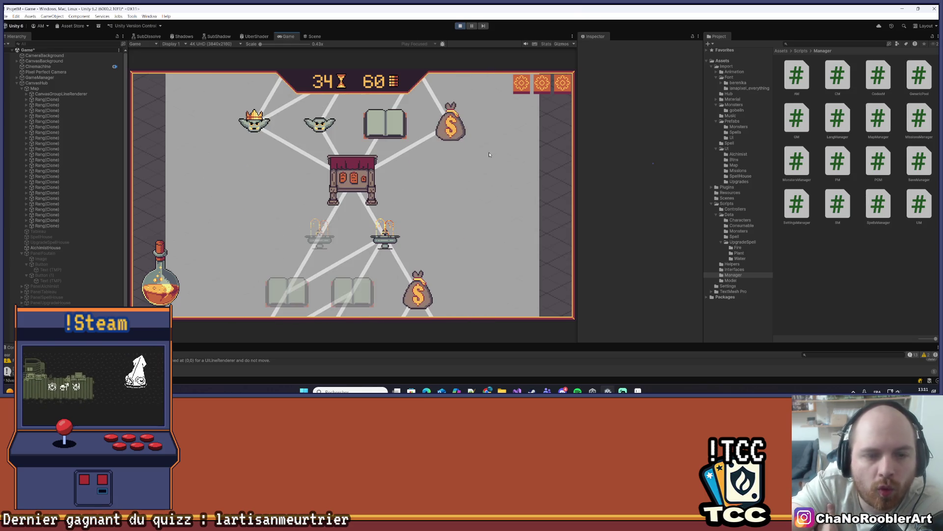
pyautogui.scroll(2, 504, 197)
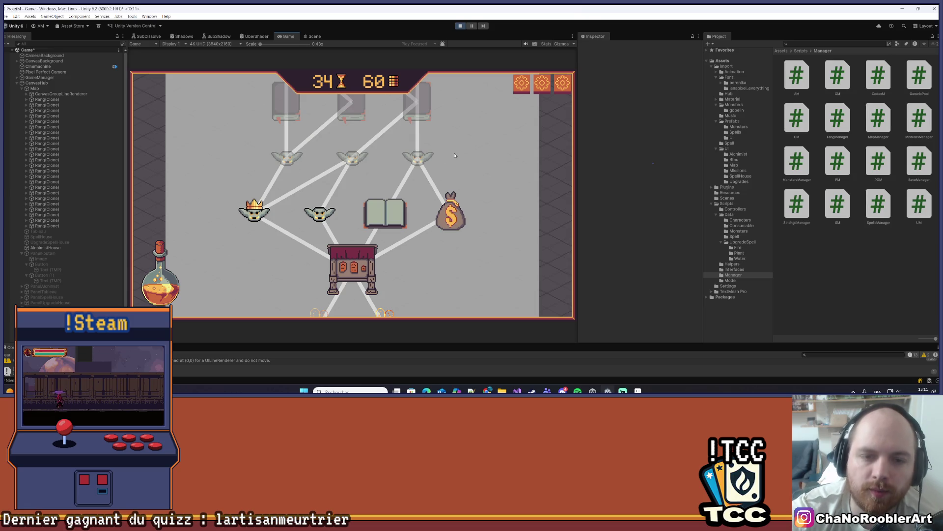
pyautogui.scroll(1, 466, 205)
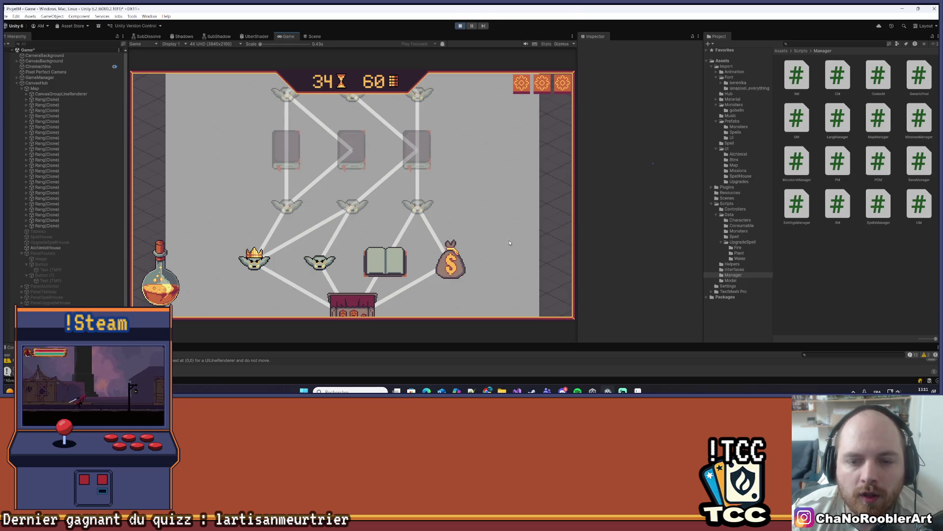
pyautogui.scroll(-5, 459, 80)
pyautogui.scroll(-5, 459, 79)
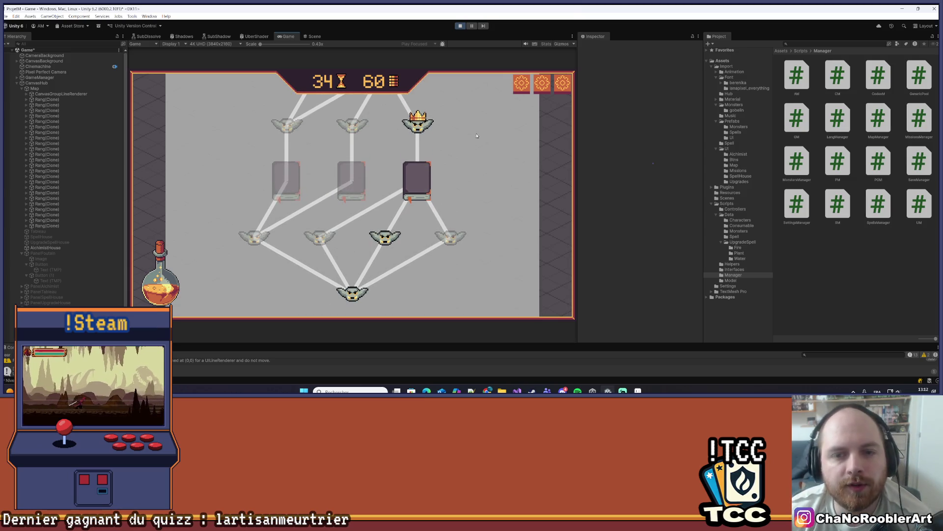
pyautogui.scroll(-5, 492, 210)
pyautogui.scroll(10, 492, 210)
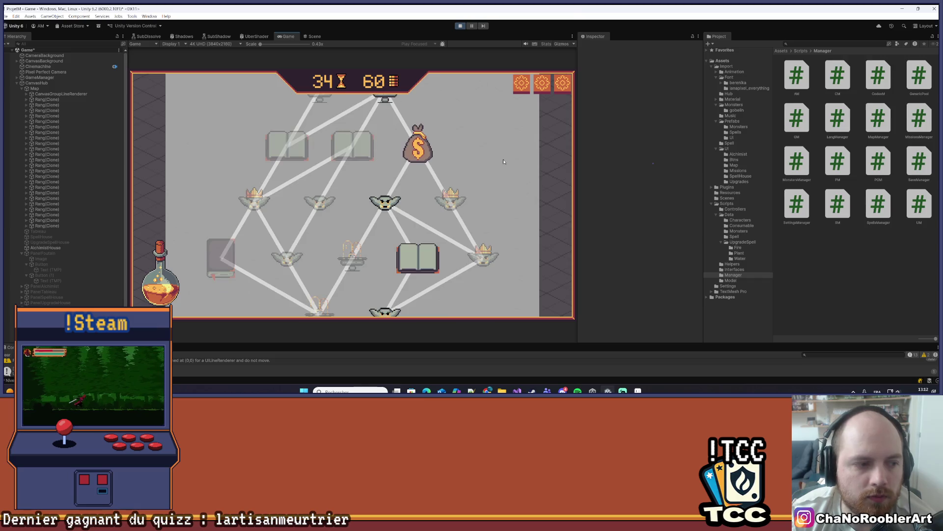
pyautogui.scroll(5, 516, 217)
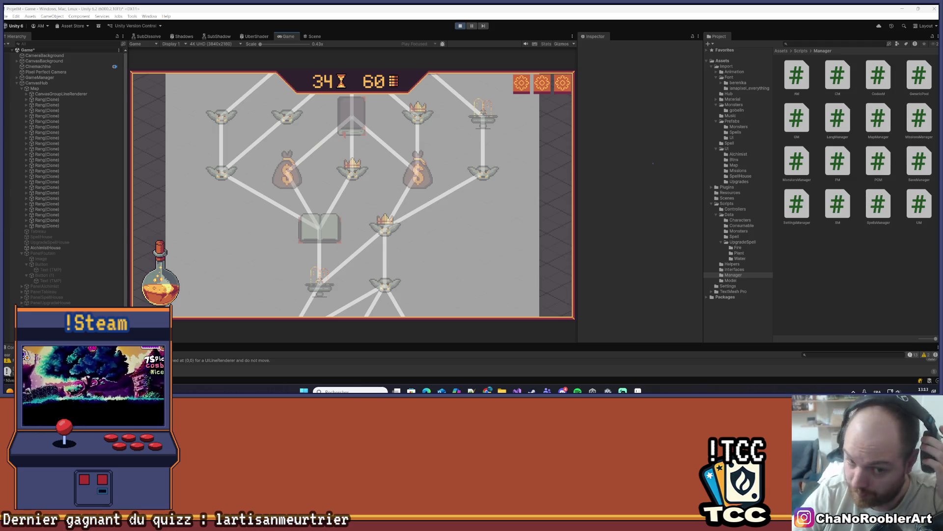
# Scroll through the goblin, book, fountain and money-bag node map once more in the Game view.
pyautogui.scroll(5, 344, 196)
pyautogui.scroll(-3, 401, 213)
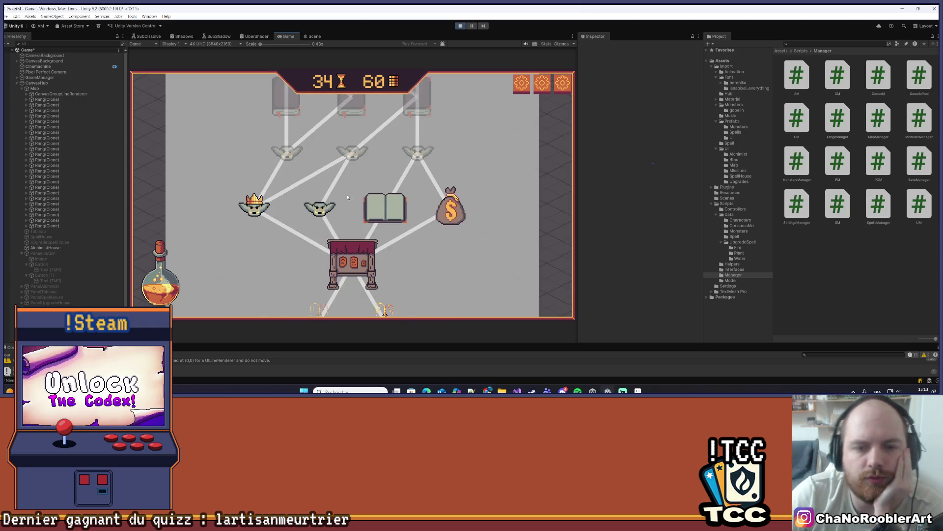
pyautogui.scroll(-4, 402, 216)
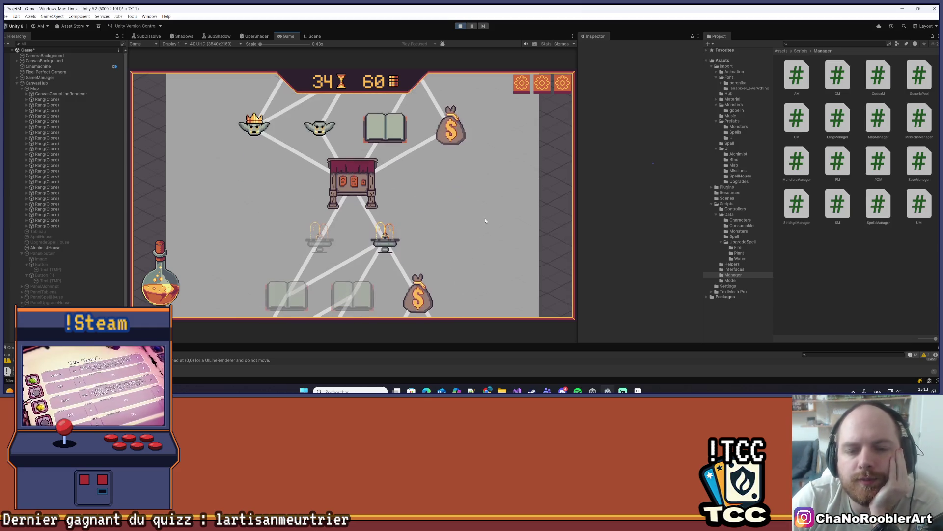
pyautogui.scroll(-2, 402, 215)
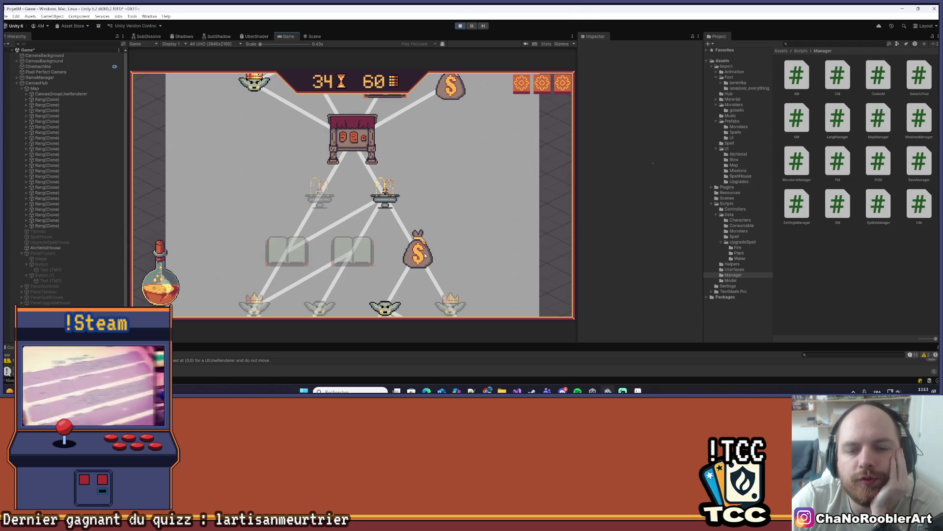
pyautogui.scroll(-5, 426, 256)
pyautogui.scroll(-5, 448, 211)
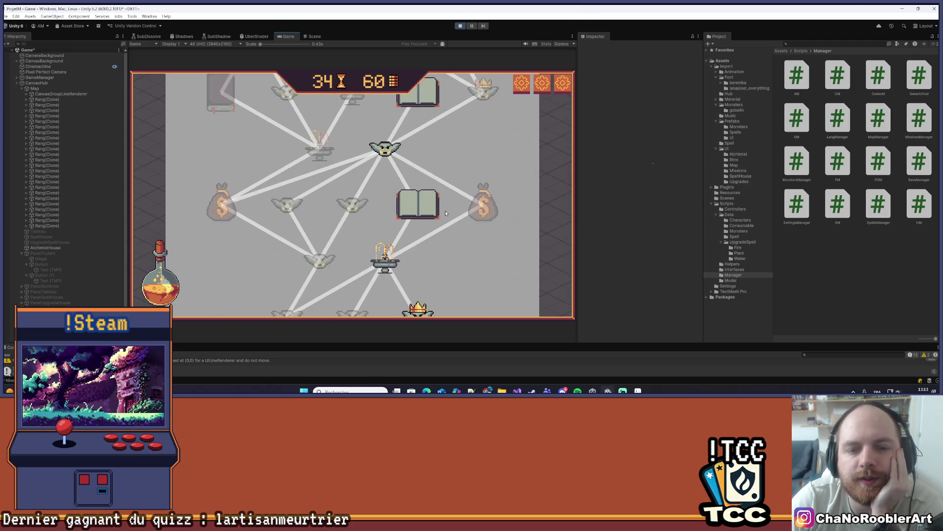
pyautogui.scroll(-3, 439, 280)
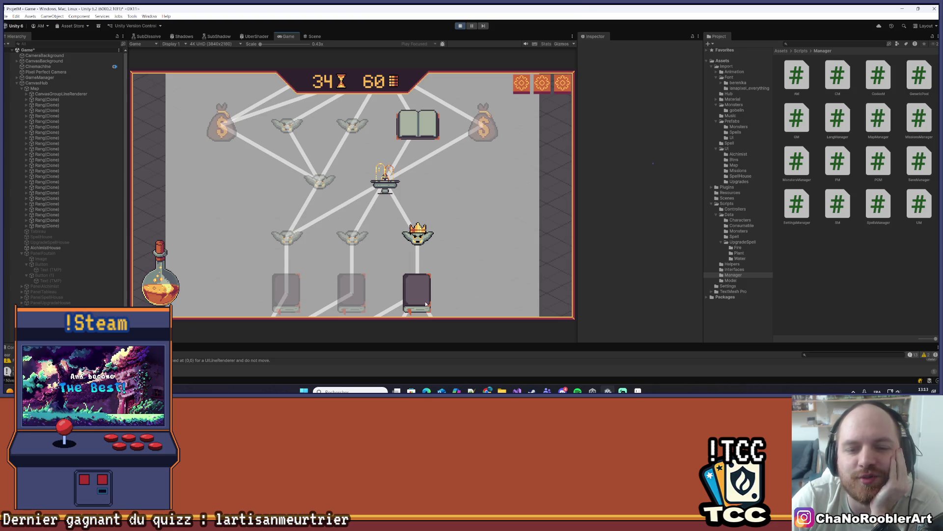
pyautogui.scroll(-4, 470, 209)
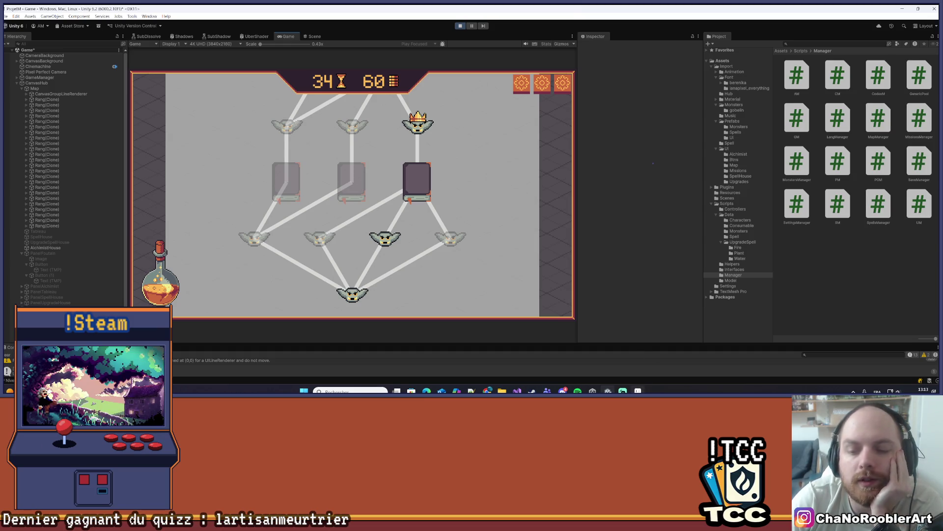
# Switch to Aseprite and shift the view of the fountain sprite slightly.
pyautogui.click(638, 391)
pyautogui.click(10, 15)
pyautogui.moveTo(287, 117)
pyautogui.mouseDown()
pyautogui.moveTo(293, 130)
pyautogui.moveTo(285, 97)
pyautogui.moveTo(297, 126)
pyautogui.mouseUp()
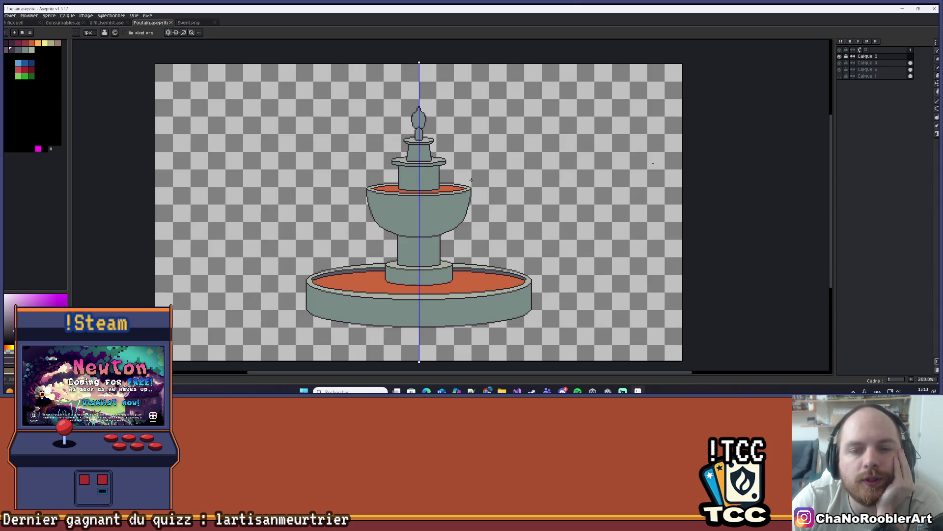
# Choose Fichier > Ouvrir to browse the ProjetM folder's sprites.
pyautogui.click(10, 16)
pyautogui.click(13, 38)
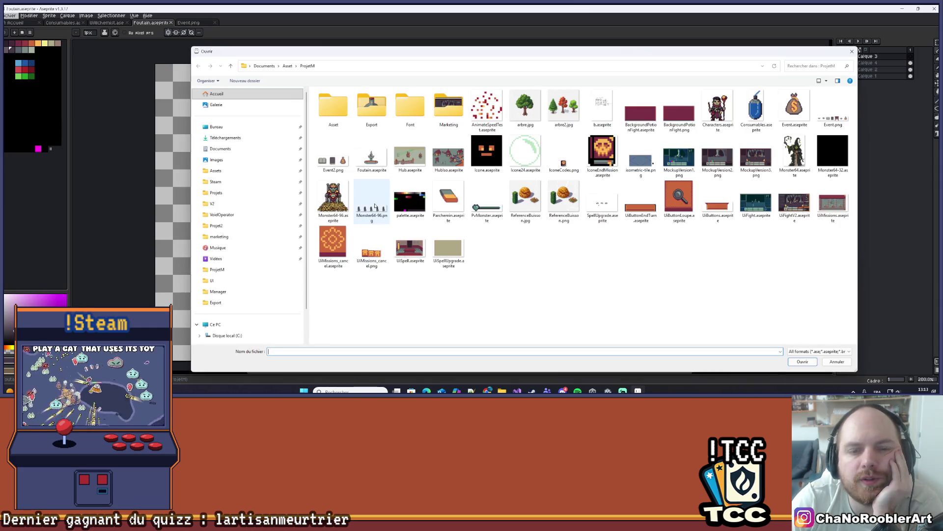
# Browse the Projet2 and ProjetM Export UI folders, then cancel the Open dialog without opening anything.
pyautogui.click(287, 66)
pyautogui.click(233, 227)
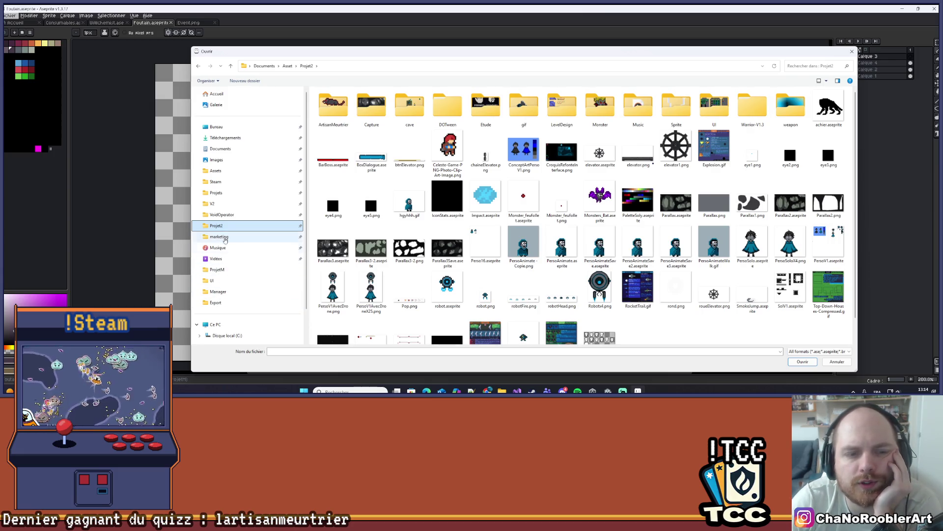
pyautogui.click(221, 193)
pyautogui.scroll(-2, 507, 291)
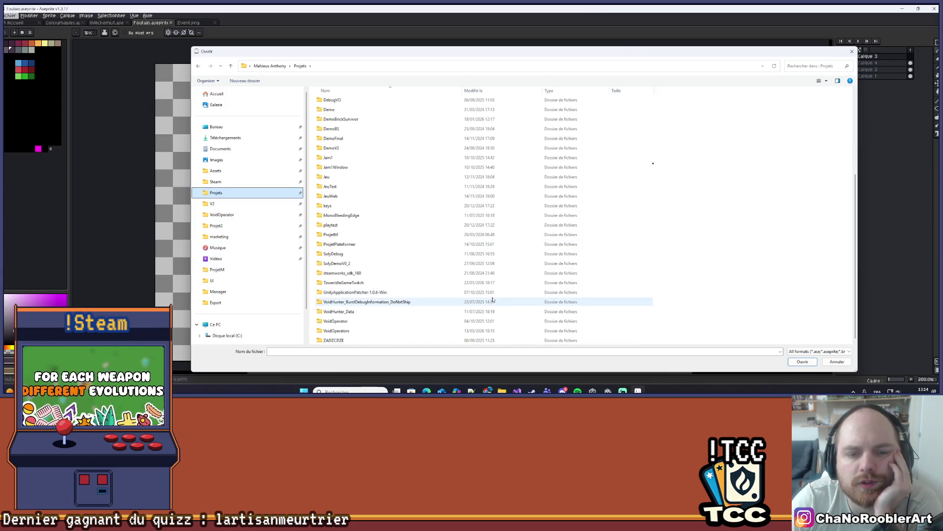
pyautogui.click(217, 226)
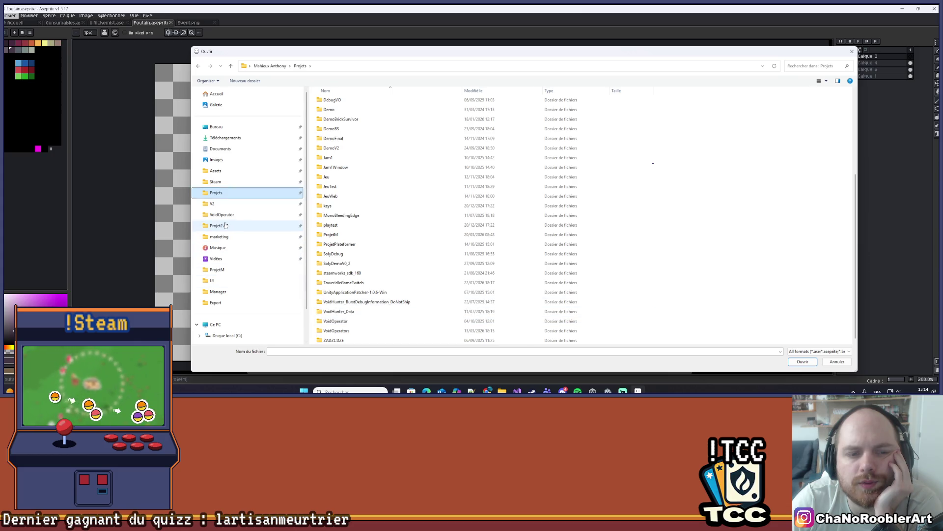
pyautogui.scroll(-1, 486, 265)
pyautogui.scroll(1, 486, 266)
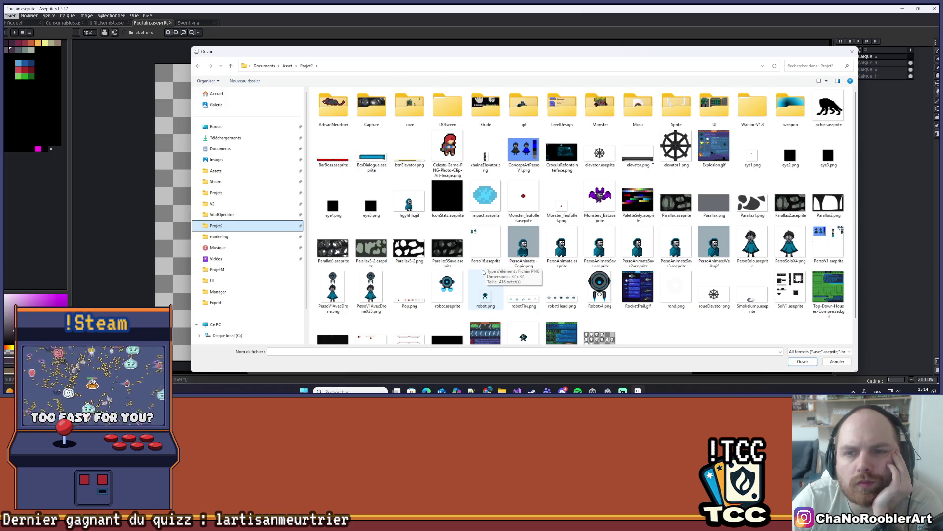
pyautogui.click(212, 281)
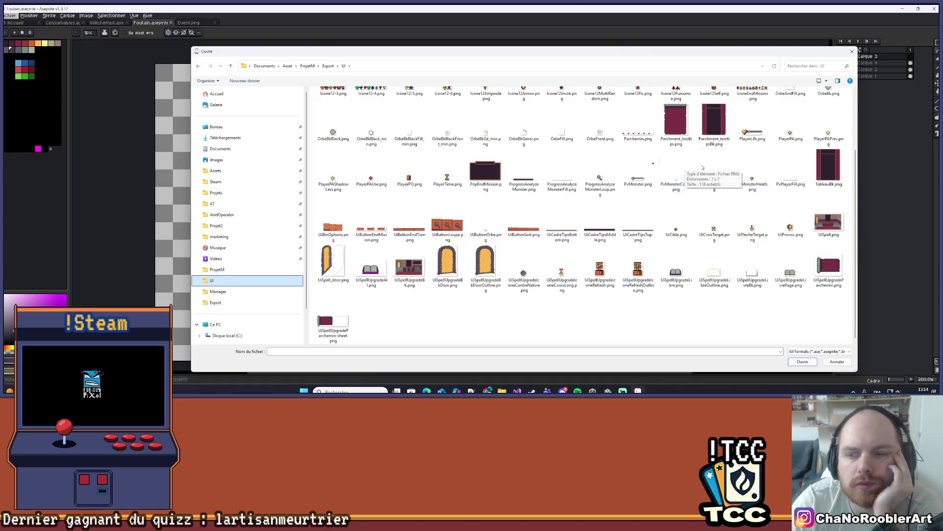
pyautogui.click(852, 52)
pyautogui.click(10, 15)
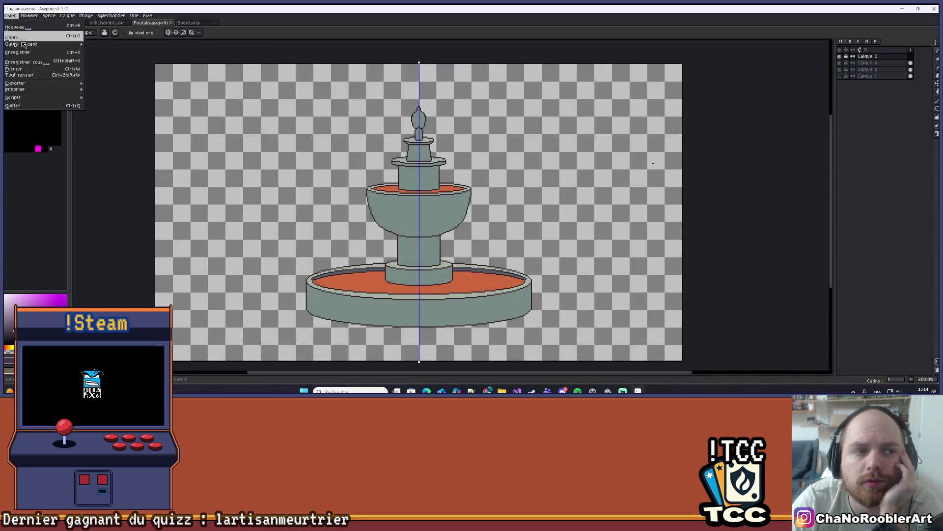
# Look over Ouvrir Récent, then choose Ouvrir… to browse the ProjetM folder again.
pyautogui.moveTo(29, 45)
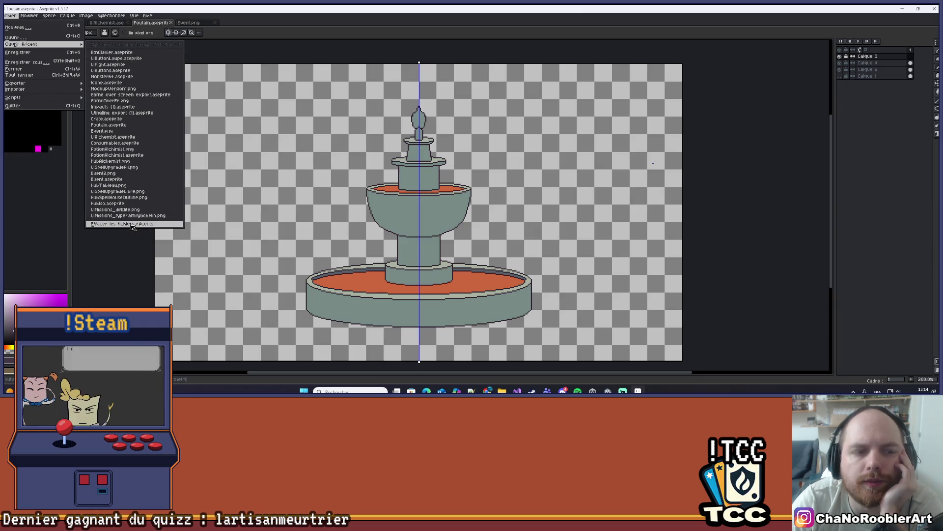
pyautogui.click(20, 37)
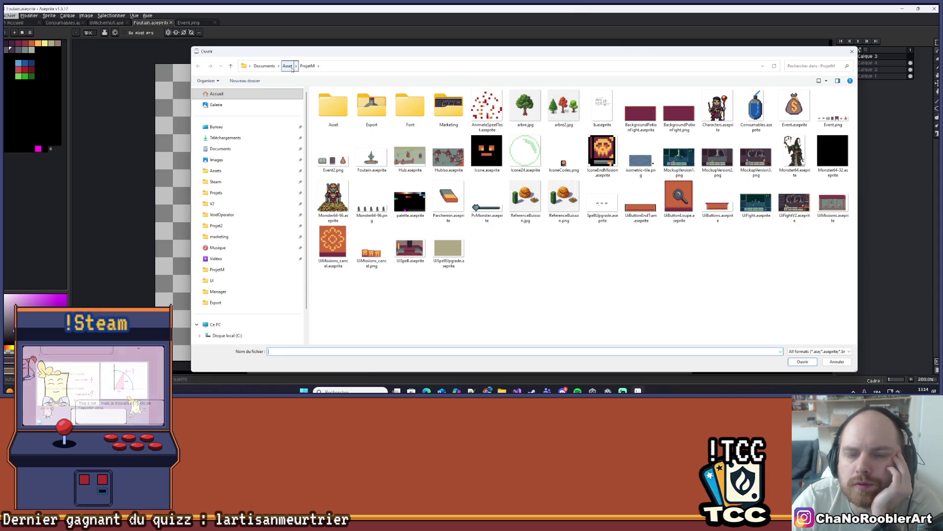
# Navigate from ProjetM's Export folder to Documents > Olivier and open Olivier.aseprite.
pyautogui.doubleClick(366, 104)
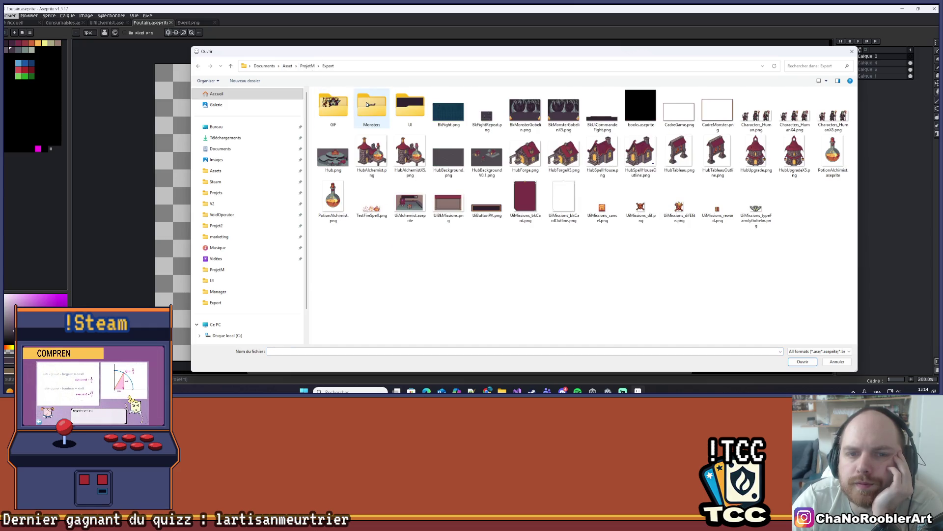
pyautogui.click(306, 68)
pyautogui.click(290, 68)
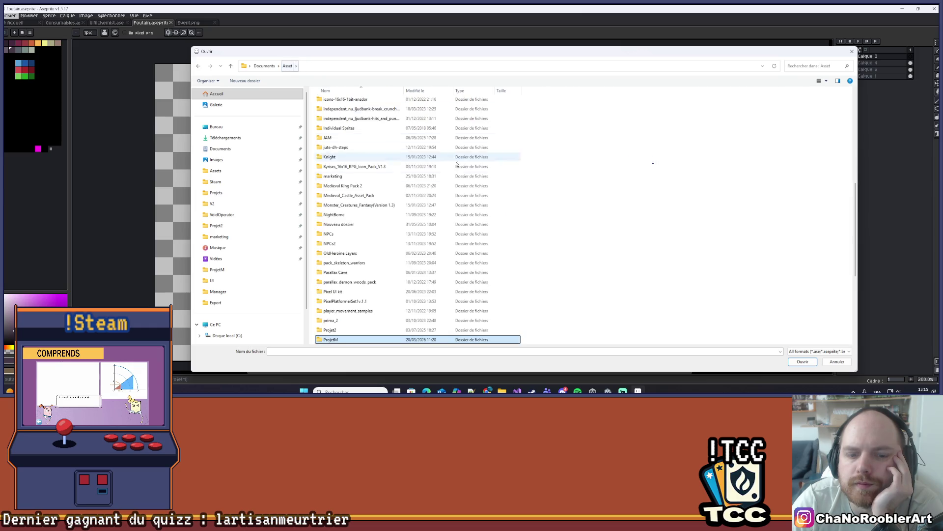
pyautogui.scroll(-5, 454, 197)
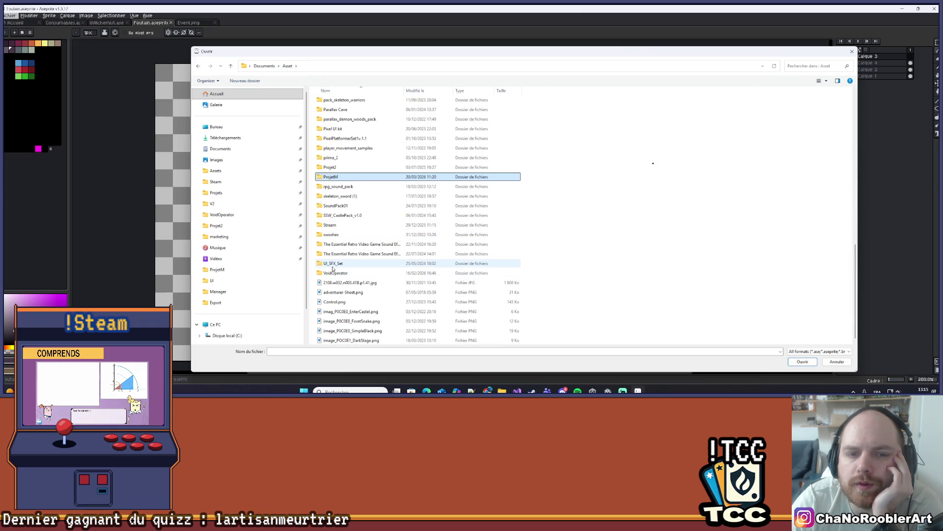
pyautogui.scroll(1, 332, 181)
pyautogui.scroll(9, 333, 187)
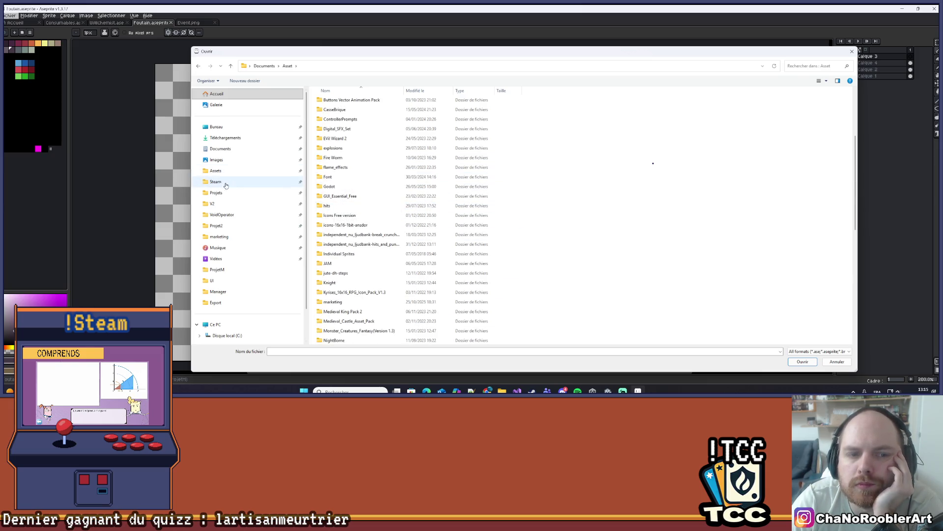
pyautogui.click(223, 139)
pyautogui.click(231, 149)
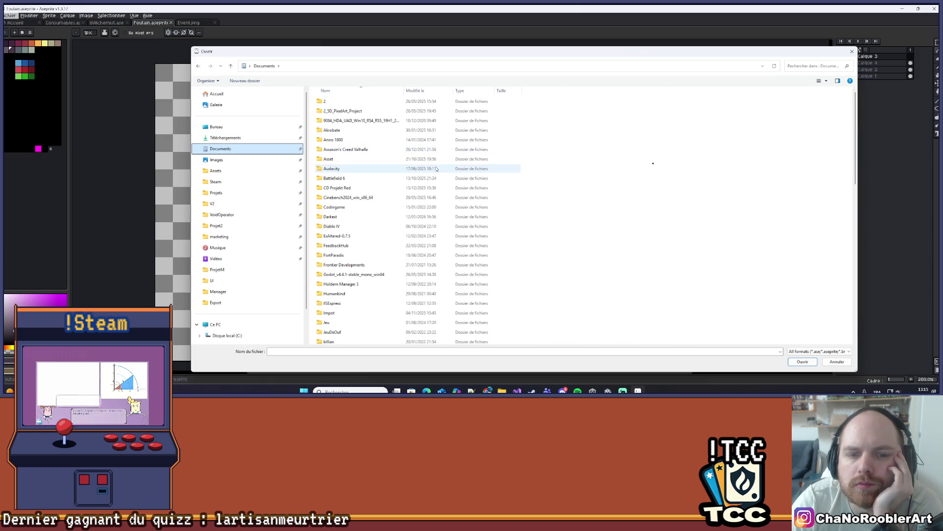
pyautogui.scroll(-3, 552, 240)
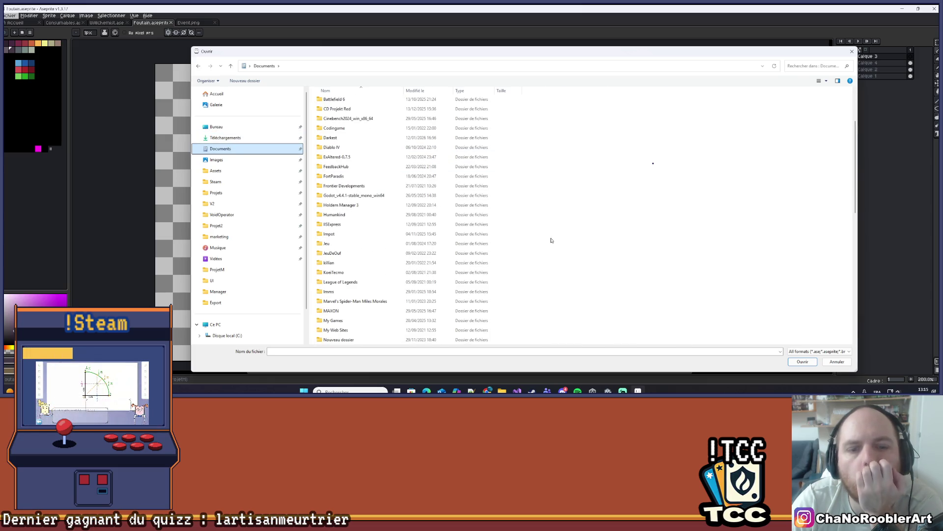
pyautogui.scroll(-5, 551, 240)
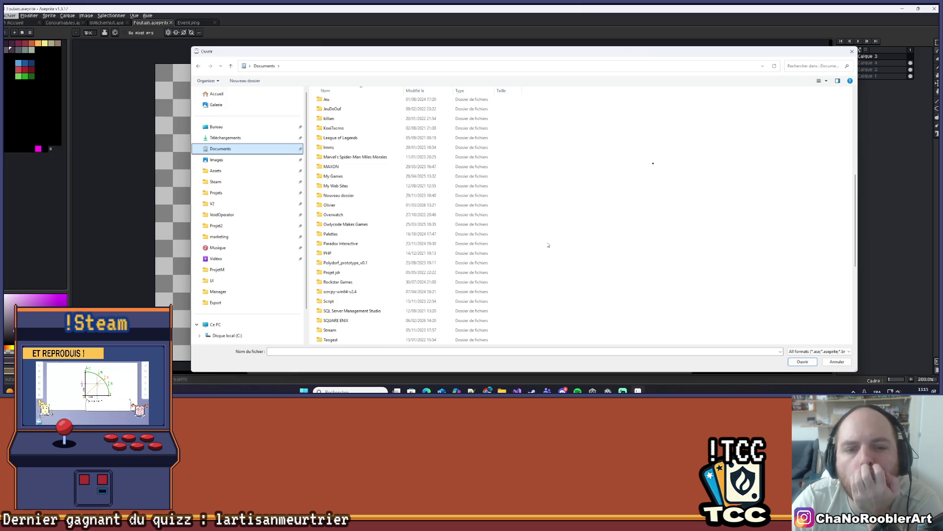
pyautogui.doubleClick(339, 205)
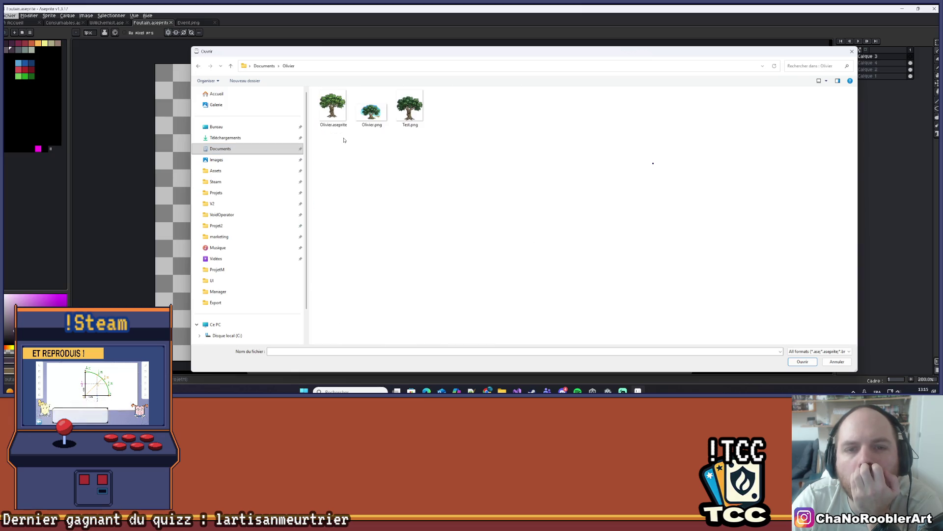
pyautogui.doubleClick(339, 119)
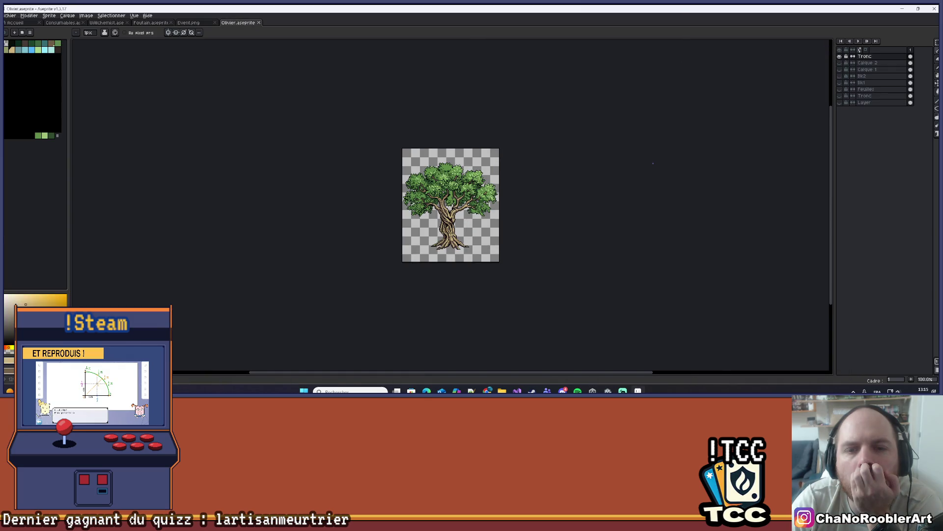
pyautogui.scroll(-2, 452, 243)
pyautogui.scroll(1, 467, 246)
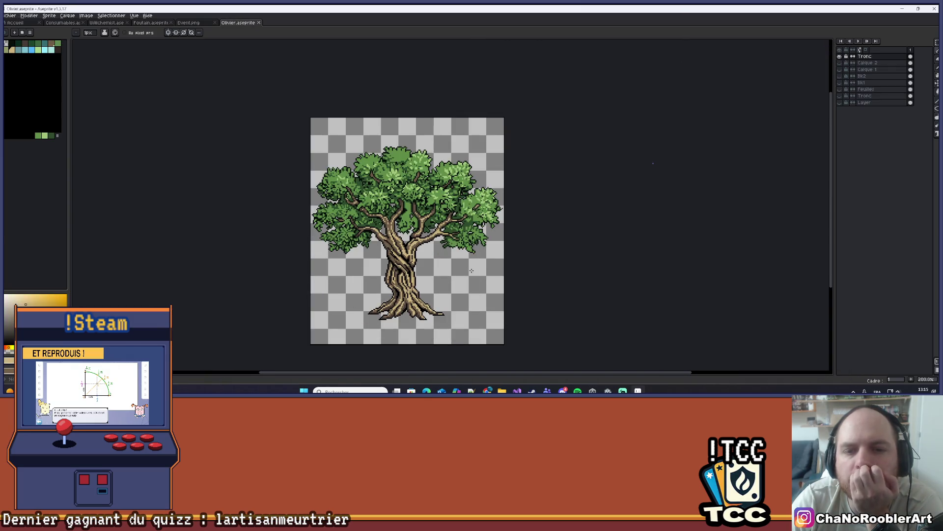
pyautogui.scroll(1, 467, 257)
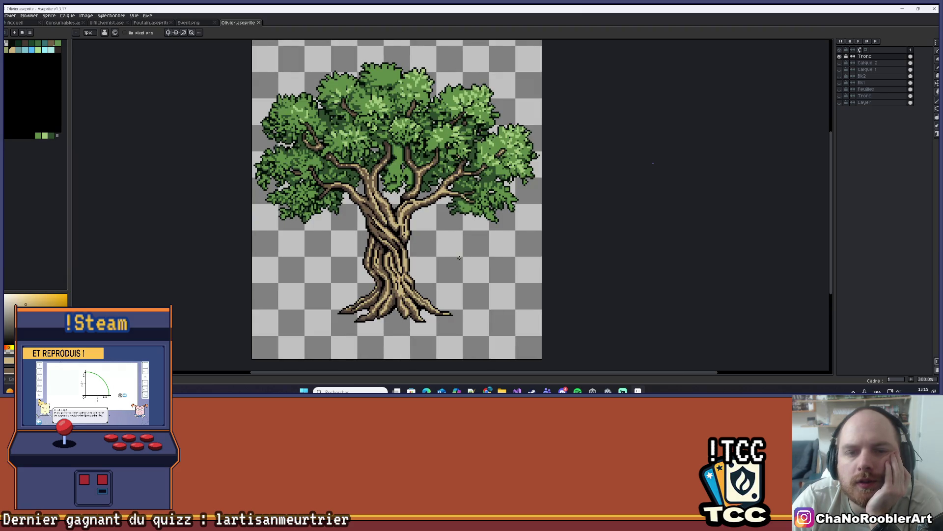
pyautogui.scroll(-1, 470, 270)
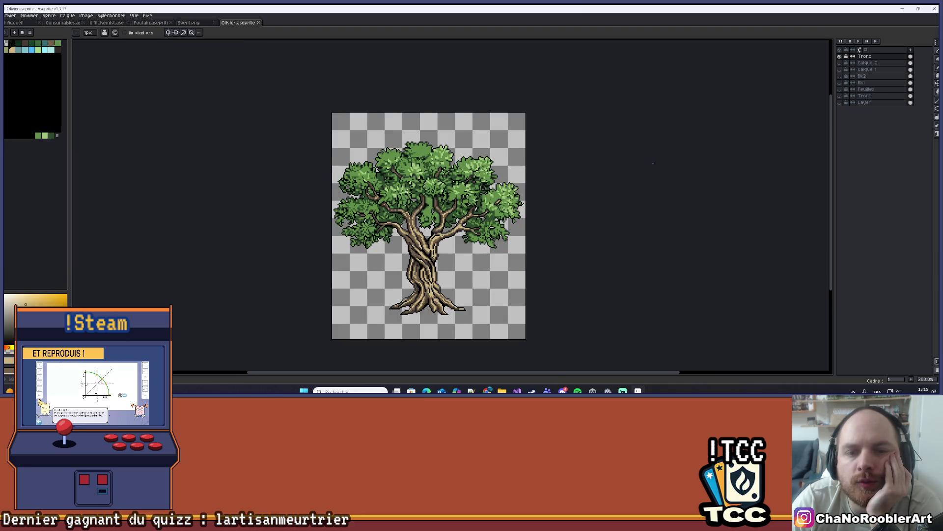
pyautogui.scroll(1, 408, 191)
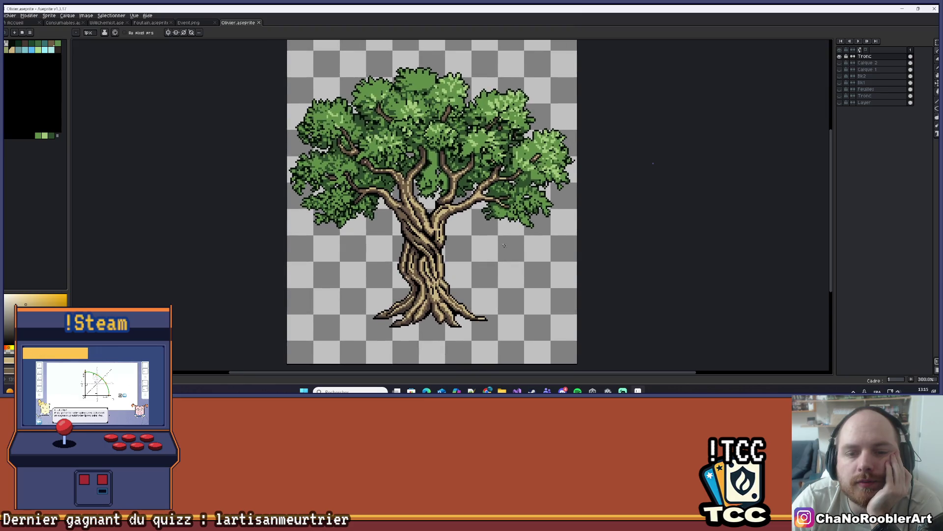
pyautogui.scroll(-1, 510, 274)
pyautogui.scroll(1, 510, 274)
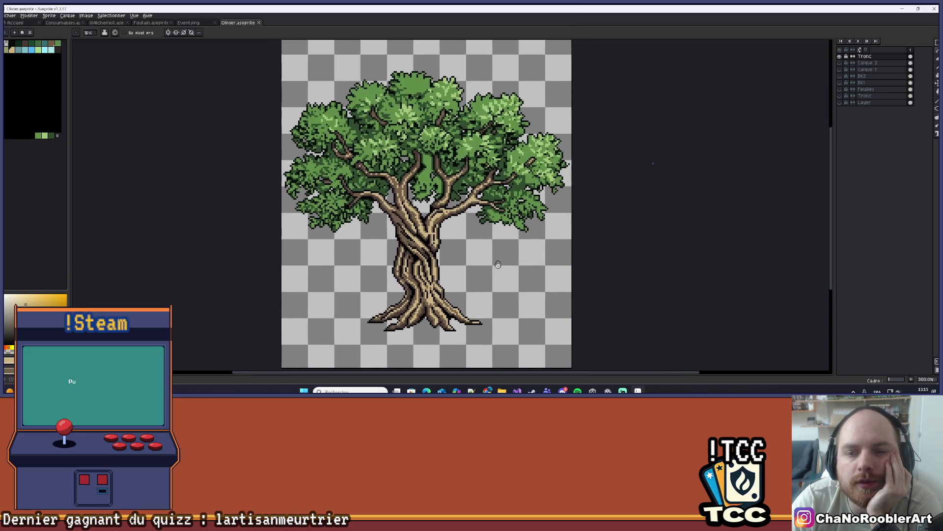
pyautogui.moveTo(497, 252)
pyautogui.mouseDown()
pyautogui.moveTo(485, 273)
pyautogui.moveTo(506, 240)
pyautogui.mouseUp()
pyautogui.scroll(-1, 449, 278)
pyautogui.scroll(1, 452, 275)
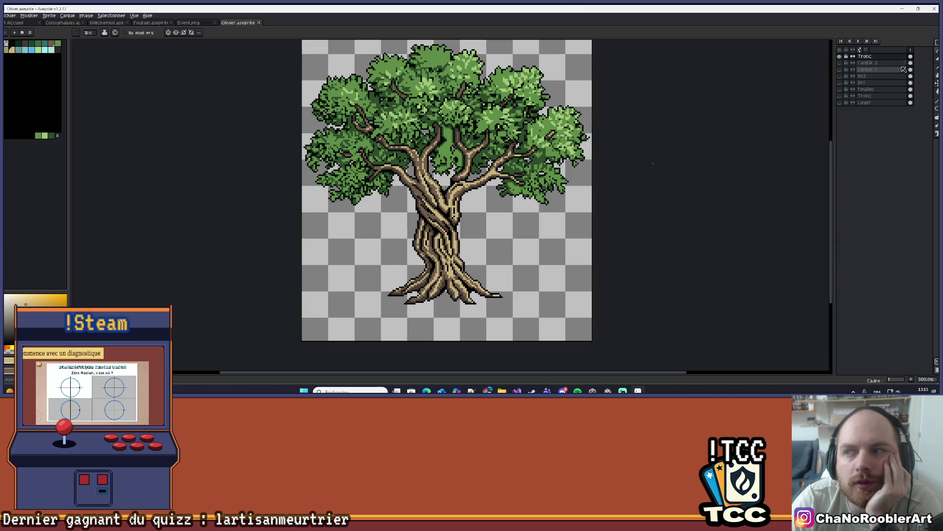
pyautogui.moveTo(410, 245)
pyautogui.mouseDown()
pyautogui.moveTo(357, 237)
pyautogui.moveTo(412, 188)
pyautogui.mouseUp()
pyautogui.moveTo(418, 246)
pyautogui.mouseDown()
pyautogui.moveTo(425, 253)
pyautogui.moveTo(393, 189)
pyautogui.moveTo(547, 102)
pyautogui.mouseUp()
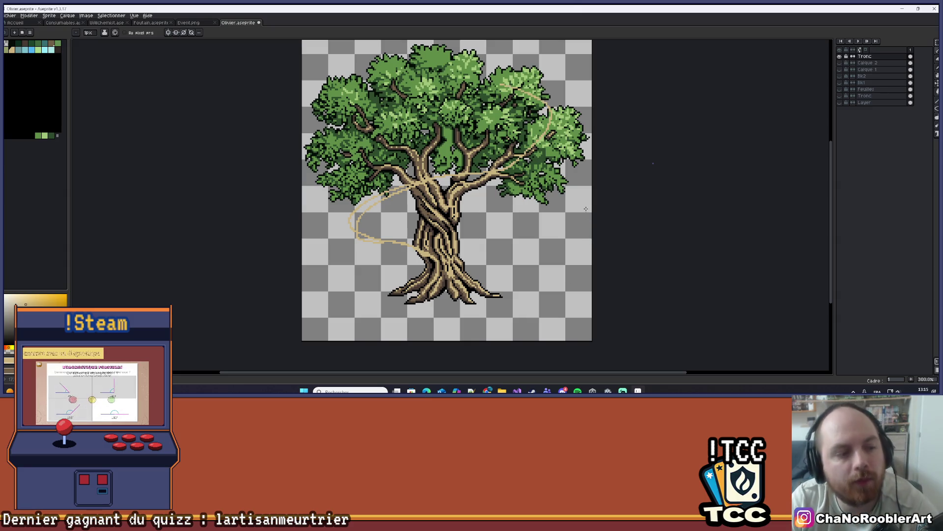
pyautogui.hotkey('ctrl', 'z')
pyautogui.scroll(-2, 540, 187)
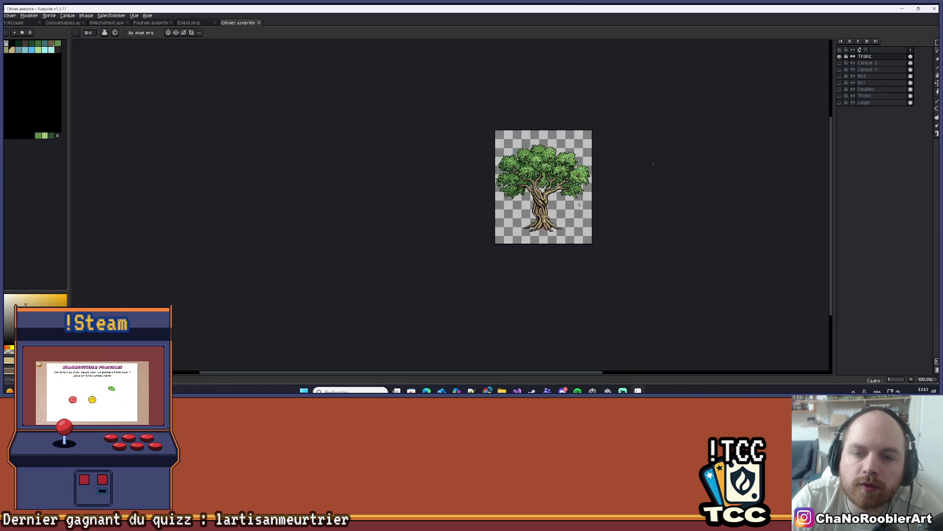
pyautogui.scroll(2, 470, 243)
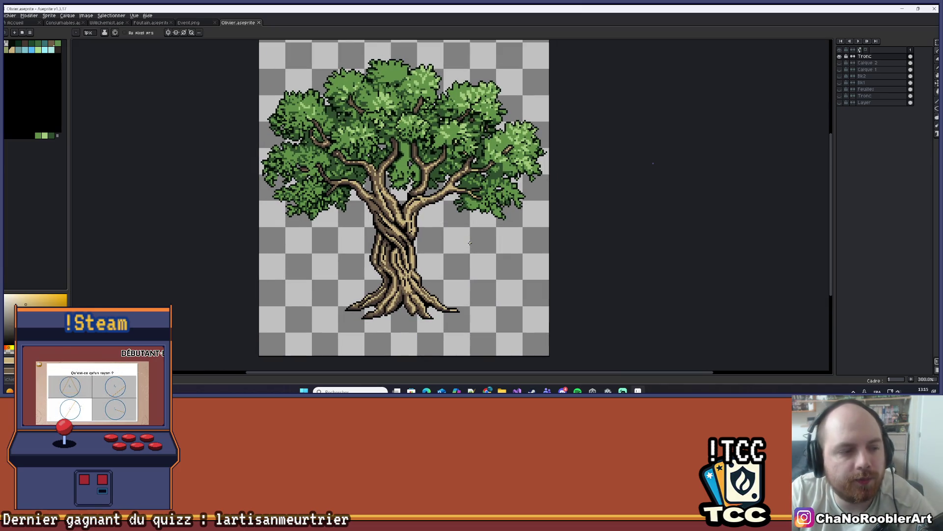
pyautogui.scroll(-1, 468, 251)
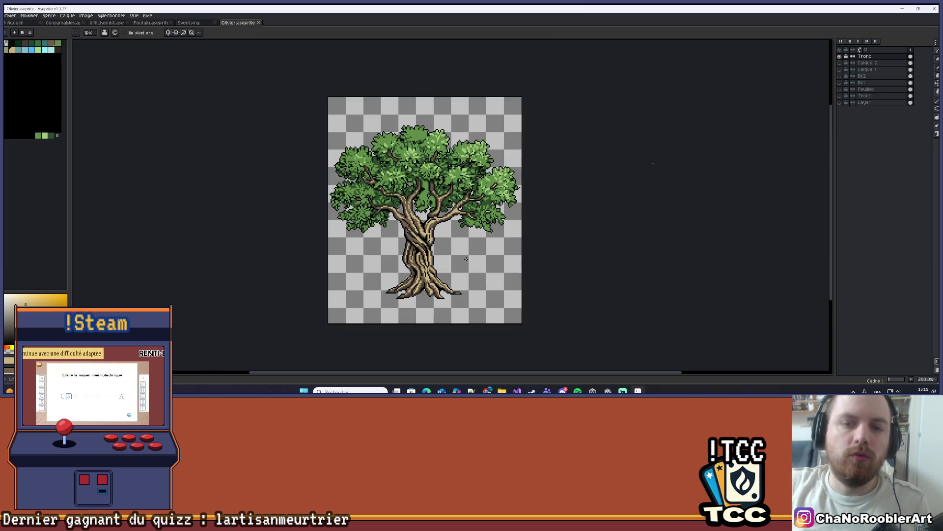